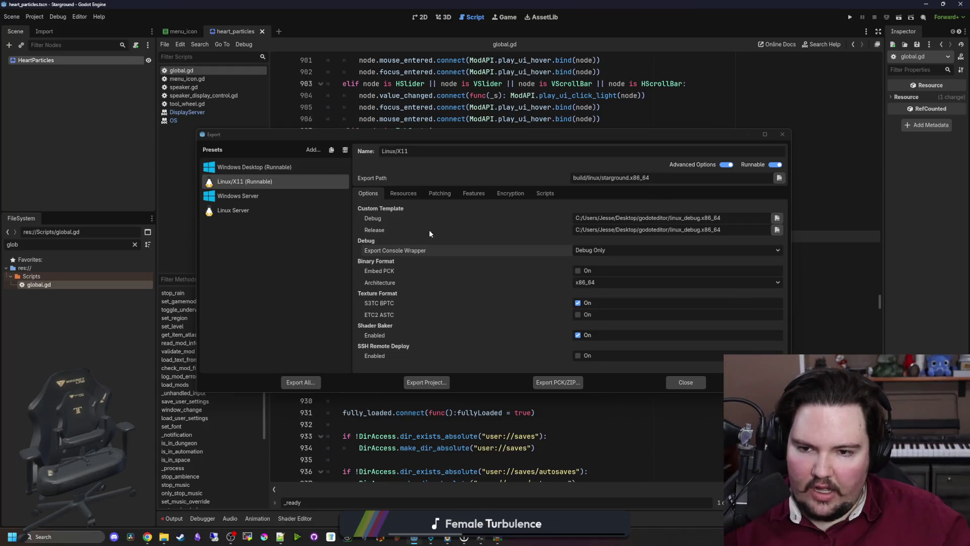
- Close Export, confirm verbose stdout is enabled in Project Settings, and save the scene
left_click(686, 382)
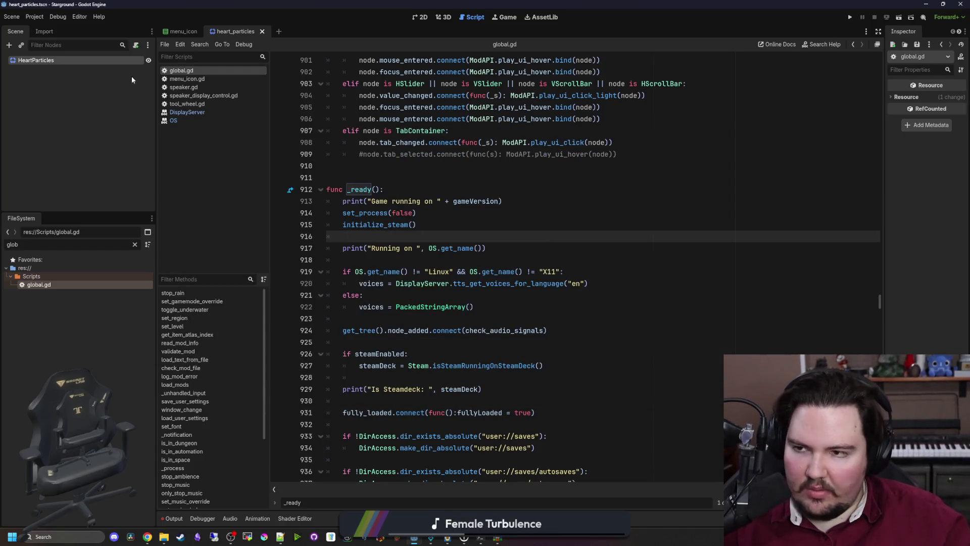
left_click(35, 17)
left_click(53, 32)
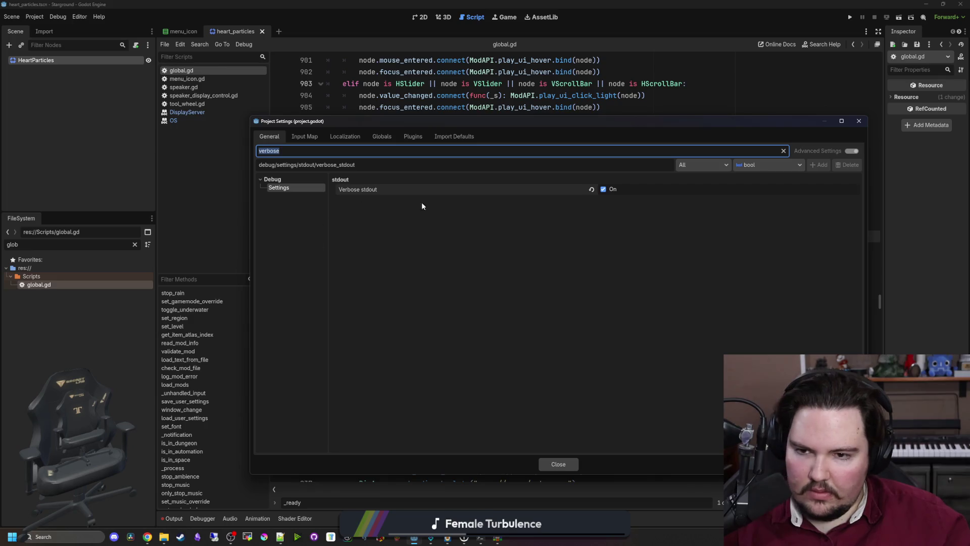
left_click(558, 464)
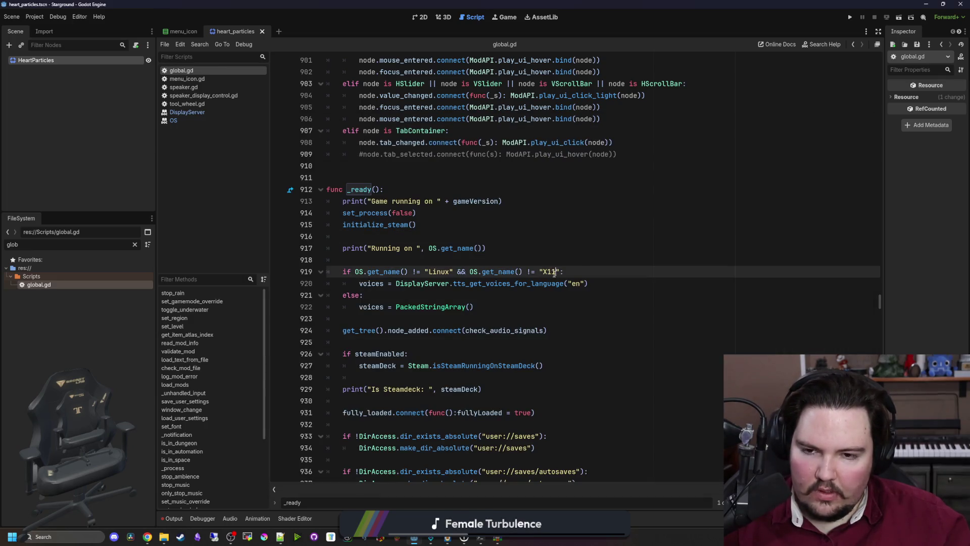
key("F5")
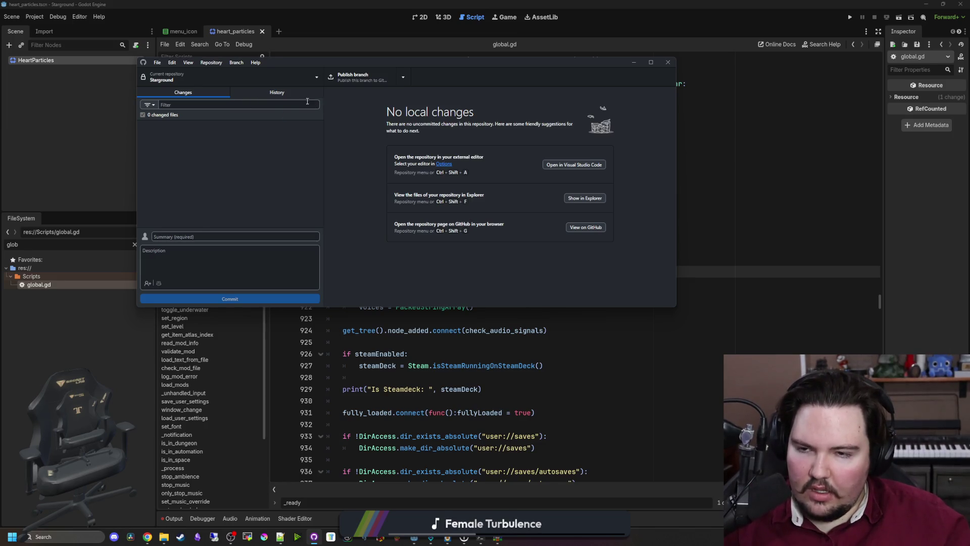
- Review the diffs of heart_particles.tscn, the Linux starground.pck and project.godot
scroll(261, 201, "down", 2)
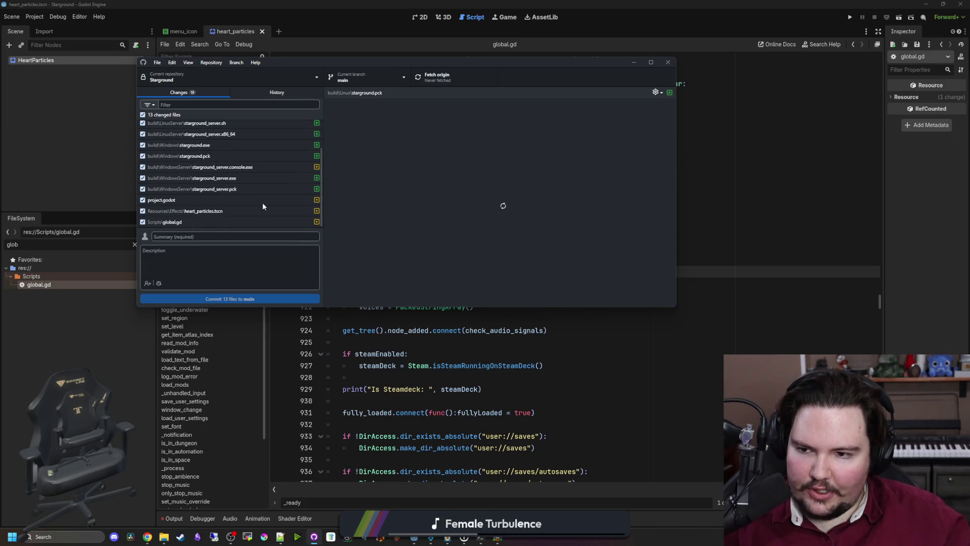
left_click(218, 211)
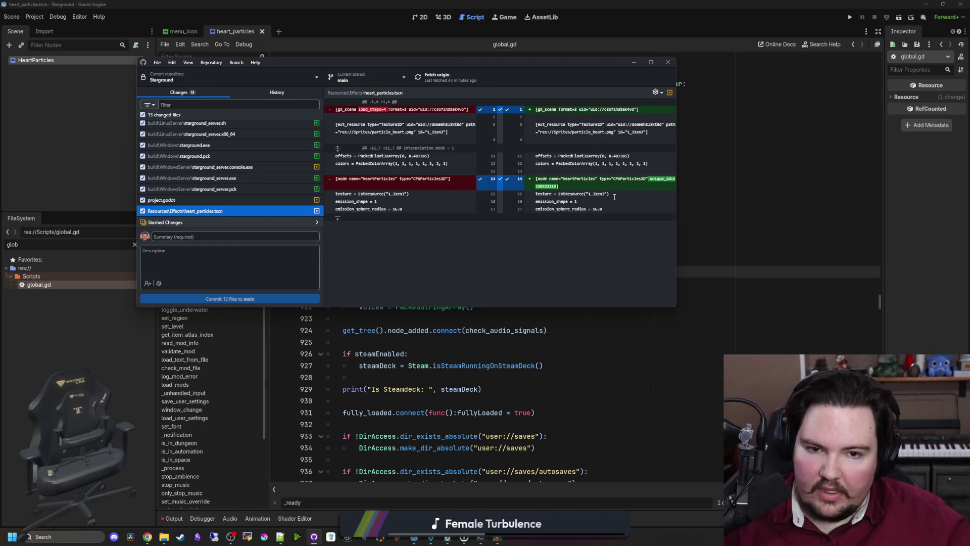
scroll(210, 197, "up", 2)
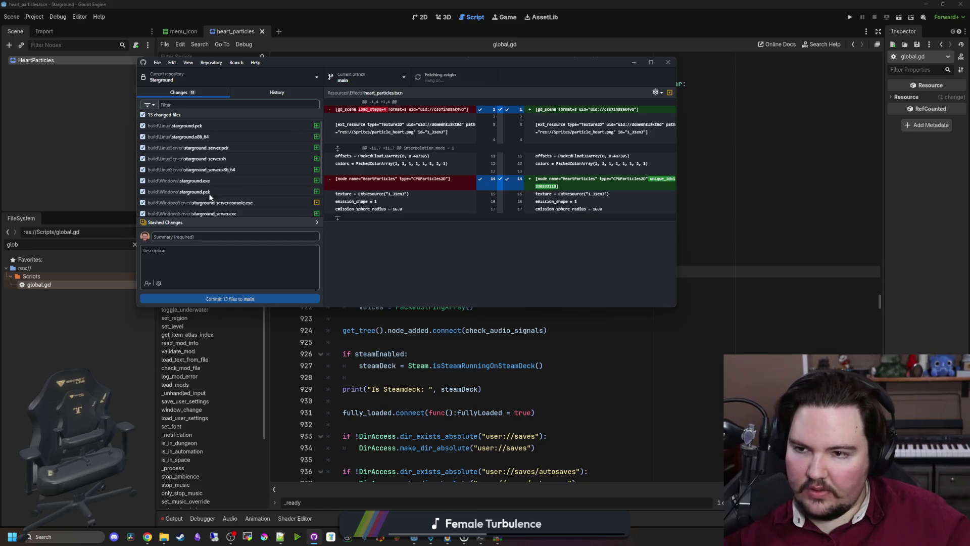
left_click(212, 126)
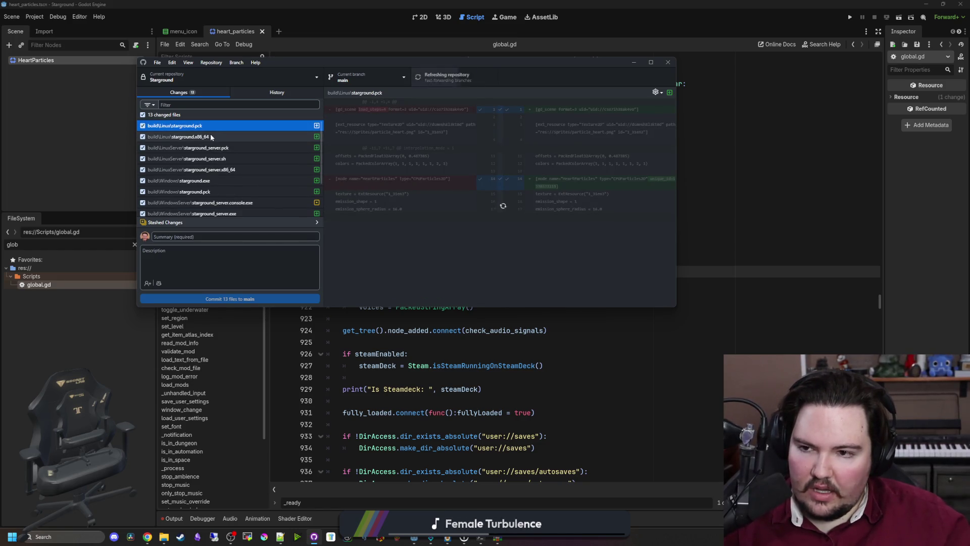
scroll(218, 154, "down", 2)
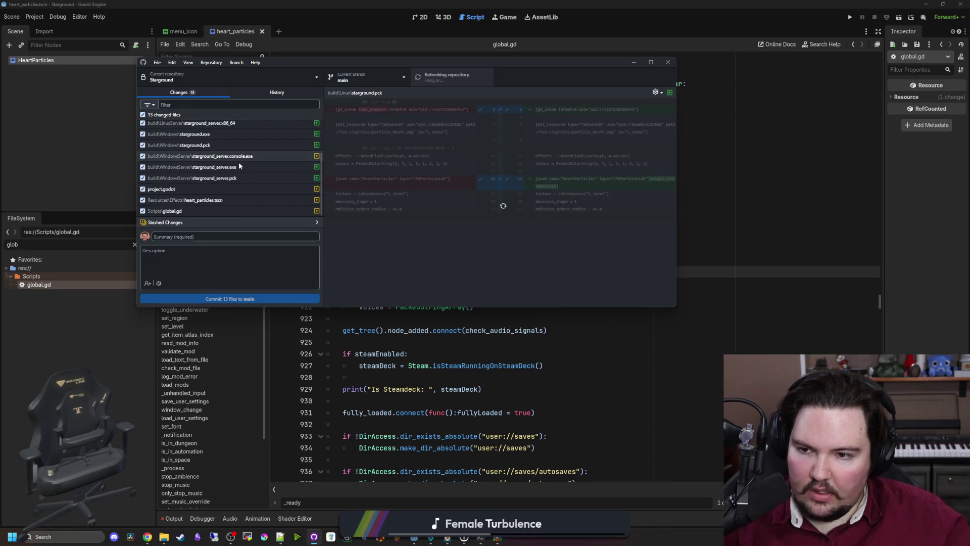
left_click(220, 189)
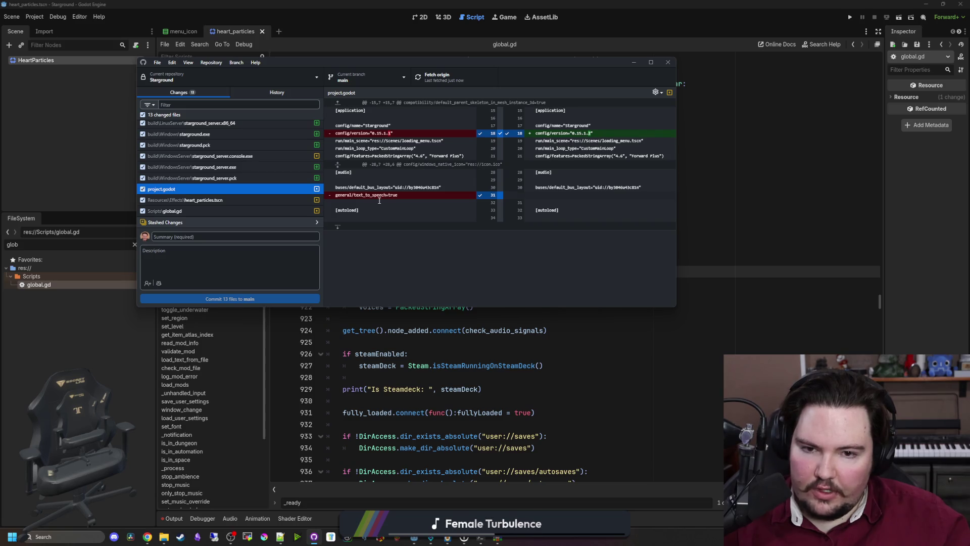
left_click(185, 199)
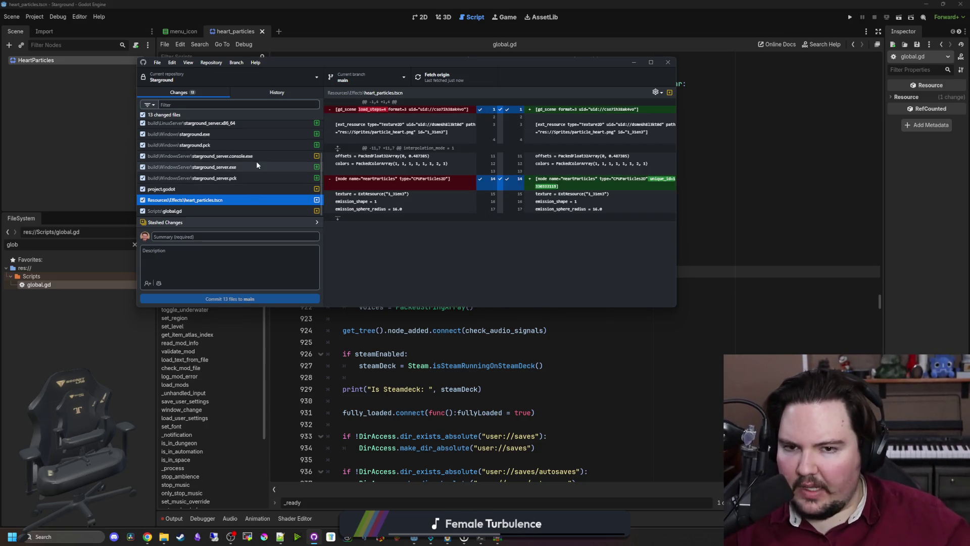
- Review global.gd and the Linux and LinuxServer build file changes, then minimize GitHub Desktop
left_click(172, 211)
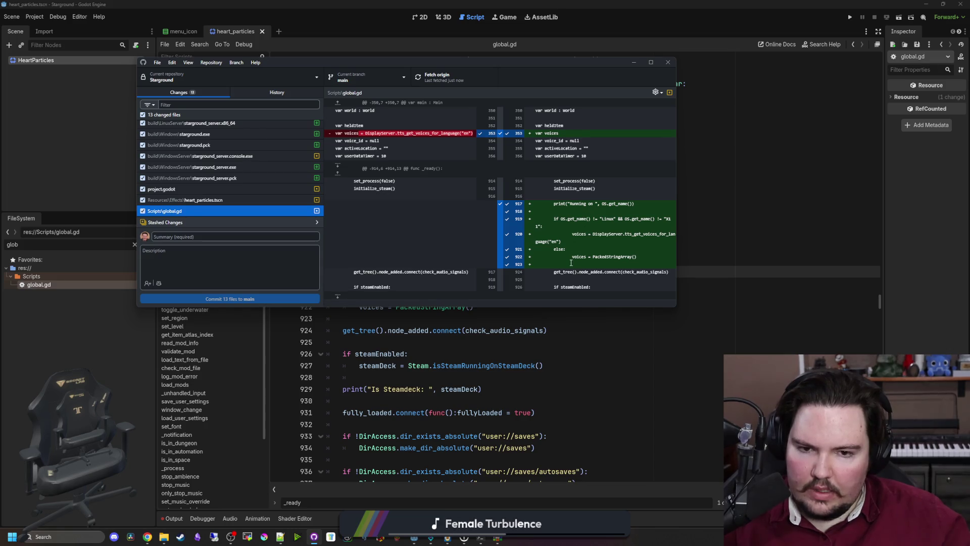
scroll(256, 190, "up", 3)
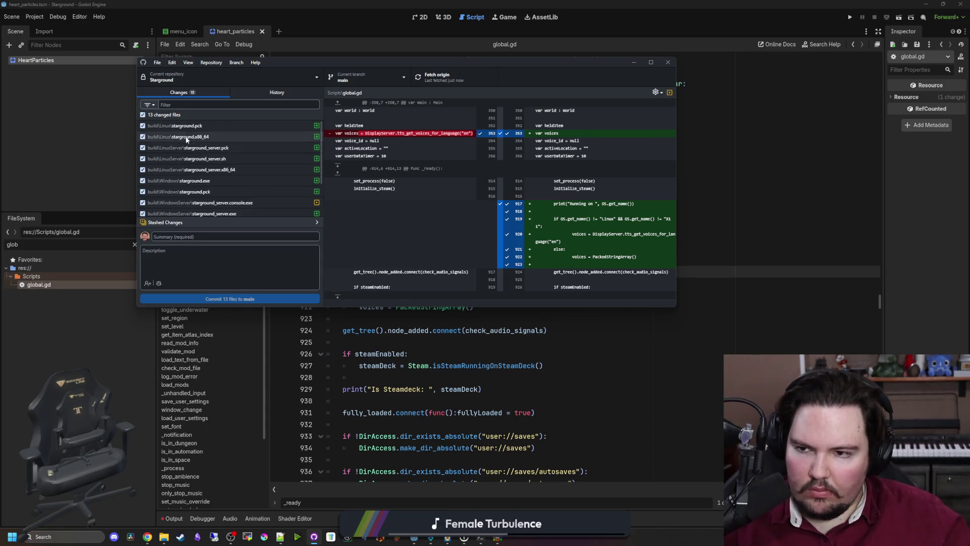
left_click(205, 126)
left_click(205, 137)
left_click(202, 147)
scroll(200, 148, "down", 2)
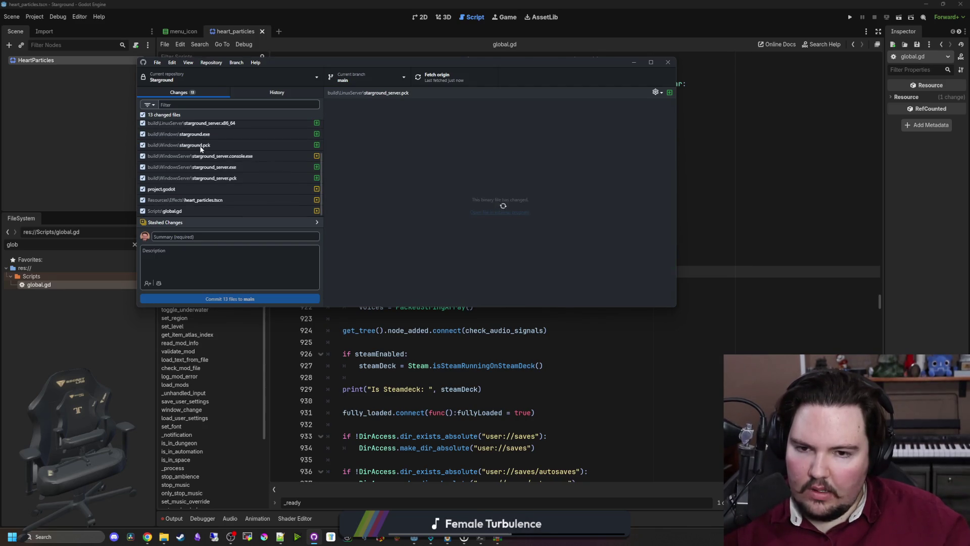
scroll(217, 192, "up", 2)
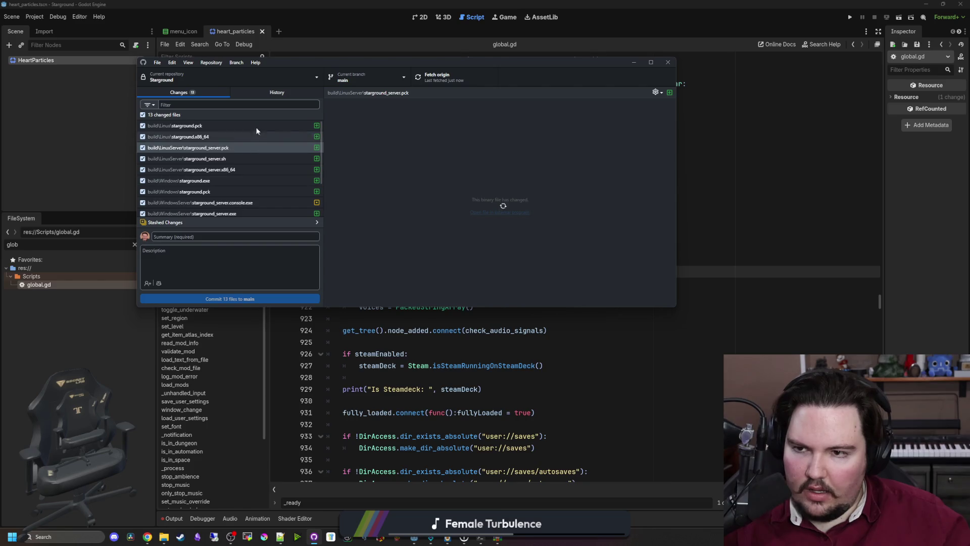
scroll(269, 178, "down", 2)
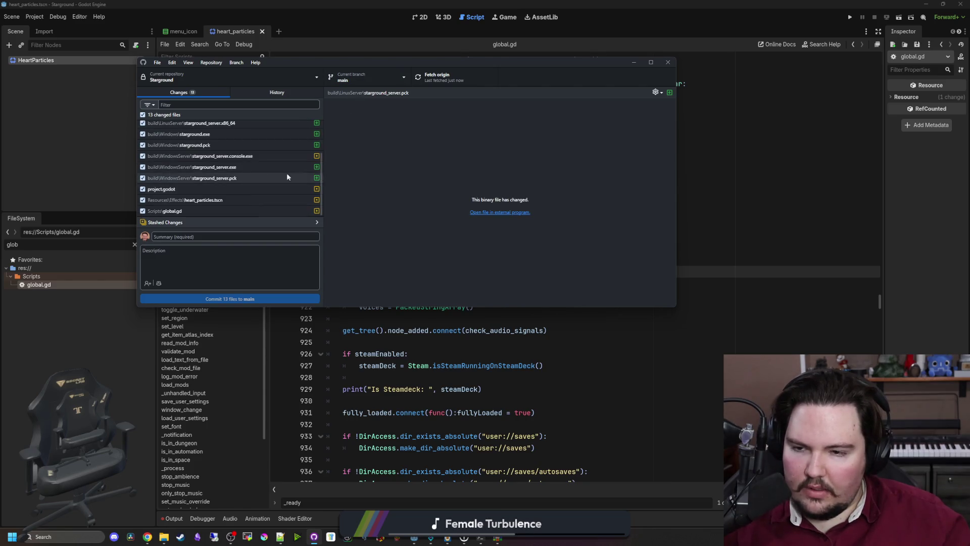
left_click(635, 63)
left_click(33, 16)
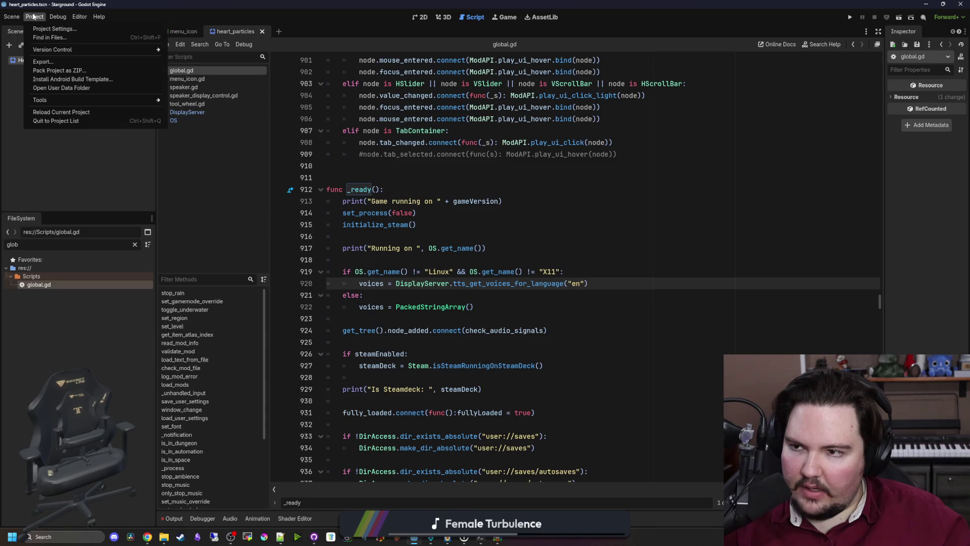
- Bring the Linux build Explorer window forward and open the LinuxServer build folder
left_click(164, 536)
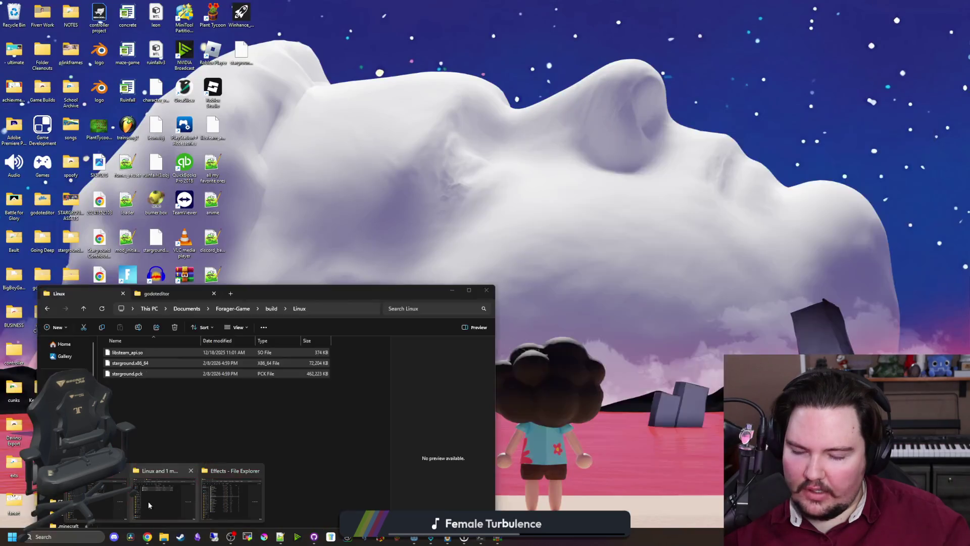
left_click(148, 501)
left_click_drag(251, 288, 368, 204)
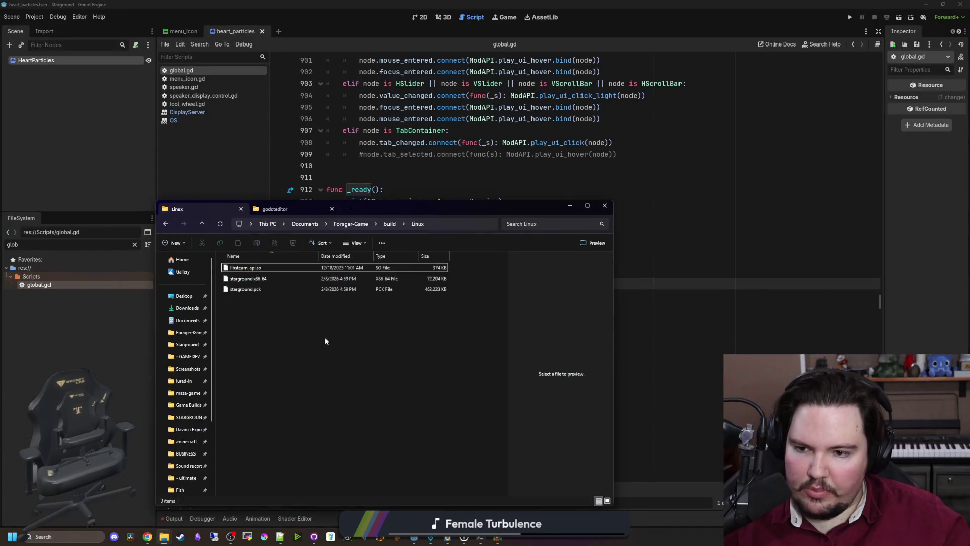
key("BackSpace")
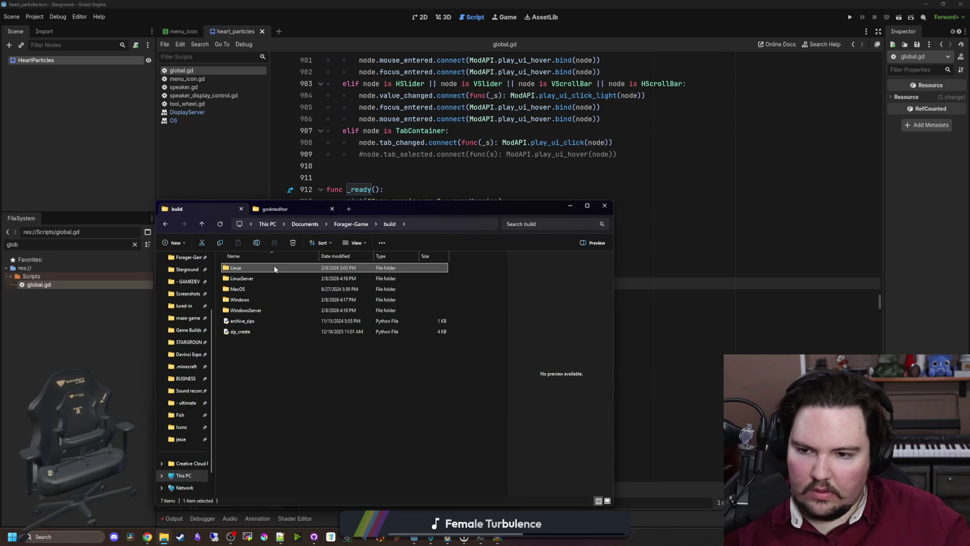
double_click(276, 278)
- Select starground_server.x86_64, starground_server.pck and libsteam_api.so, then return to the build folder
left_click(252, 336)
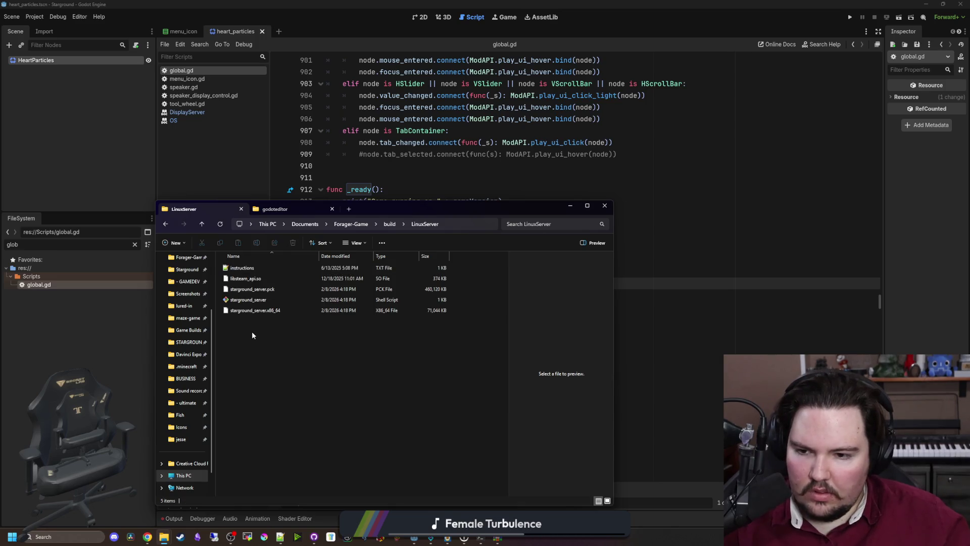
left_click(282, 310)
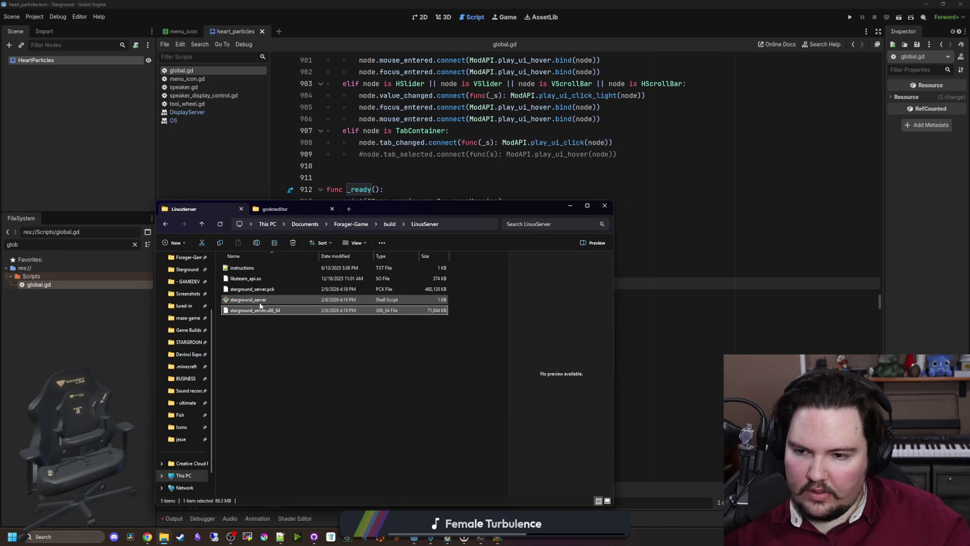
left_click(266, 278, "ctrl")
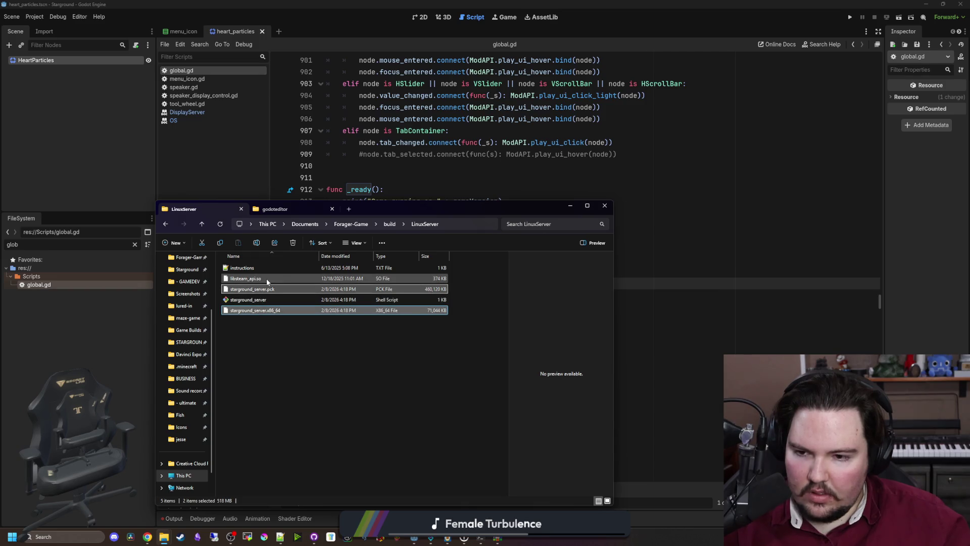
left_click(380, 359)
left_click(389, 224)
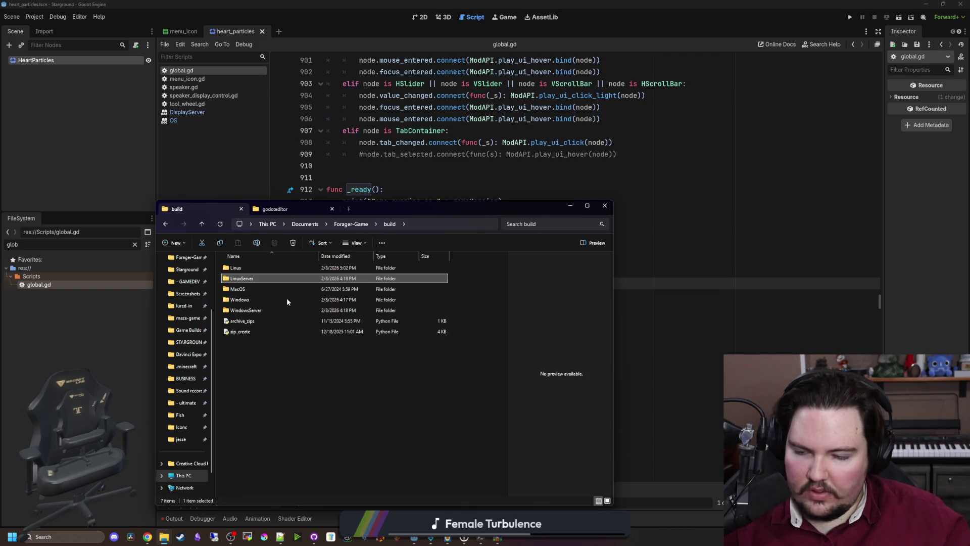
left_click(36, 17)
left_click(52, 70)
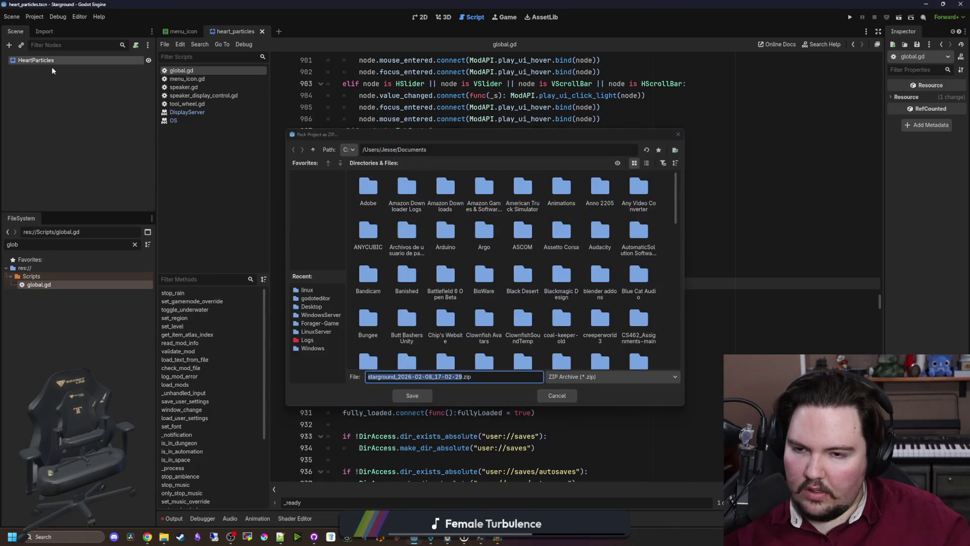
- Cancel the ZIP packing and export the Linux/X11 preset as starground.x86_64
left_click(678, 134)
left_click(34, 17)
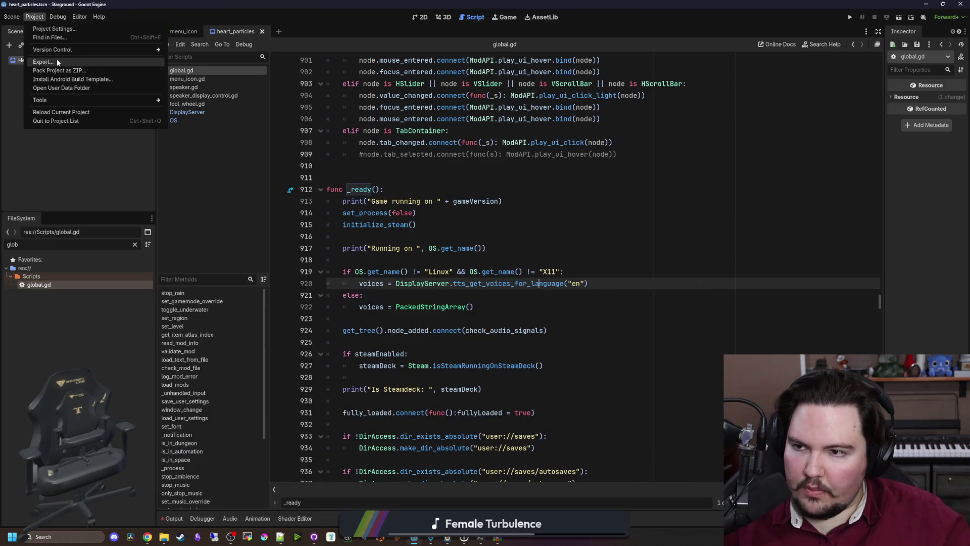
left_click(57, 59)
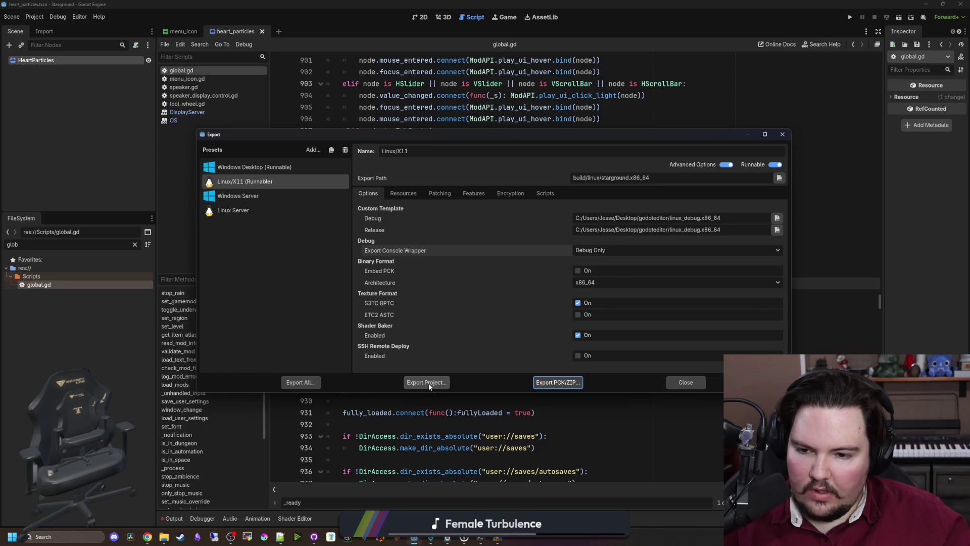
left_click(429, 382)
left_click(425, 395)
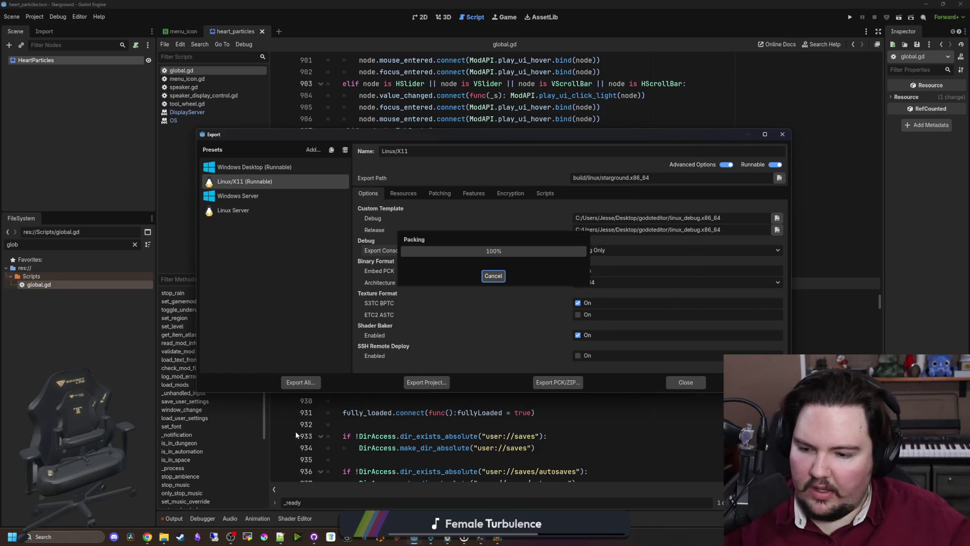
mouse_move(164, 536)
left_click(101, 501)
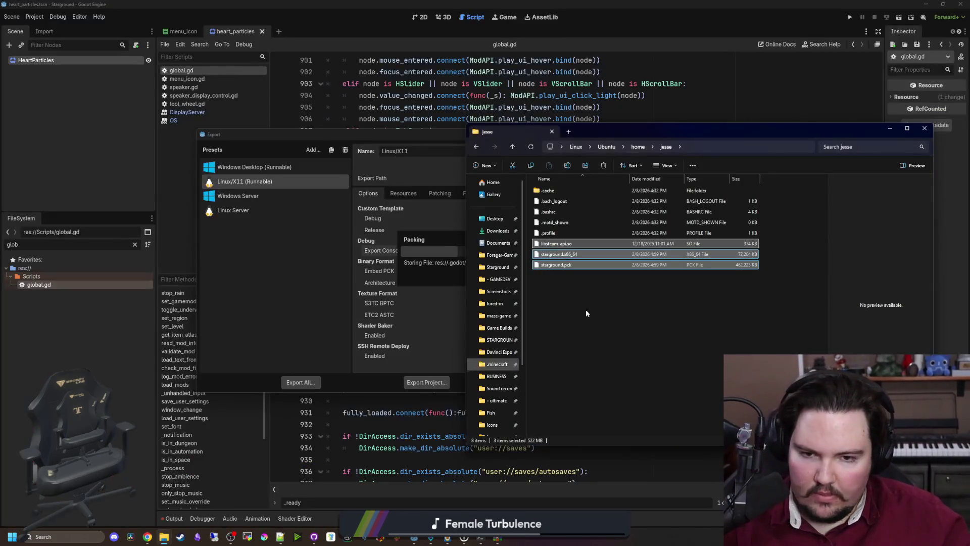
- Clear the three-file selection in the home folder and dismiss Godot's export results
mouse_move(657, 133)
left_mouse_down()
mouse_move(238, 296)
mouse_move(254, 183)
left_mouse_up()
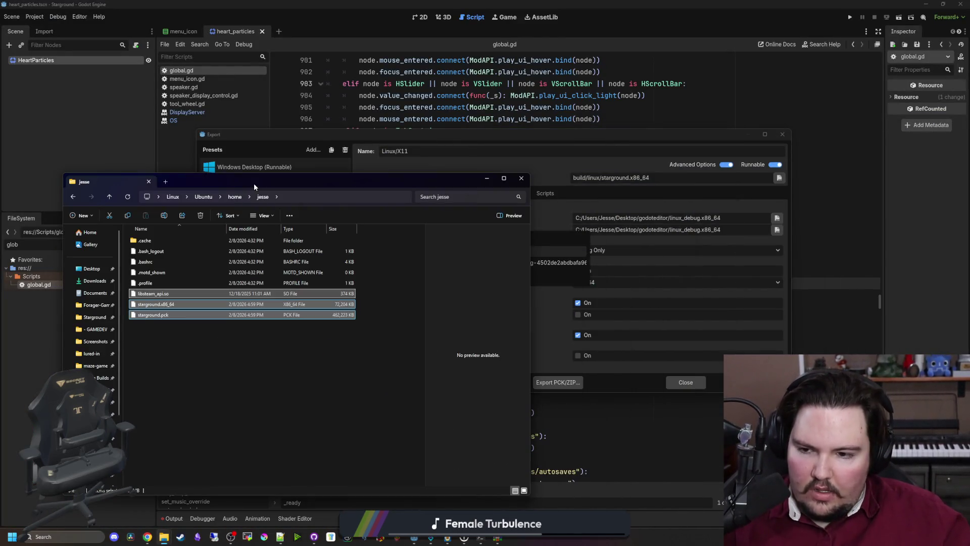
left_click(241, 369)
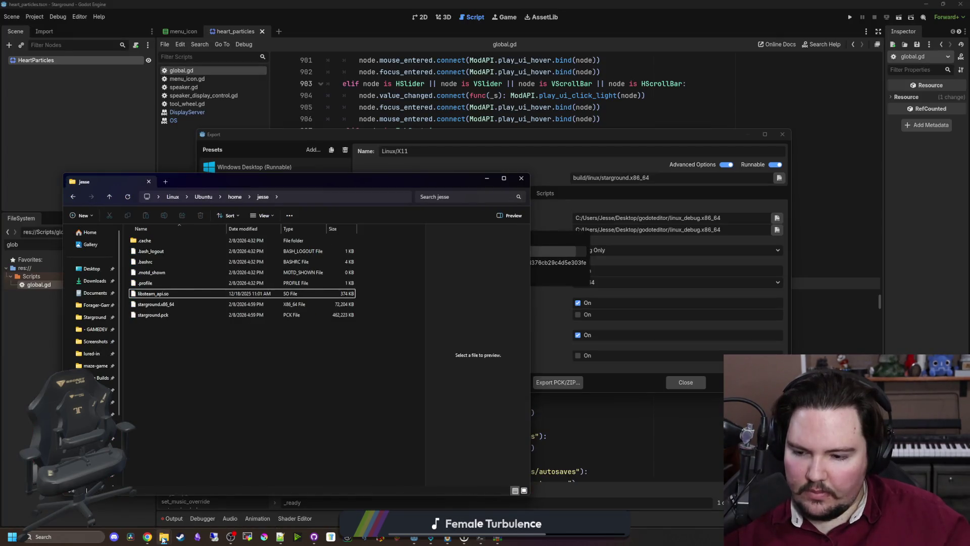
mouse_move(163, 538)
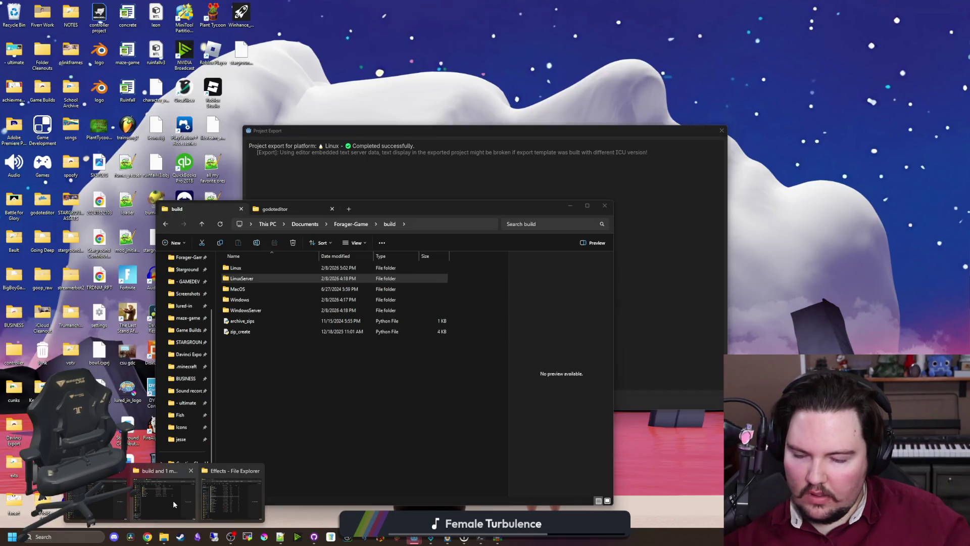
left_click(173, 500)
key("alt+Tab")
left_click(488, 399)
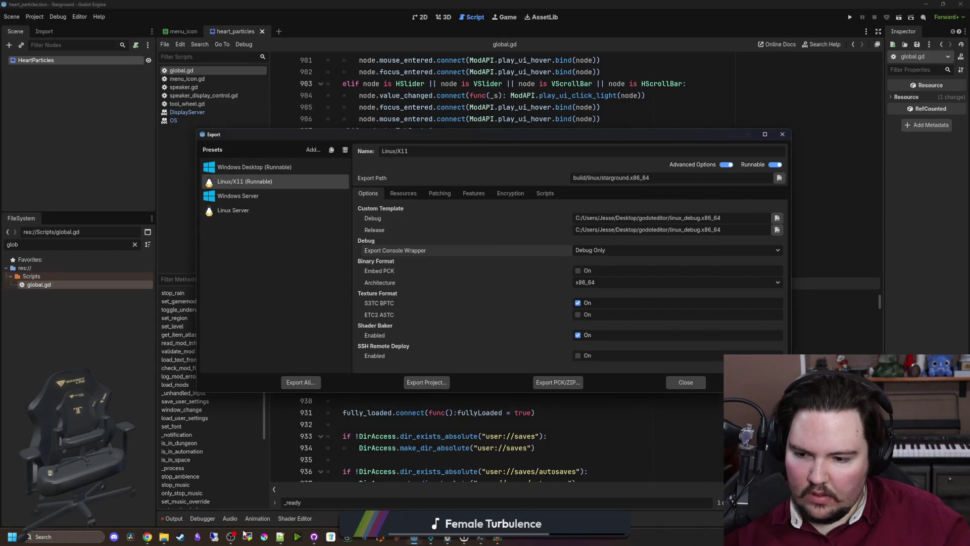
- Run the zip_create script from the Forager-Game build folder
mouse_move(171, 538)
left_click(178, 500)
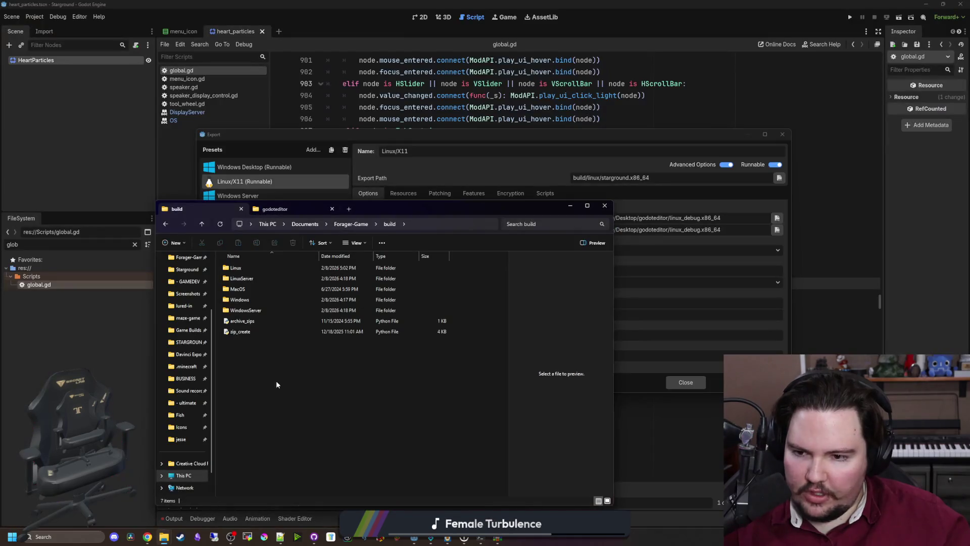
left_click(251, 333)
key("Return")
type("12321")
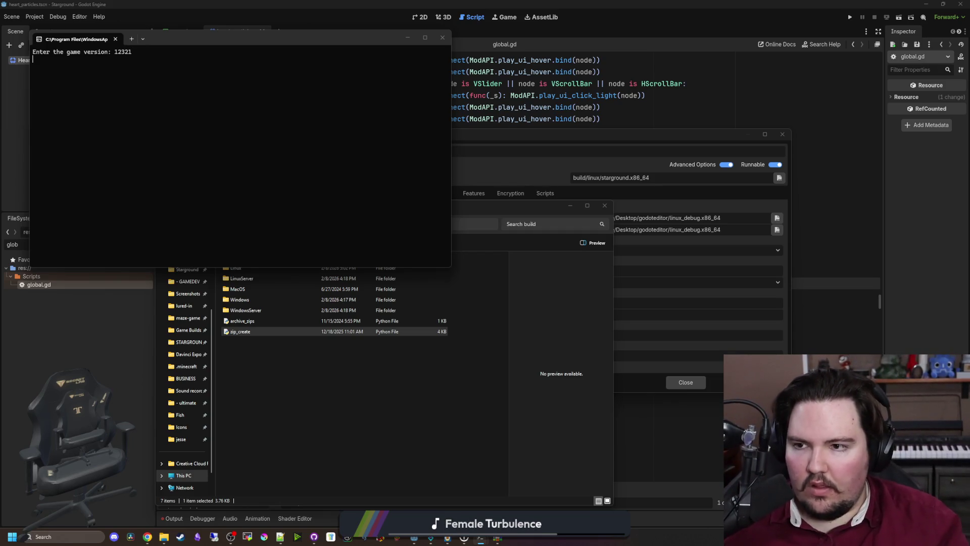
- Zip the builds as game version 12321, then delete the four resulting zip archives
key("Return")
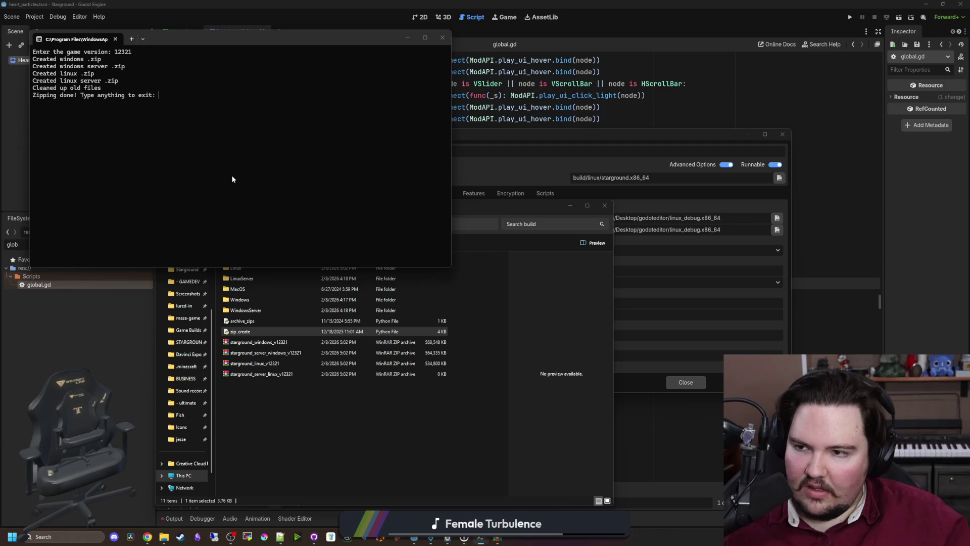
key("Return")
left_click_drag(302, 430, 279, 348)
key("Delete")
left_click(461, 140)
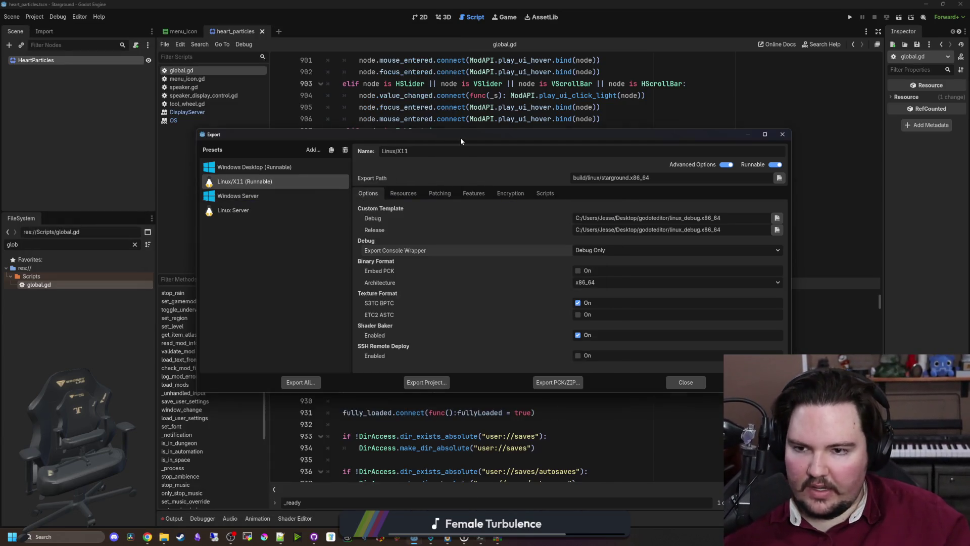
- Export all presets as release builds and dismiss the results reporting the Linux architecture failure
left_click(303, 382)
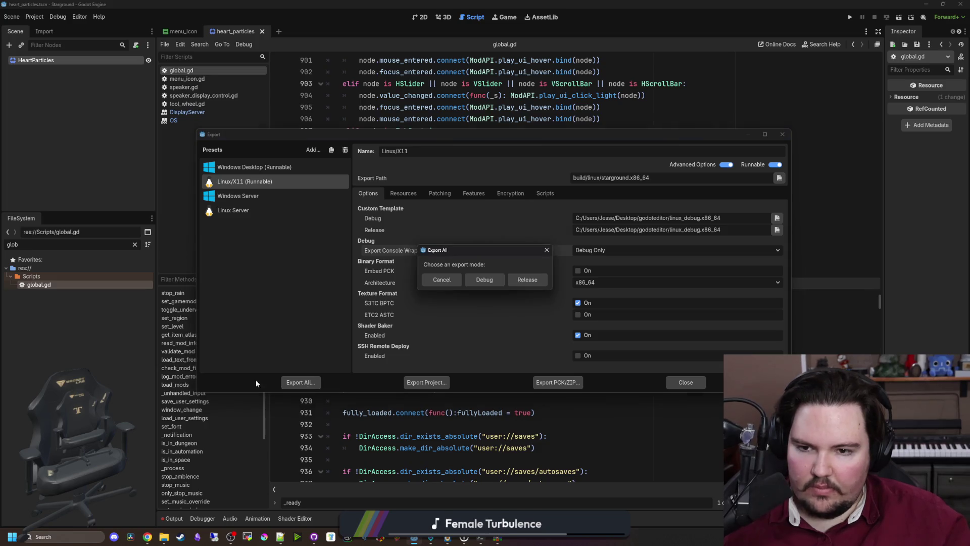
left_click(535, 281)
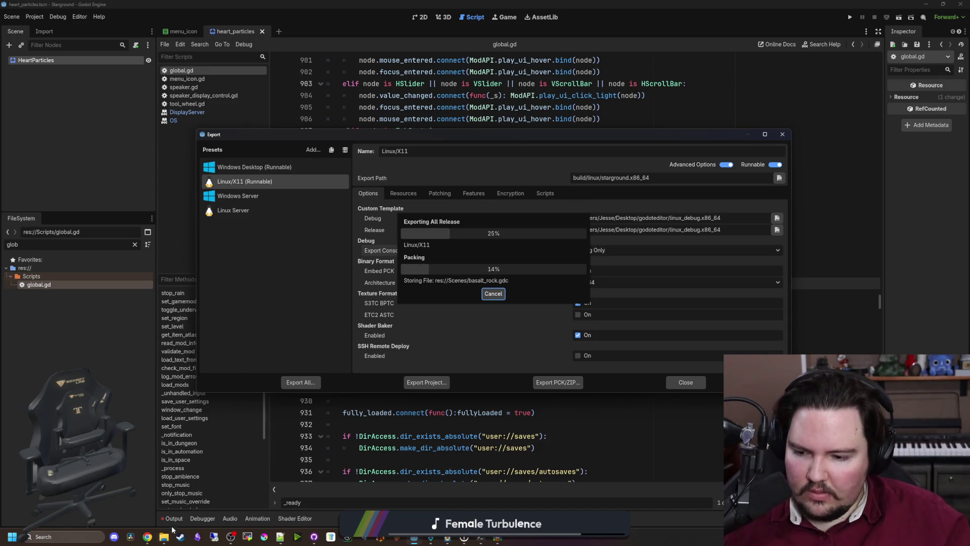
mouse_move(163, 537)
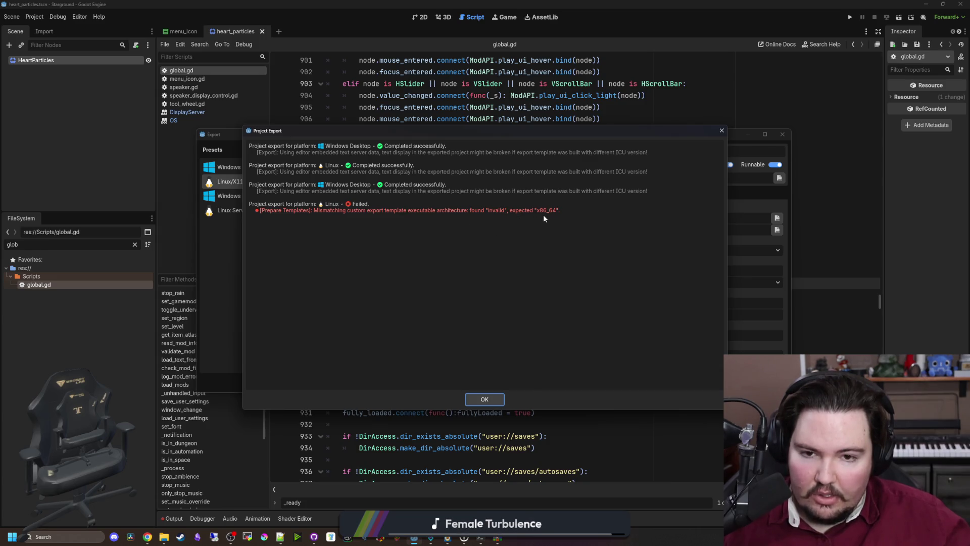
left_click(489, 398)
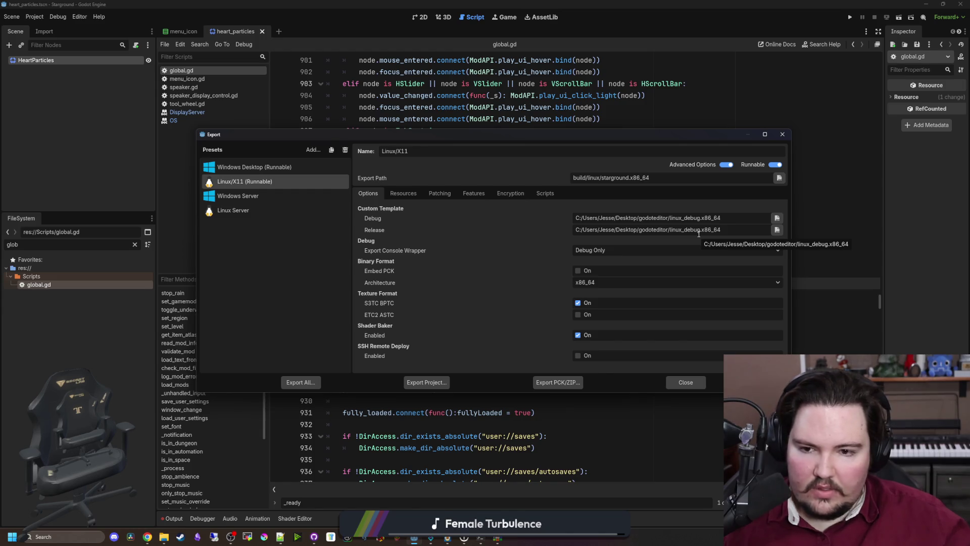
- Inspect the Linux Server, Windows Server and Linux/X11 preset settings
left_click(268, 211)
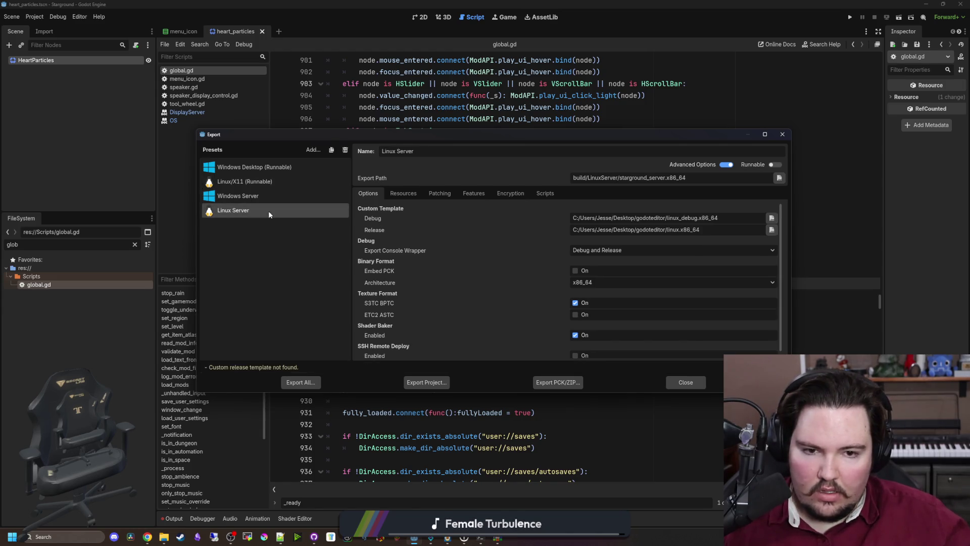
left_click(273, 195)
left_click(280, 180)
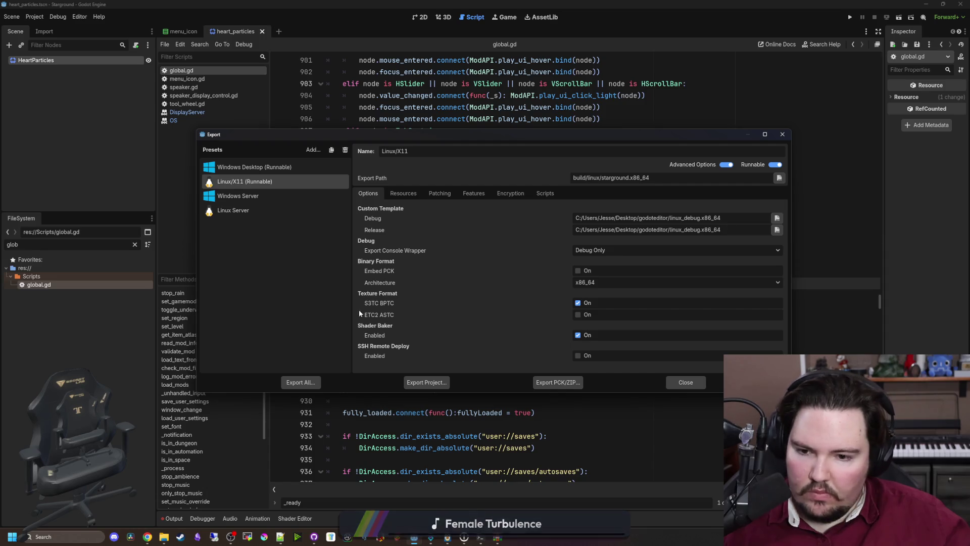
mouse_move(187, 494)
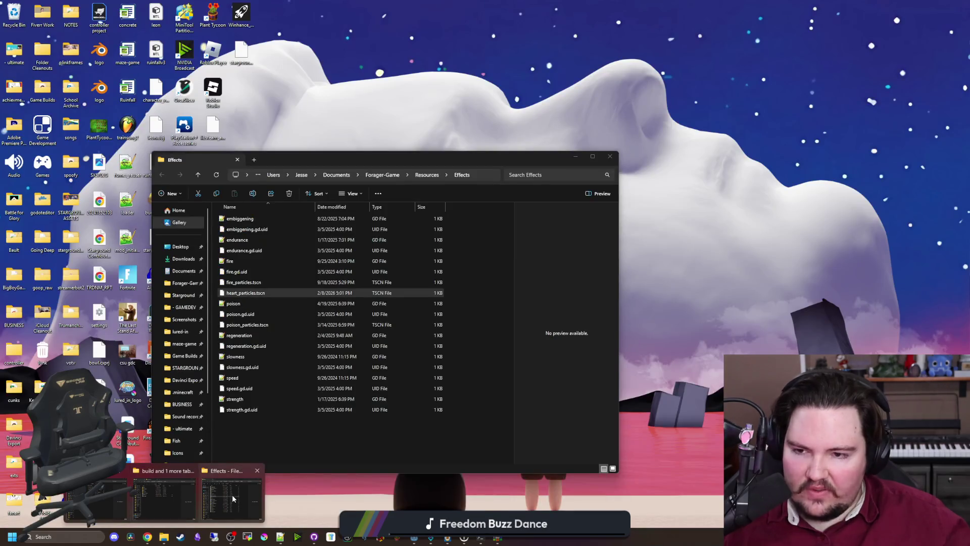
mouse_move(107, 511)
left_click(76, 511)
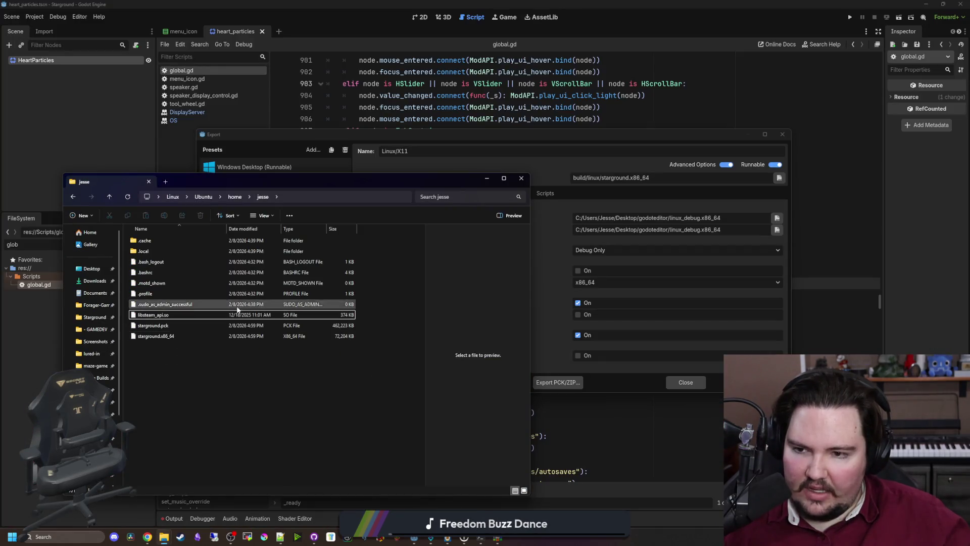
- Open the build\Linux folder holding the three new Linux build files
mouse_move(166, 539)
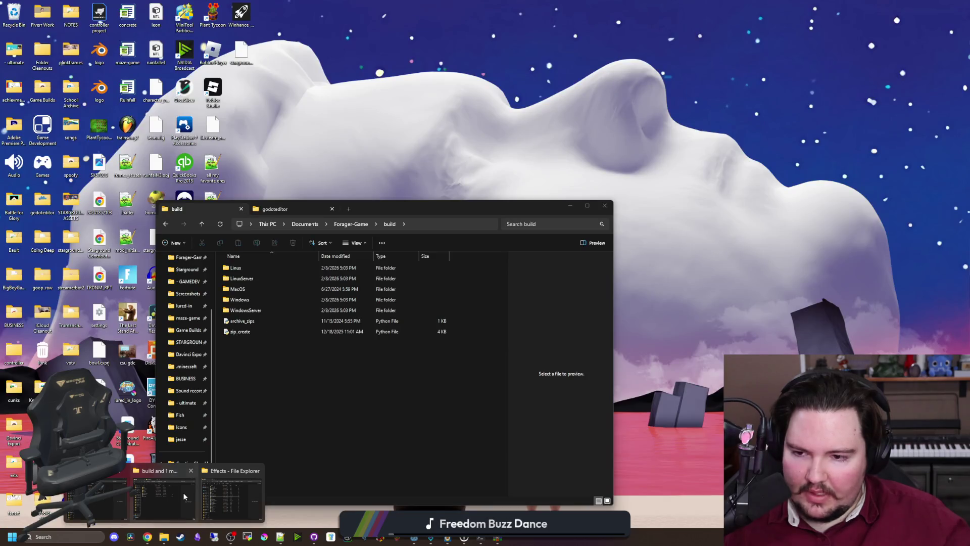
left_click(183, 492)
double_click(239, 271)
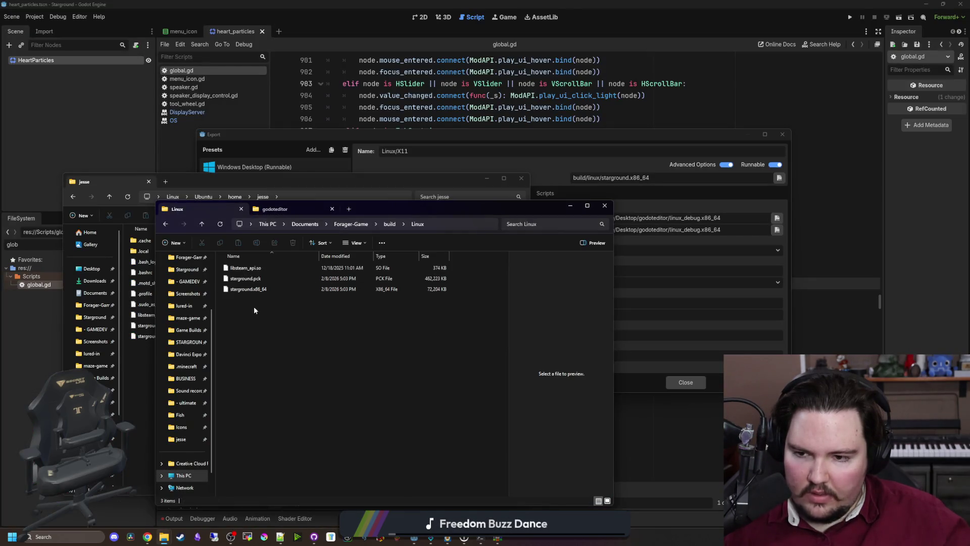
left_click_drag(299, 331, 268, 262)
left_click(284, 346)
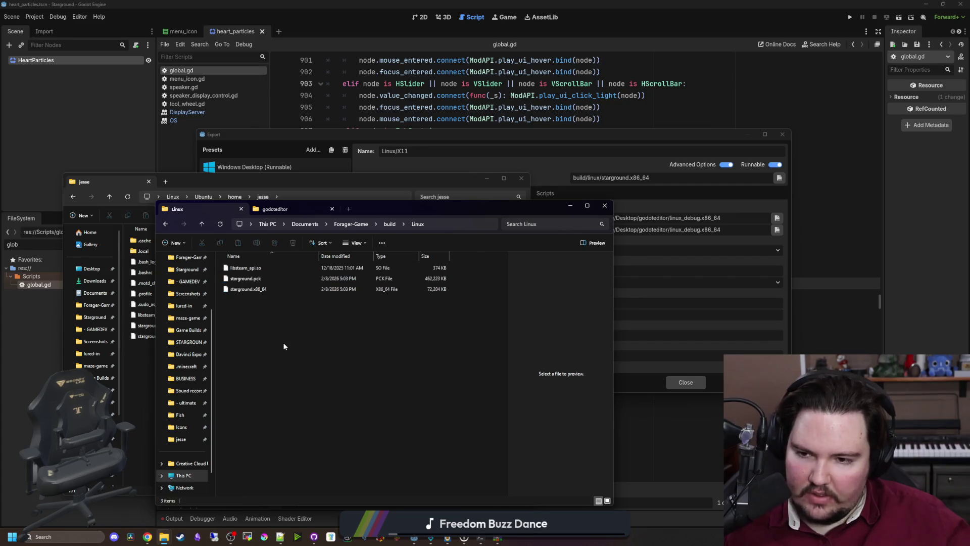
- Permanently delete the three old Starground files from the Ubuntu home folder
left_click(164, 536)
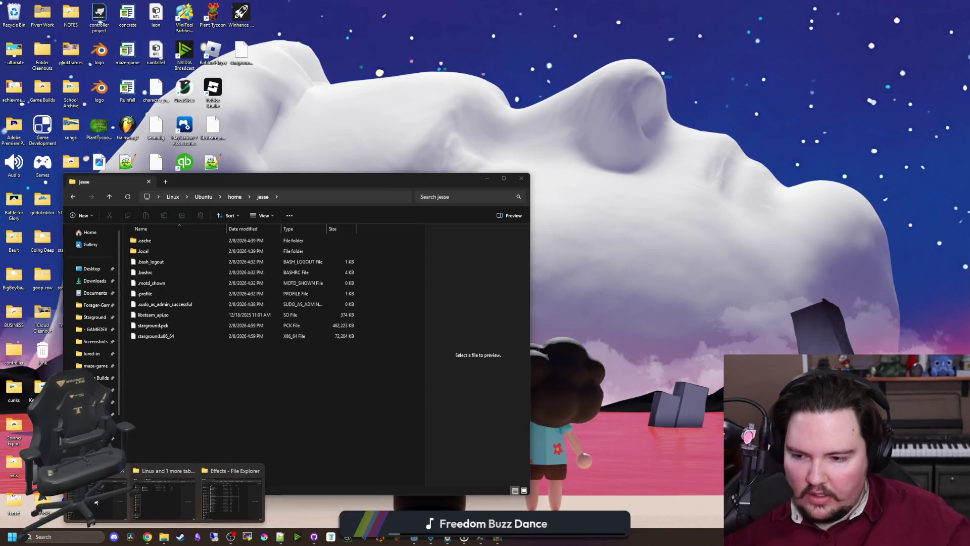
left_click(219, 504)
mouse_move(322, 183)
left_mouse_down()
mouse_move(459, 187)
mouse_move(837, 139)
left_mouse_up()
left_click_drag(718, 331, 677, 257)
key("Delete")
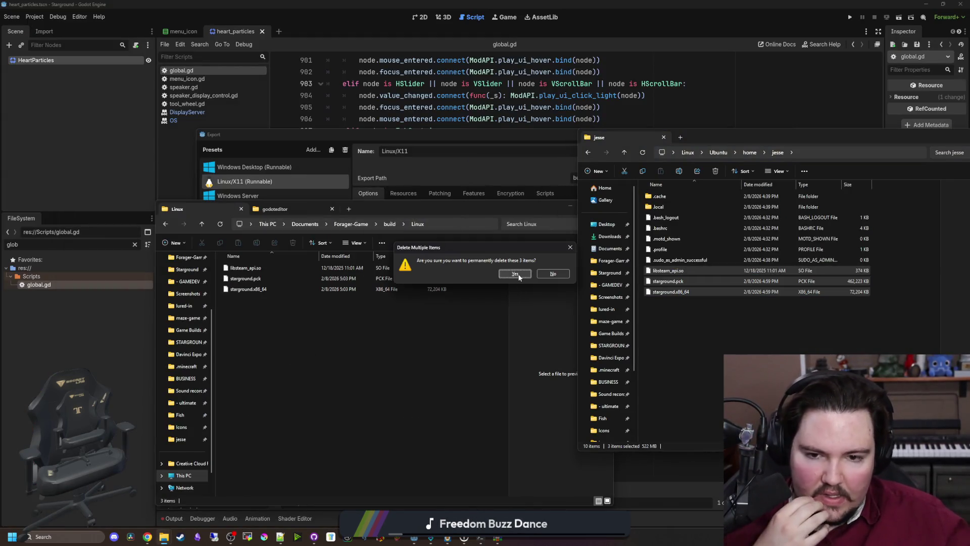
left_click(515, 273)
- Copy the new libsteam_api.so, starground.pck and starground.x86_64 into the Ubuntu home folder
left_click(298, 363)
mouse_move(309, 351)
left_mouse_down()
mouse_move(262, 272)
mouse_move(723, 317)
mouse_move(711, 321)
left_mouse_up()
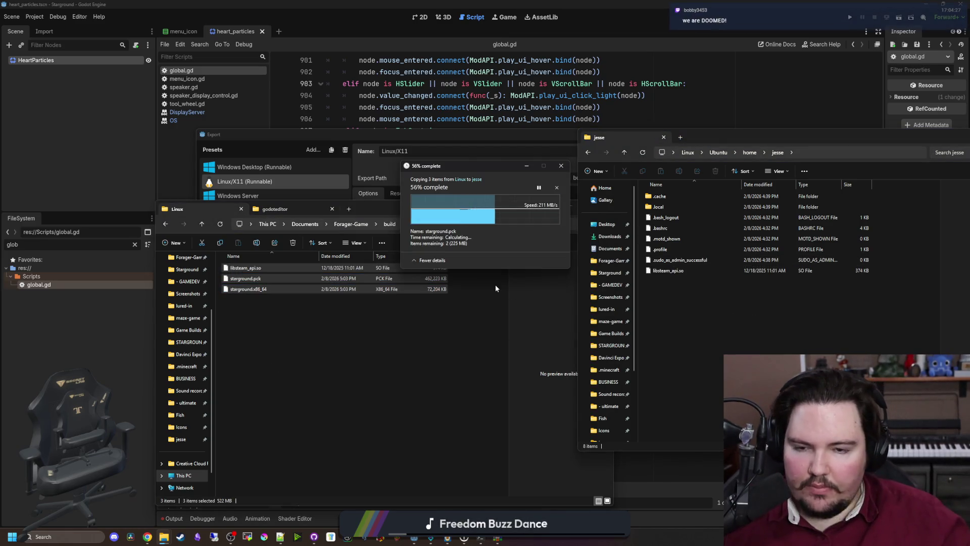
left_click(445, 348)
mouse_move(480, 537)
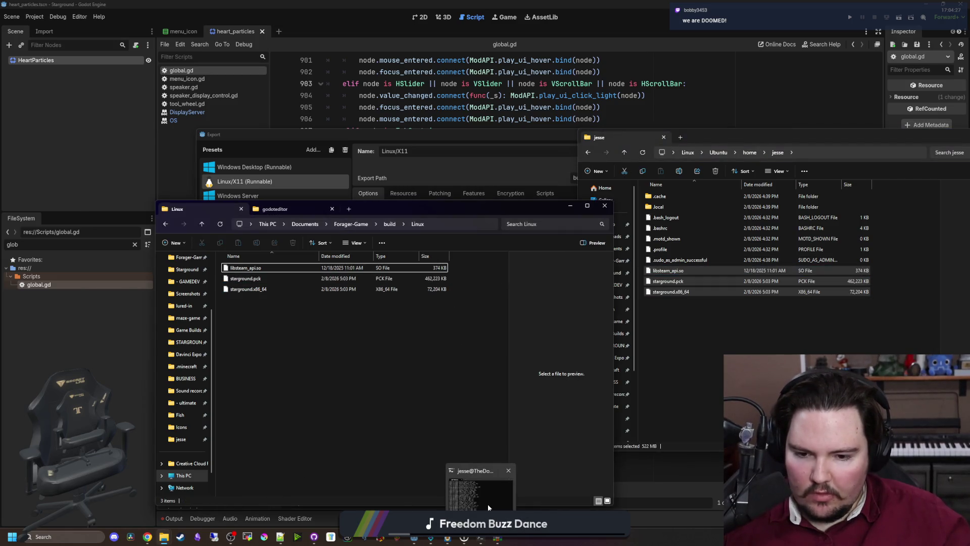
left_click(488, 505)
- Launch the Linux build, start a new singleplayer world, then quit to the main menu
key("Up")
key("Up")
key("Return")
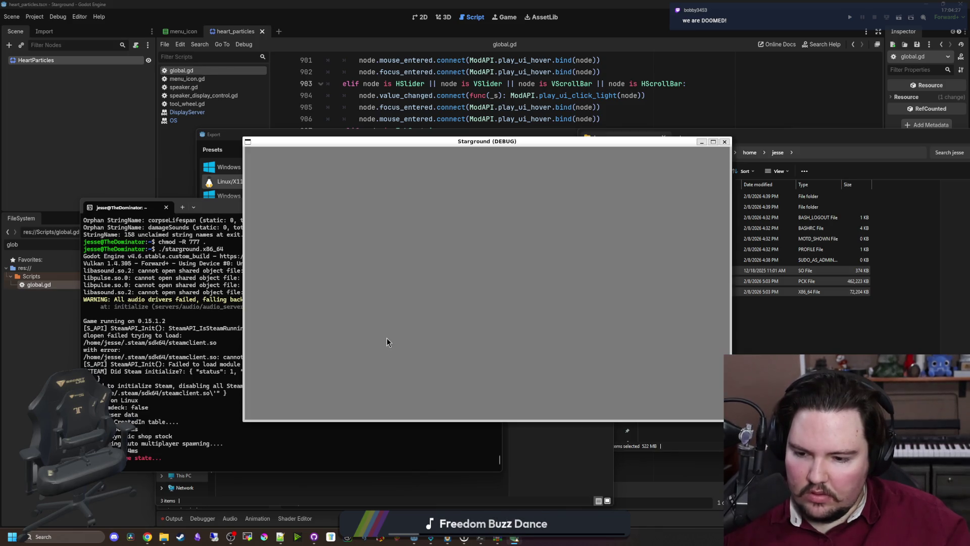
left_click(341, 225)
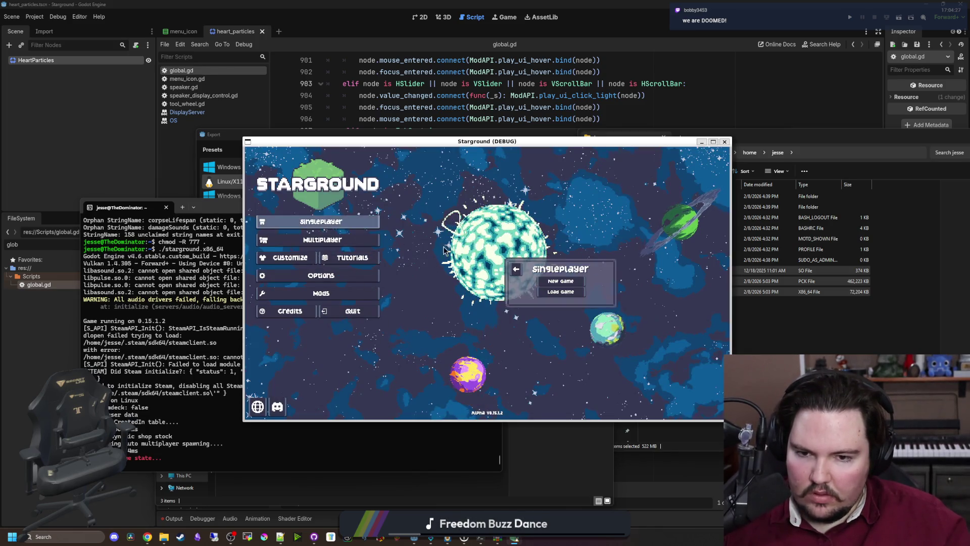
left_click(561, 282)
left_click(561, 331)
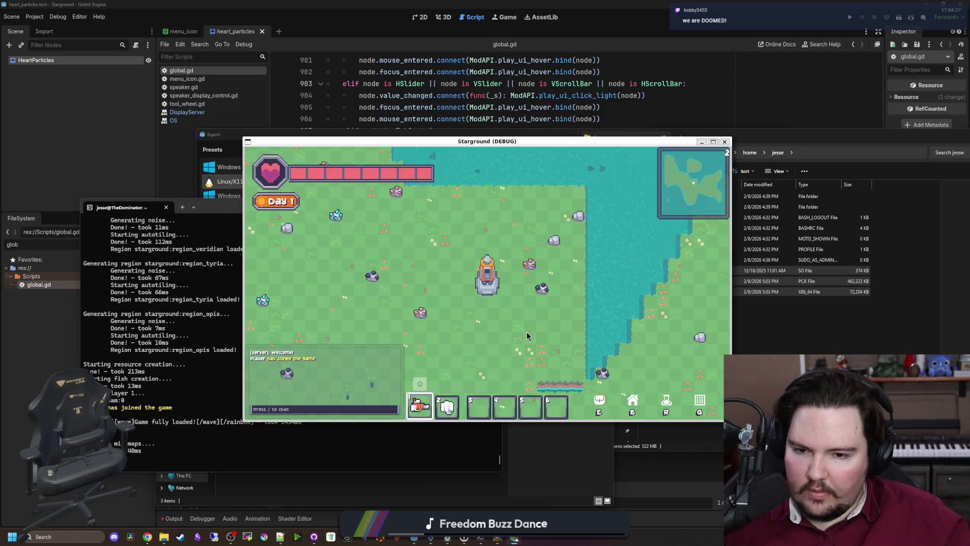
key("s")
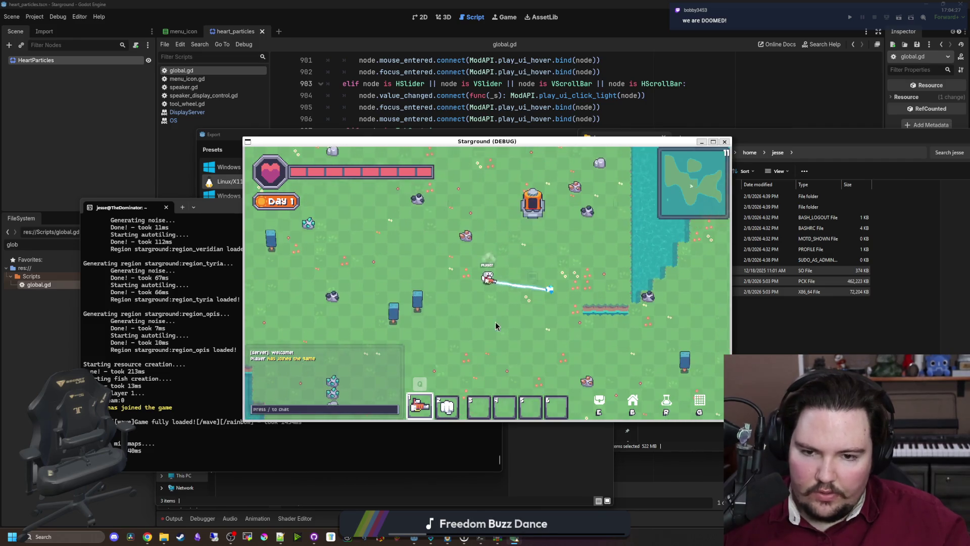
key("Escape")
left_click(490, 309)
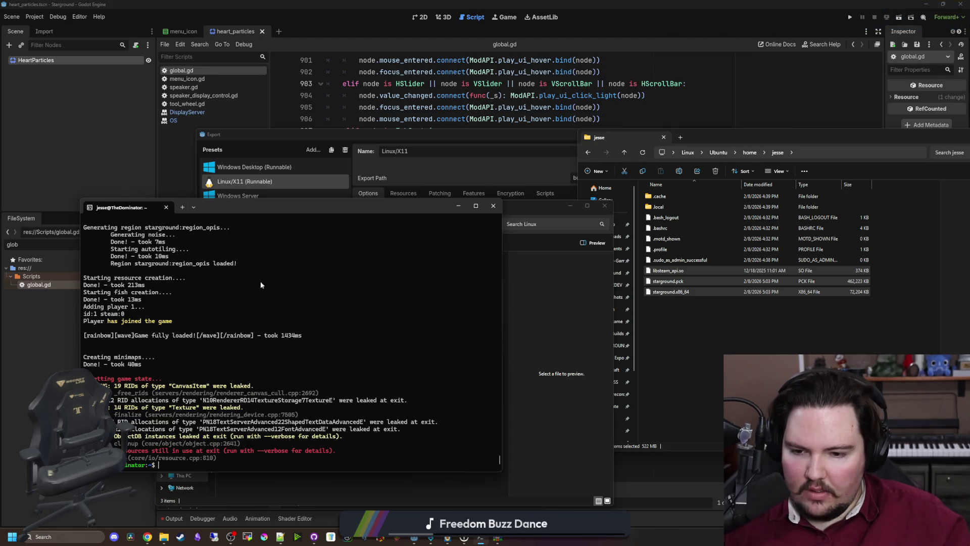
- Relaunch the Linux game build and scroll up through its startup log
mouse_move(271, 207)
left_mouse_down()
mouse_move(431, 386)
mouse_move(440, 154)
left_mouse_up()
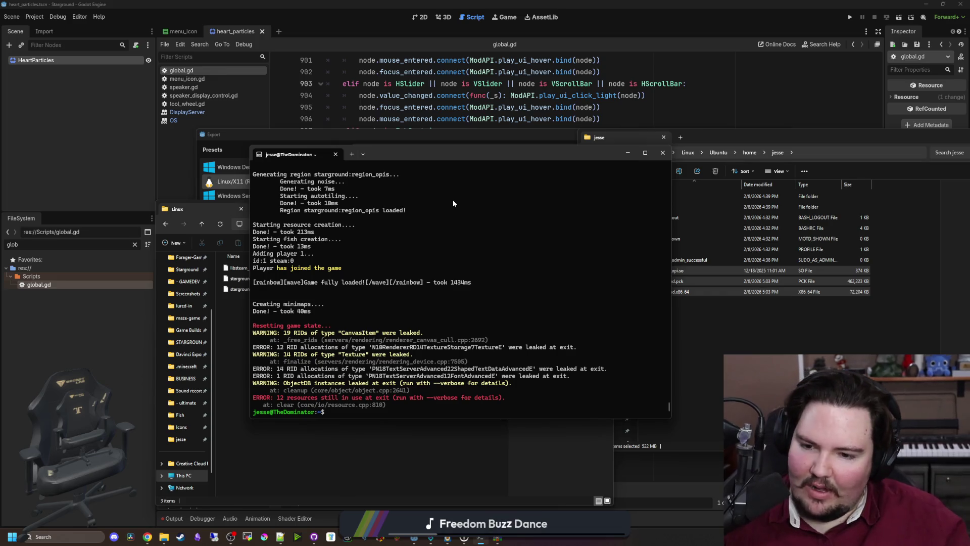
mouse_move(537, 150)
left_mouse_down()
mouse_move(478, 211)
mouse_move(581, 221)
mouse_move(536, 215)
left_mouse_up()
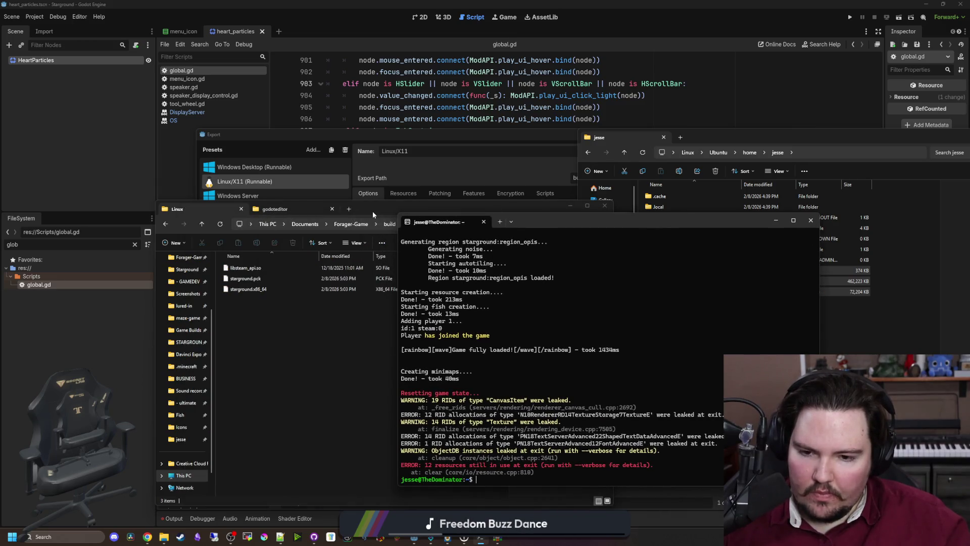
key("Up")
key("Return")
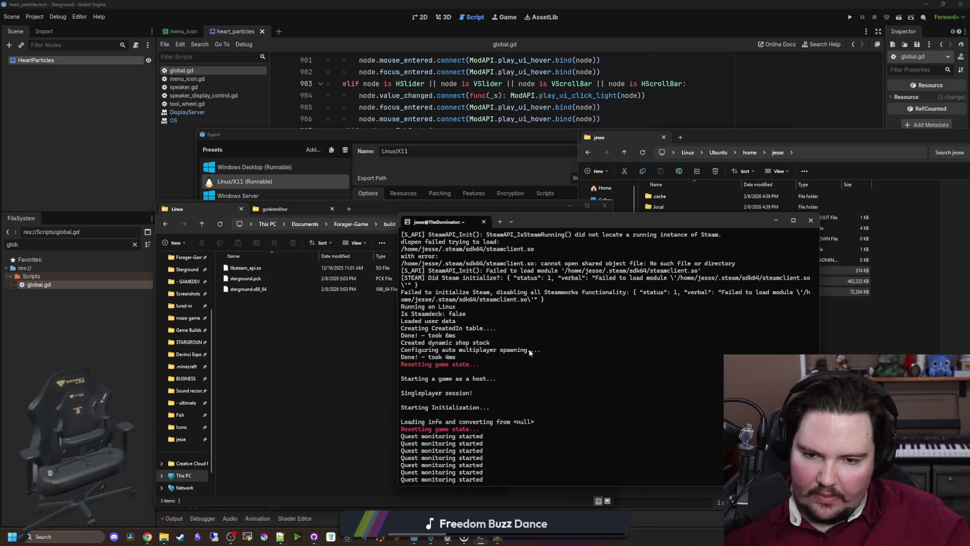
scroll(530, 352, "up", 3)
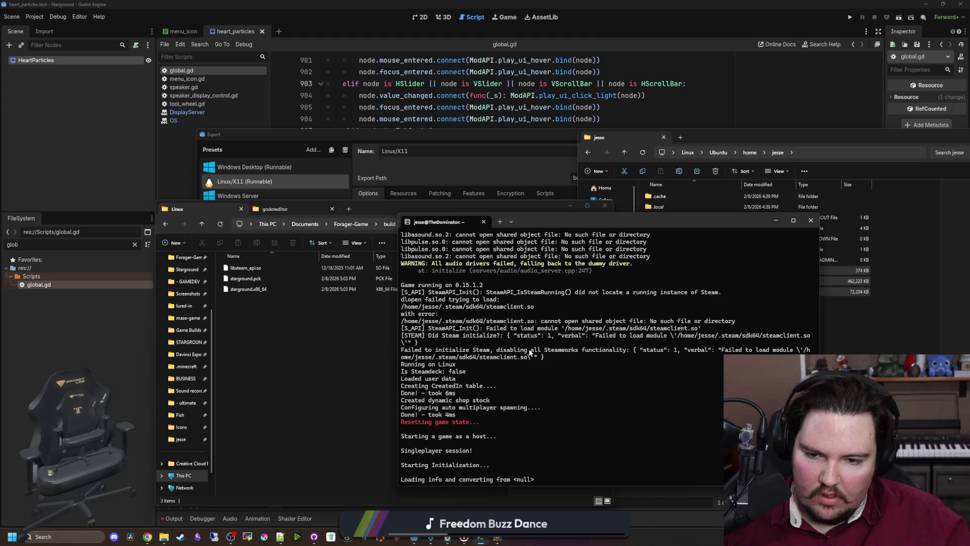
- Run zip_create in the build folder with version 0.15.1.2 to create the four zip archives
left_click(353, 330)
left_click_drag(457, 213, 330, 222)
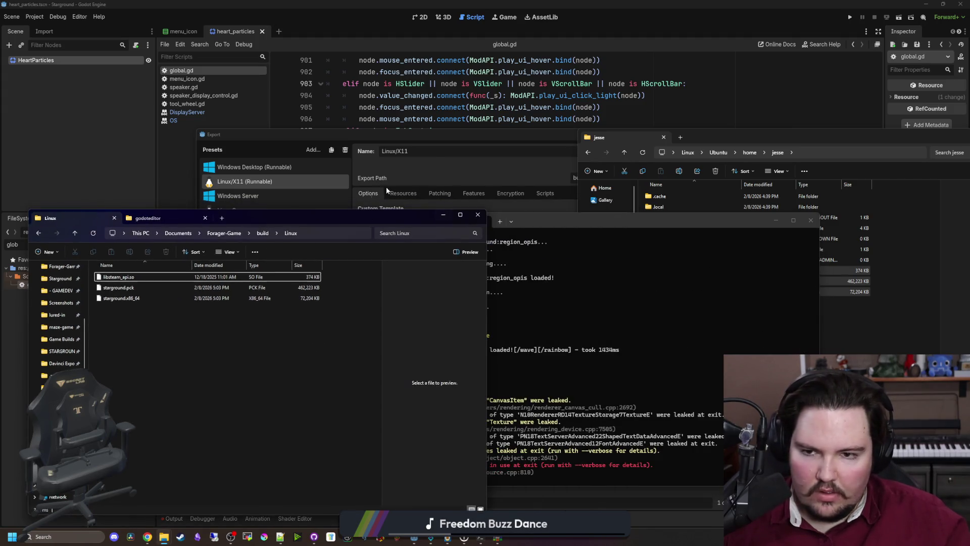
left_click(261, 233)
double_click(124, 342)
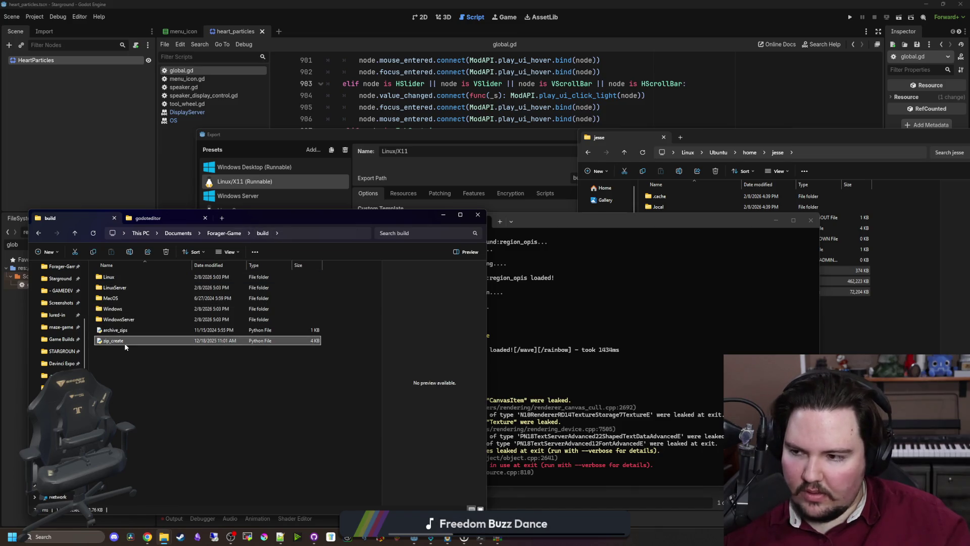
type("0.15.1.2")
key("Return")
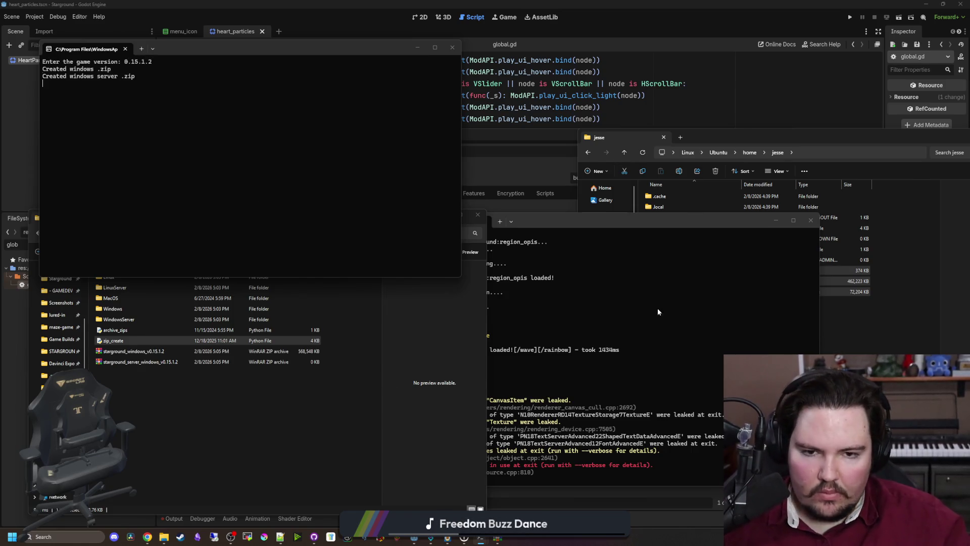
- Rearrange the jesse home folder and build folder windows on screen
left_click(763, 141)
left_click_drag(763, 137, 621, 122)
left_click(627, 352)
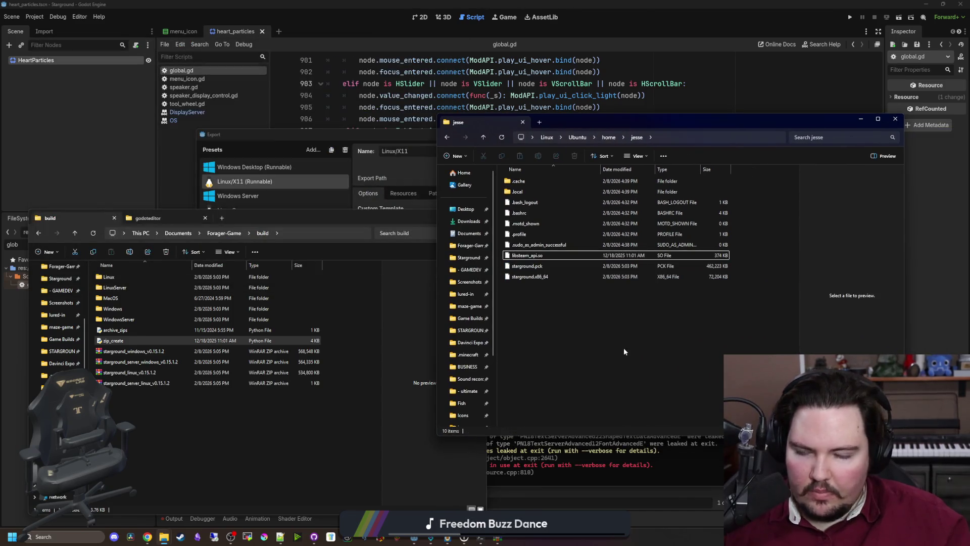
left_click(201, 429)
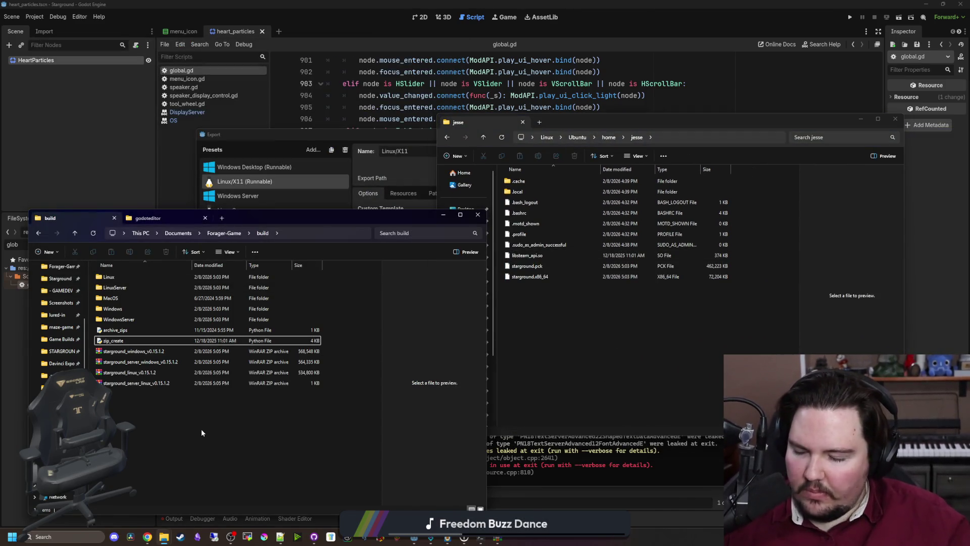
mouse_move(336, 225)
left_mouse_down()
mouse_move(428, 262)
mouse_move(478, 430)
mouse_move(485, 495)
mouse_move(426, 186)
mouse_move(391, 184)
left_mouse_up()
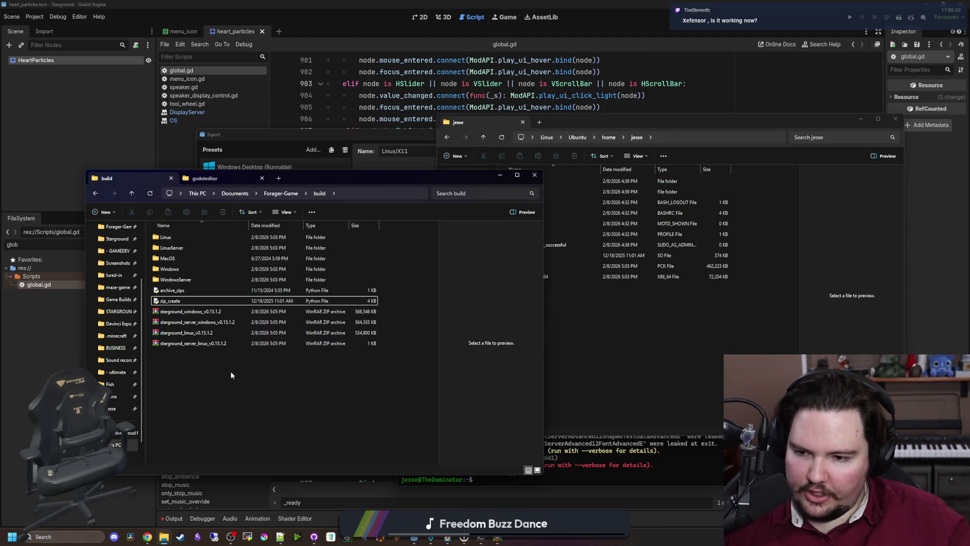
- Run Export All on every Godot export preset in Release mode
left_click(32, 16)
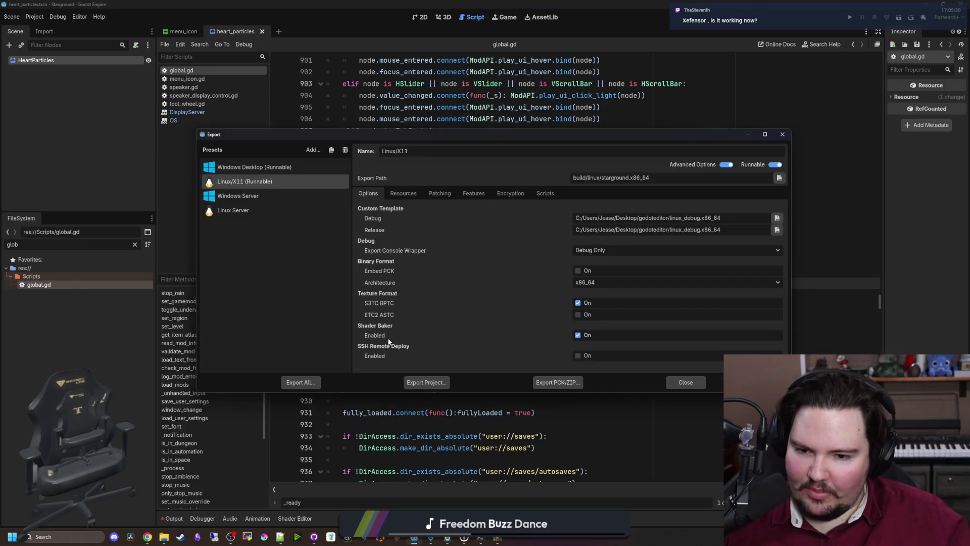
left_click(421, 382)
left_click(558, 399)
left_click(293, 382)
left_click(526, 279)
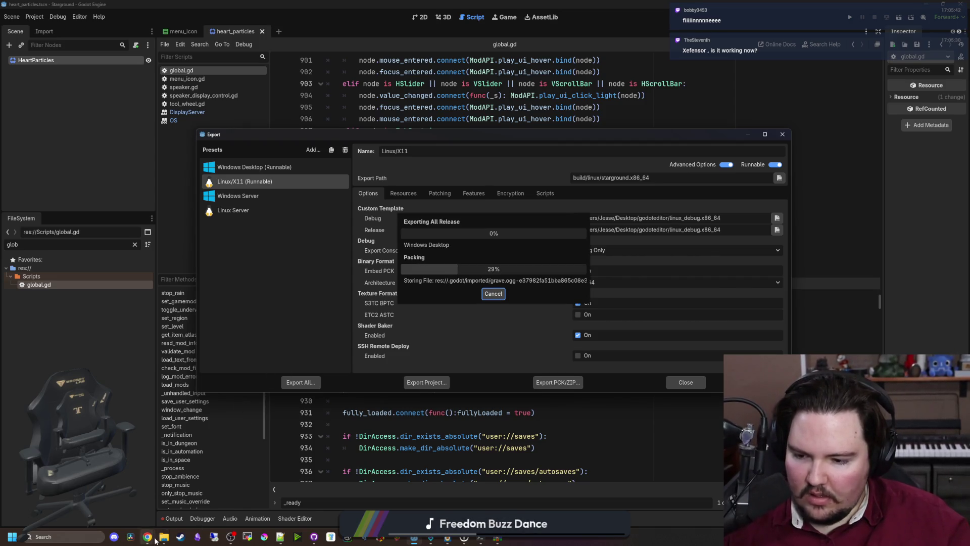
mouse_move(166, 540)
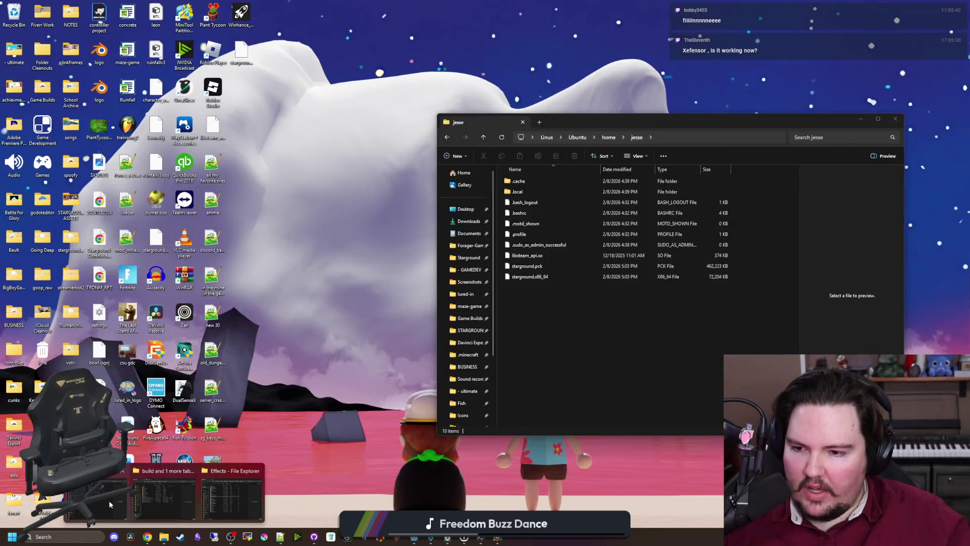
left_click(166, 493)
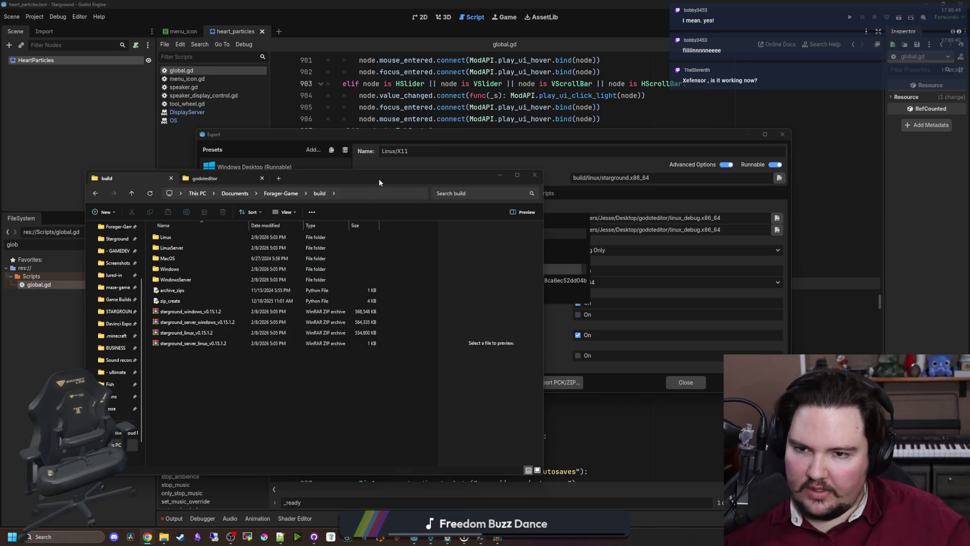
- Open a second File Explorer window at Desktop > godoteditor
left_click_drag(378, 178, 344, 205)
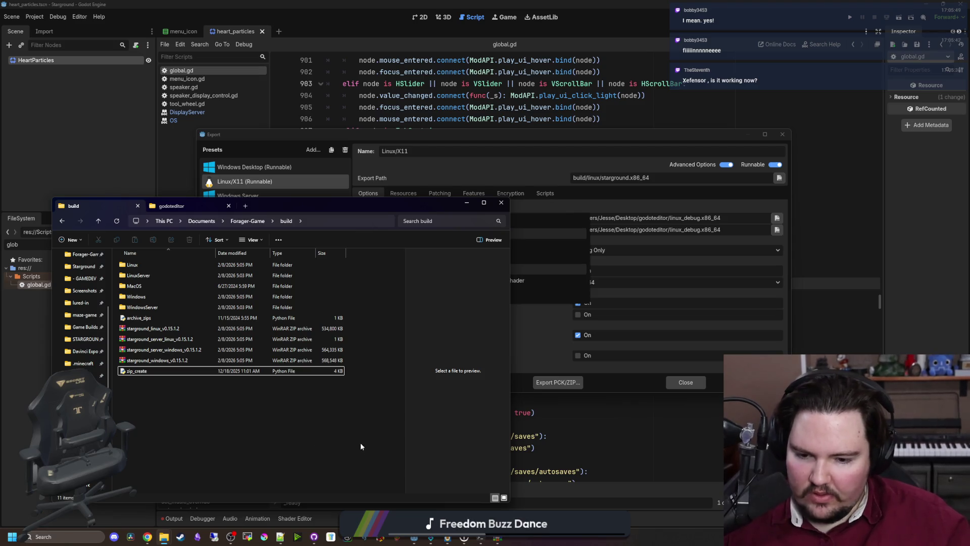
right_click(161, 538)
left_click(152, 487)
mouse_move(252, 215)
left_mouse_down()
mouse_move(645, 153)
mouse_move(598, 155)
left_mouse_up()
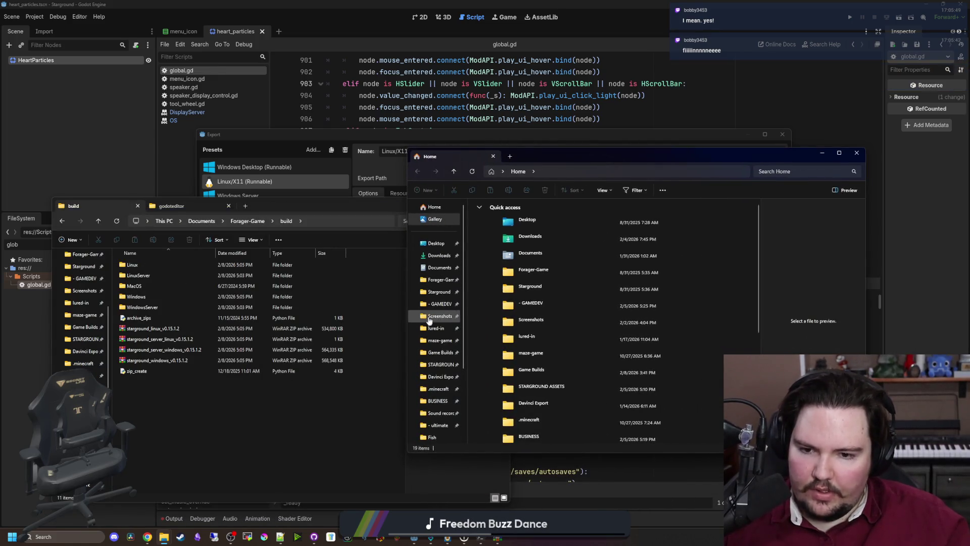
left_click_drag(438, 362, 440, 246)
left_click(441, 246)
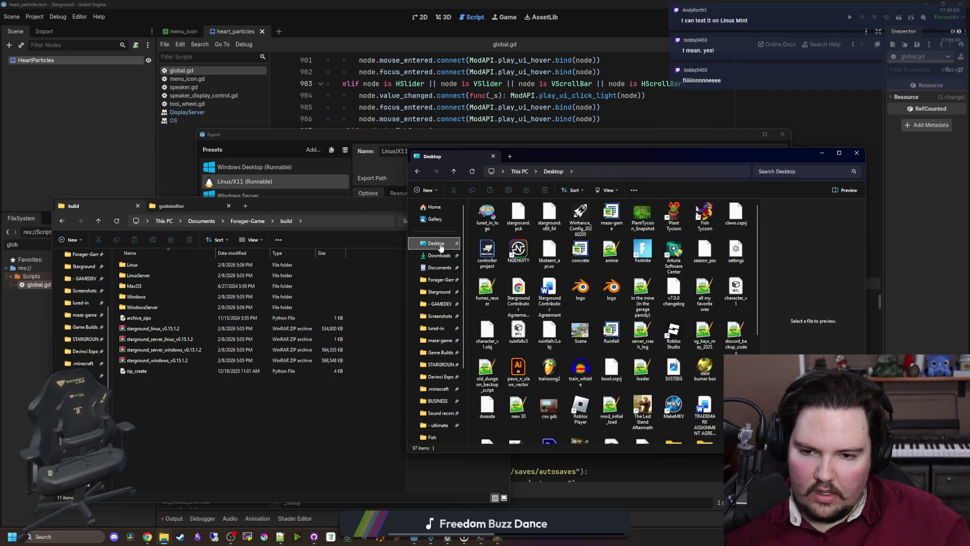
scroll(565, 301, "down", 3)
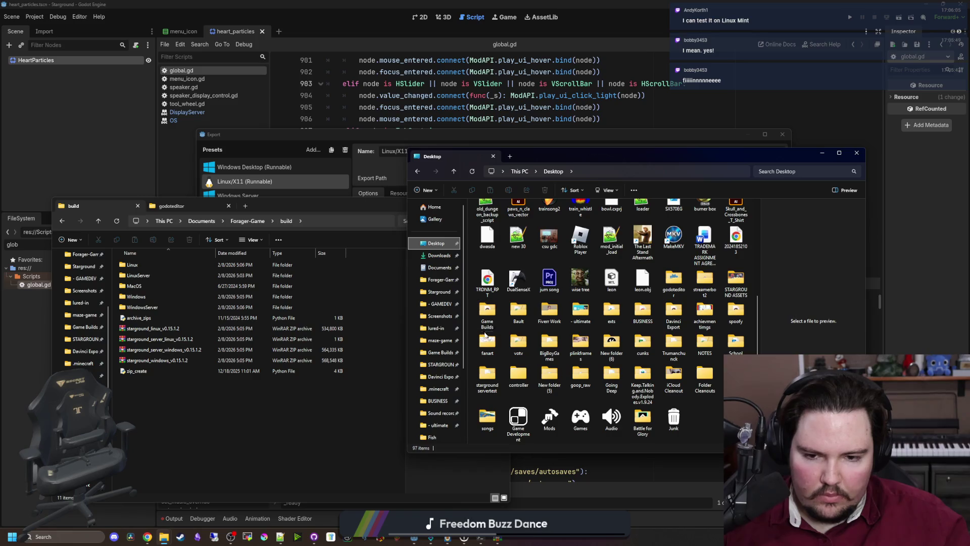
double_click(673, 280)
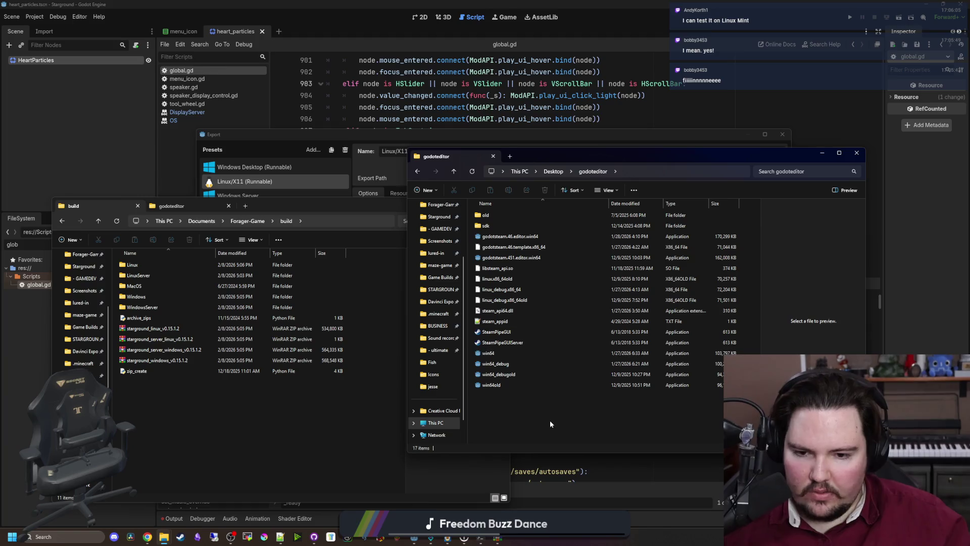
- Close Godot's export results summary, arrange both folder windows, and select SteamPipeGUI
left_click(353, 206)
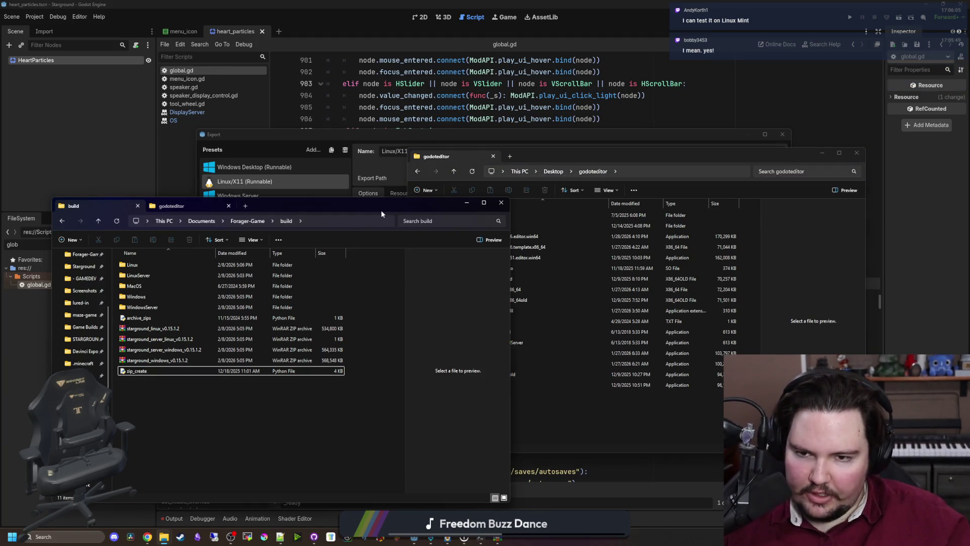
left_click_drag(381, 211, 347, 265)
left_click_drag(465, 151, 596, 236)
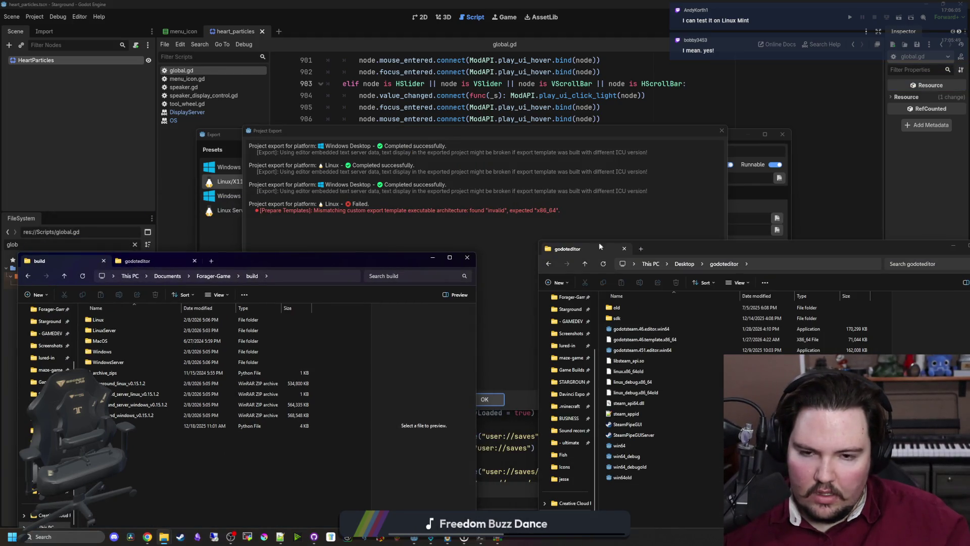
left_click(485, 398)
mouse_move(172, 537)
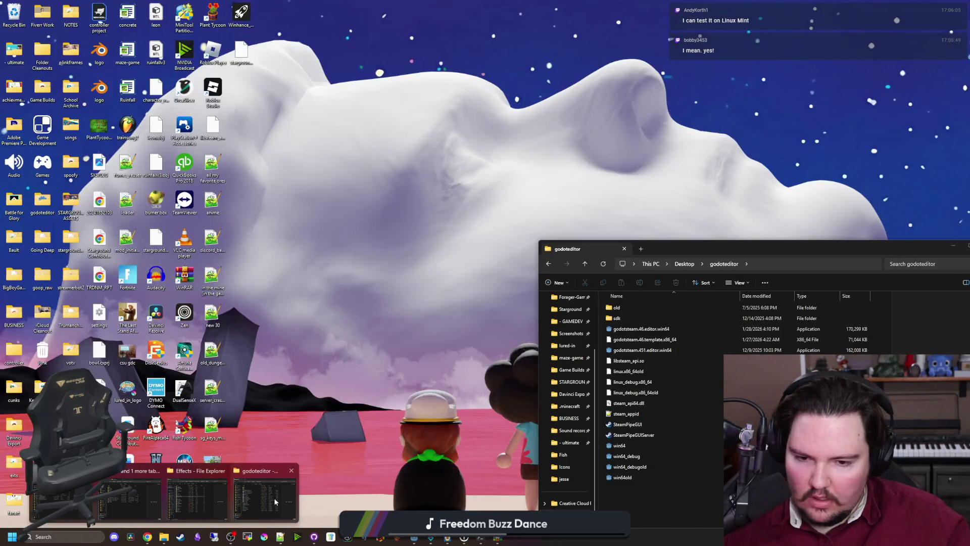
left_click(263, 492)
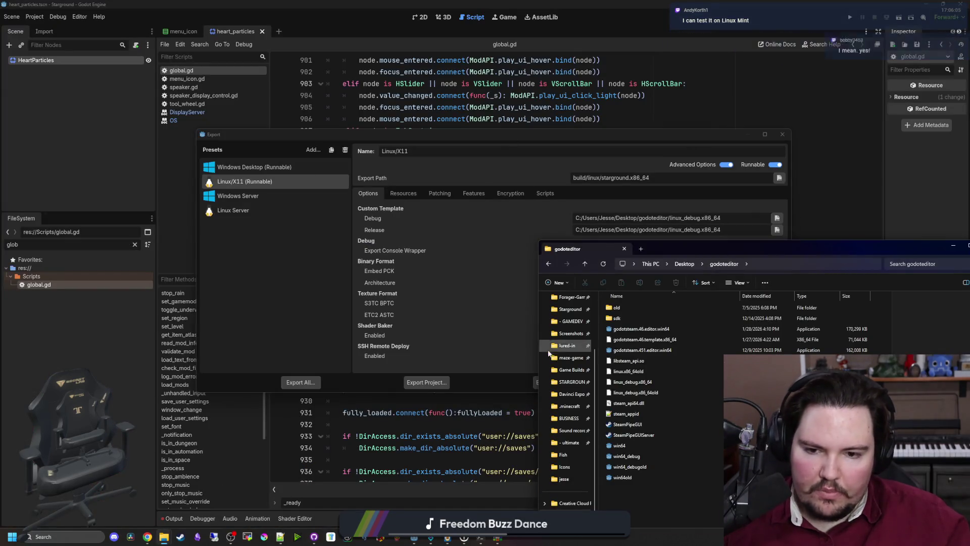
left_click_drag(684, 243, 476, 123)
left_click(445, 304)
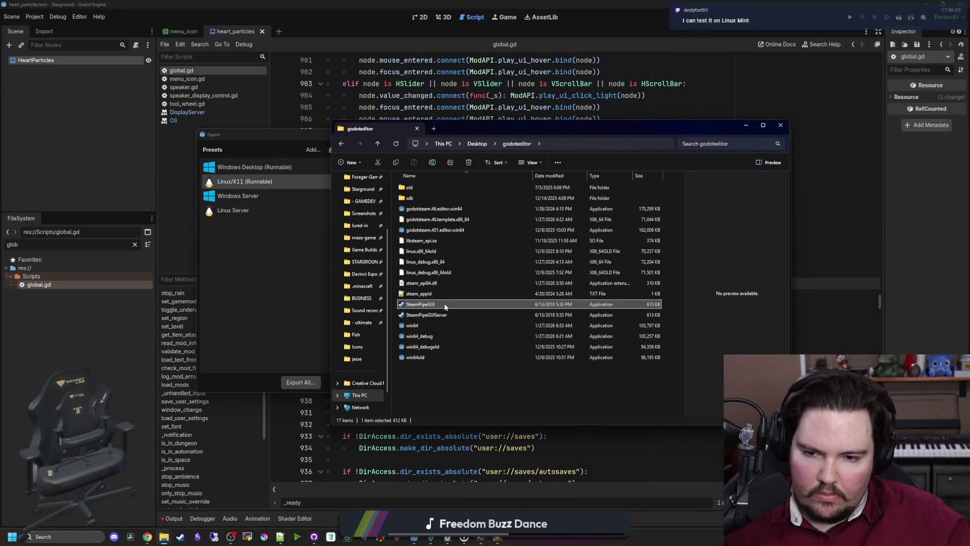
- Launch SteamPipeGUI, change the build description to 0.15.1.2, and upload the Windows and Linux depots
double_click(445, 306)
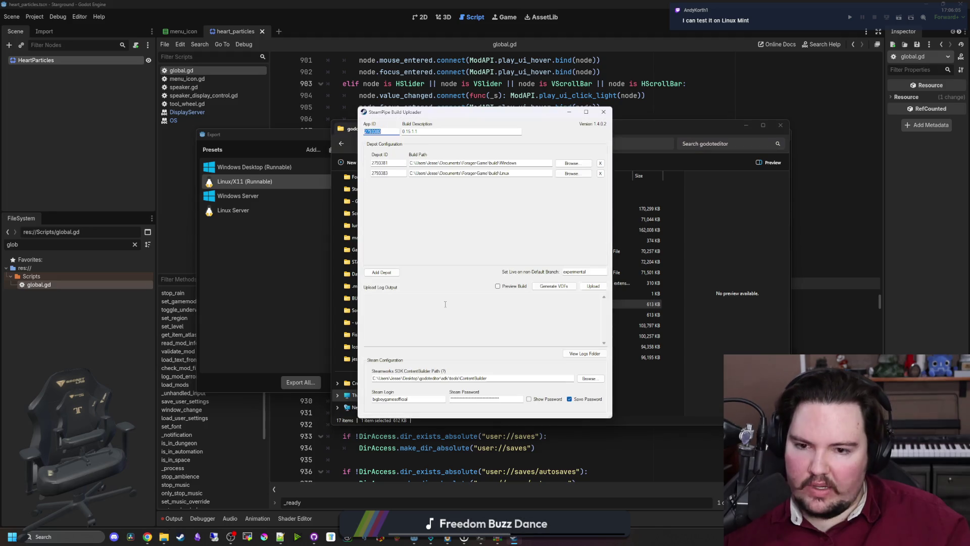
left_click(441, 129)
key("BackSpace")
type("2")
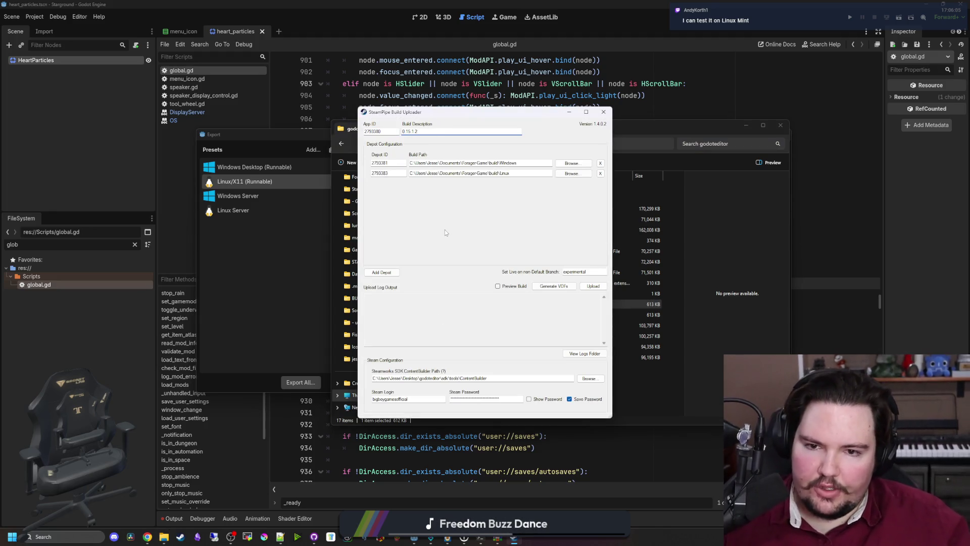
left_click(597, 287)
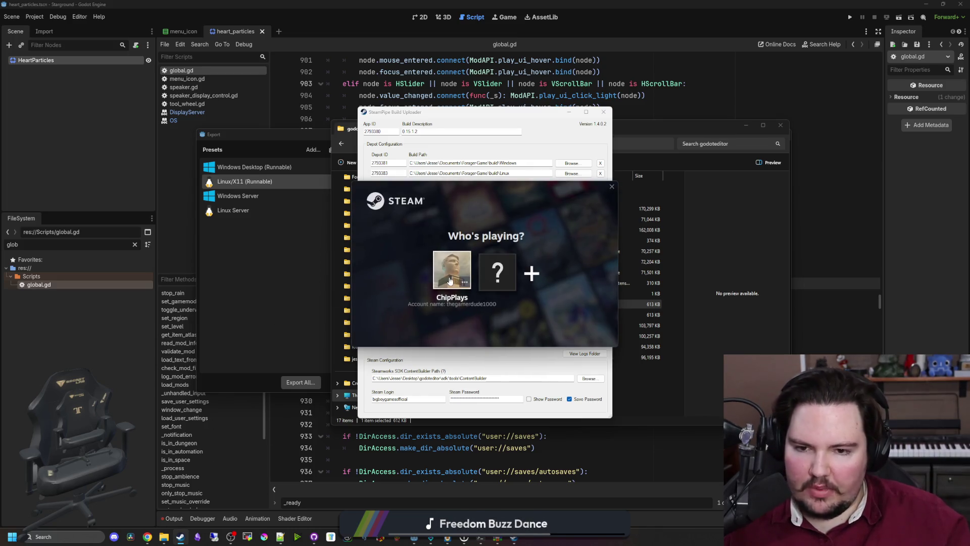
- Log into Steam and switch Starground to the experimental beta in its Properties
left_click(448, 277)
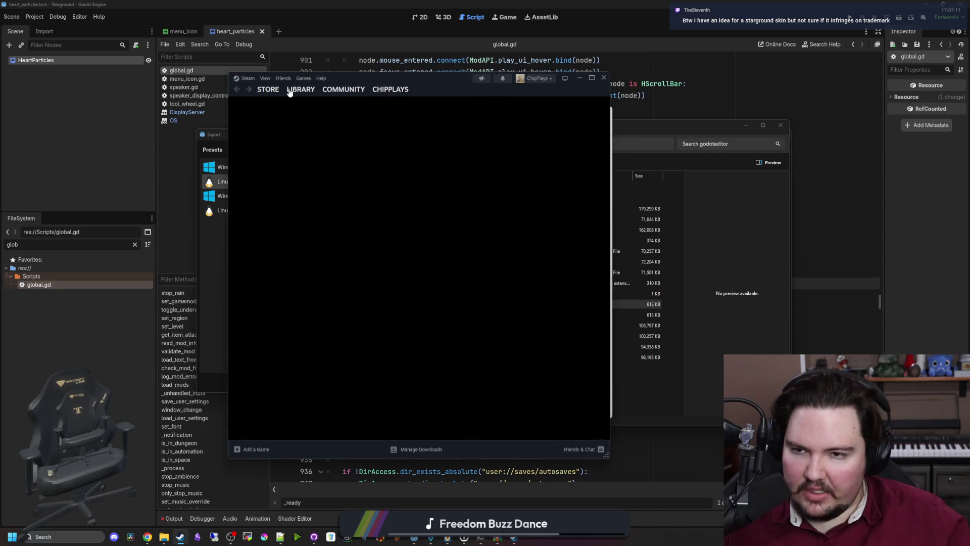
left_click(302, 91)
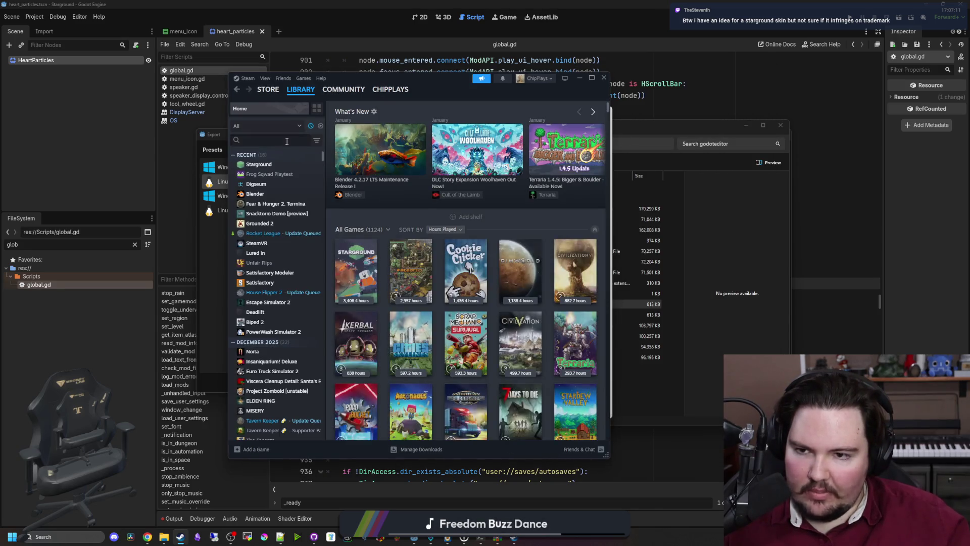
right_click(256, 166)
left_click(274, 223)
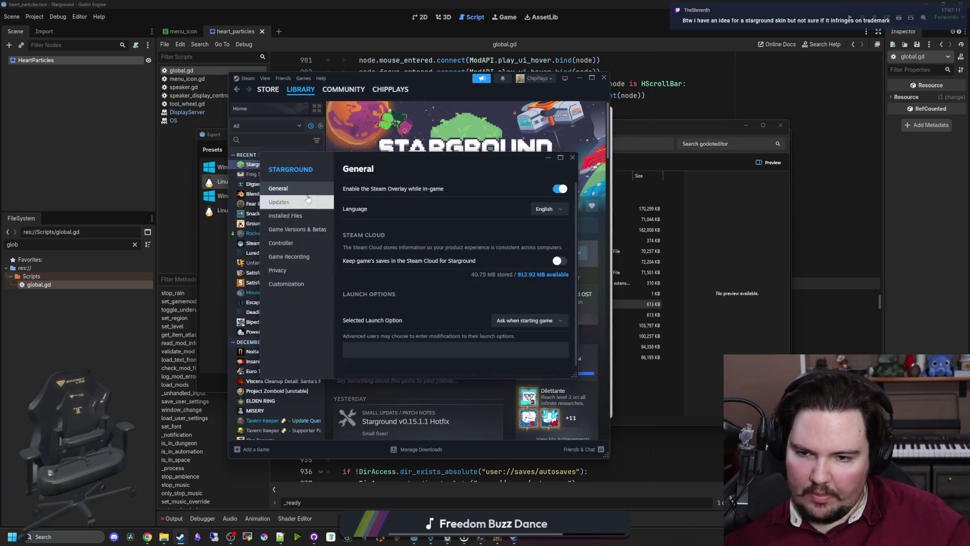
left_click(296, 231)
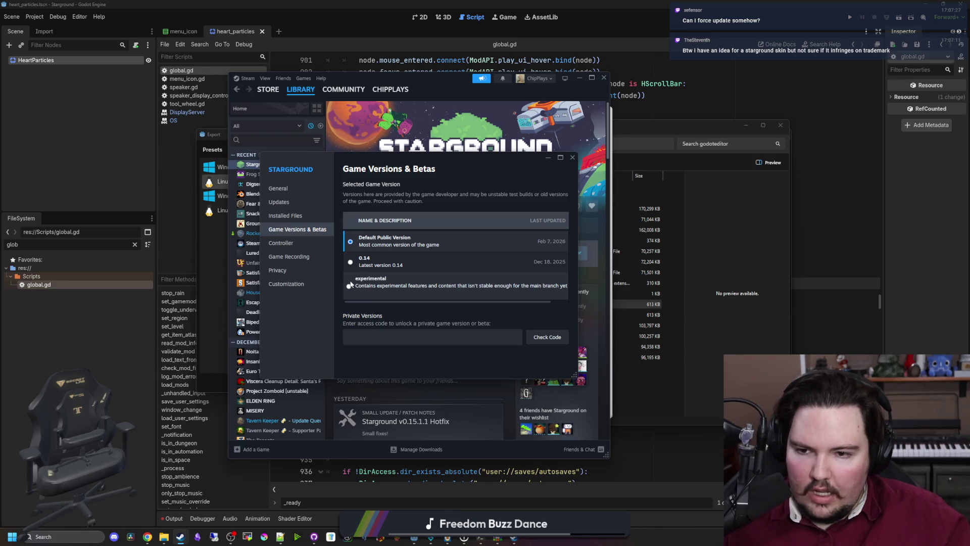
- Start verifying the integrity of Starground's game files from Installed Files
left_click(285, 216)
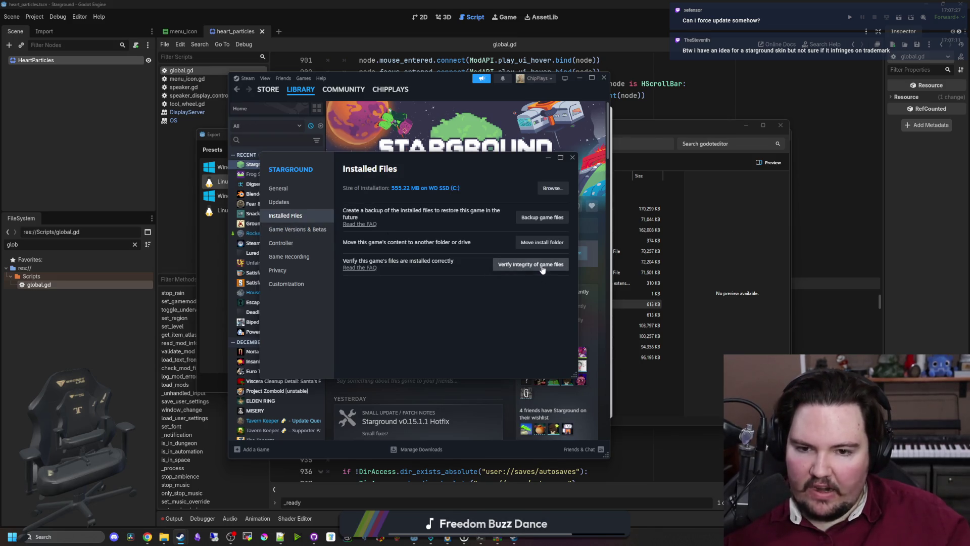
left_click(297, 232)
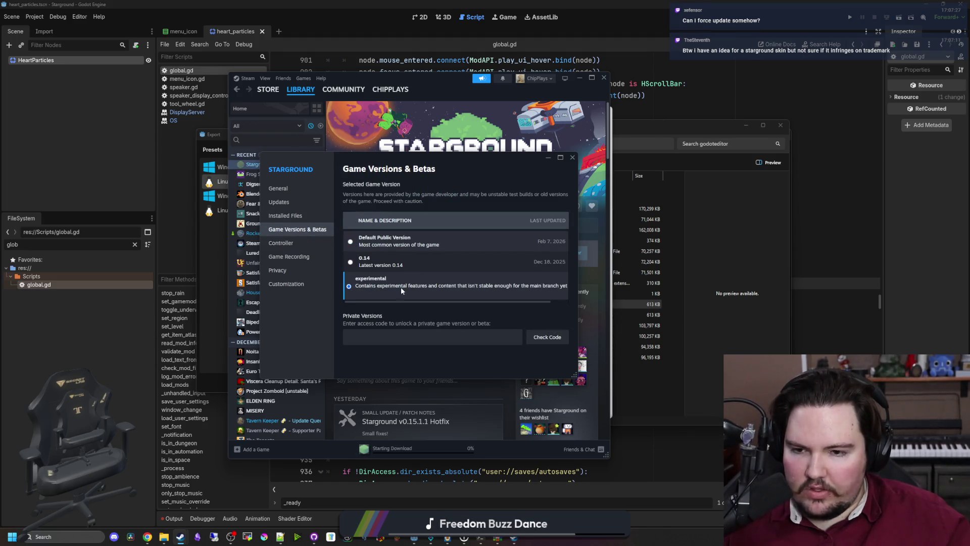
left_click(284, 218)
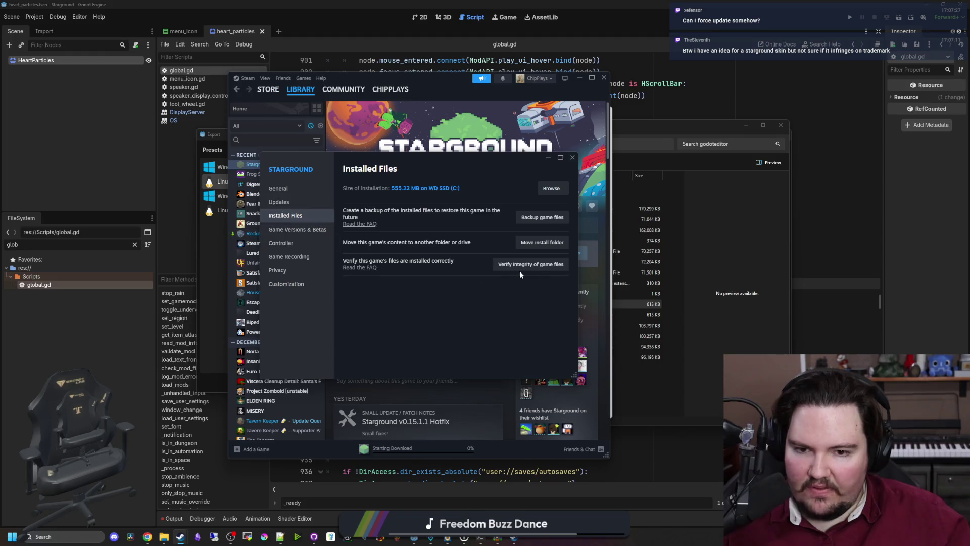
left_click(533, 264)
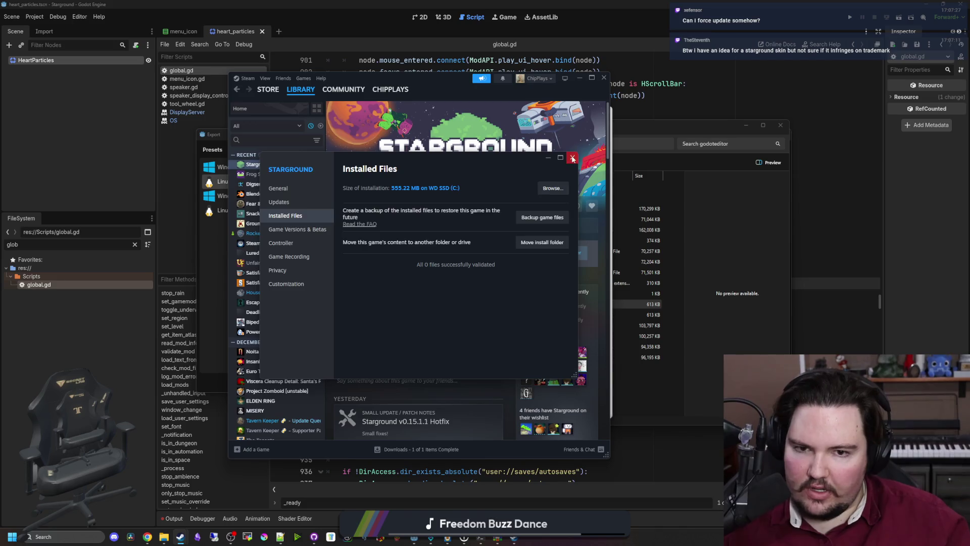
- Close Starground's Properties and launch the game with the chosen launch option
key("Escape")
left_click(360, 206)
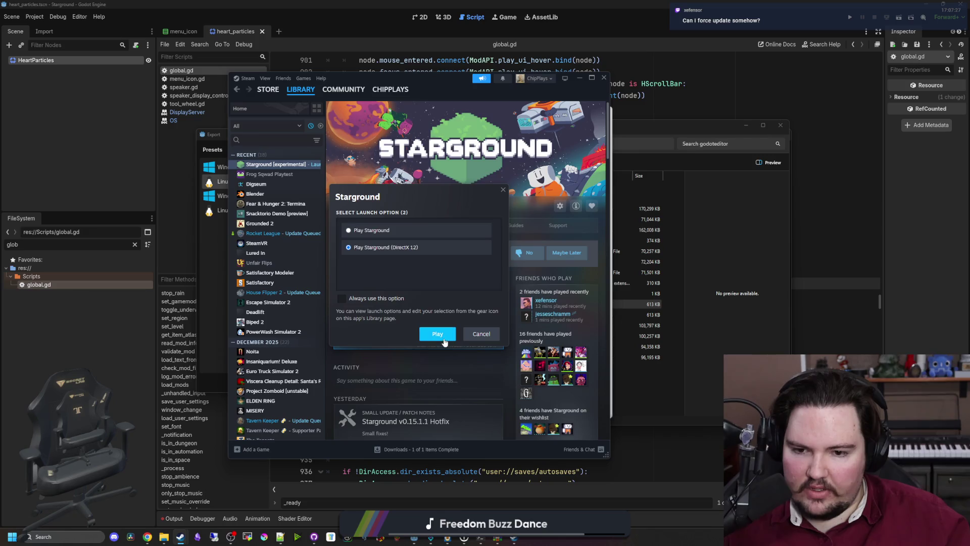
left_click(438, 334)
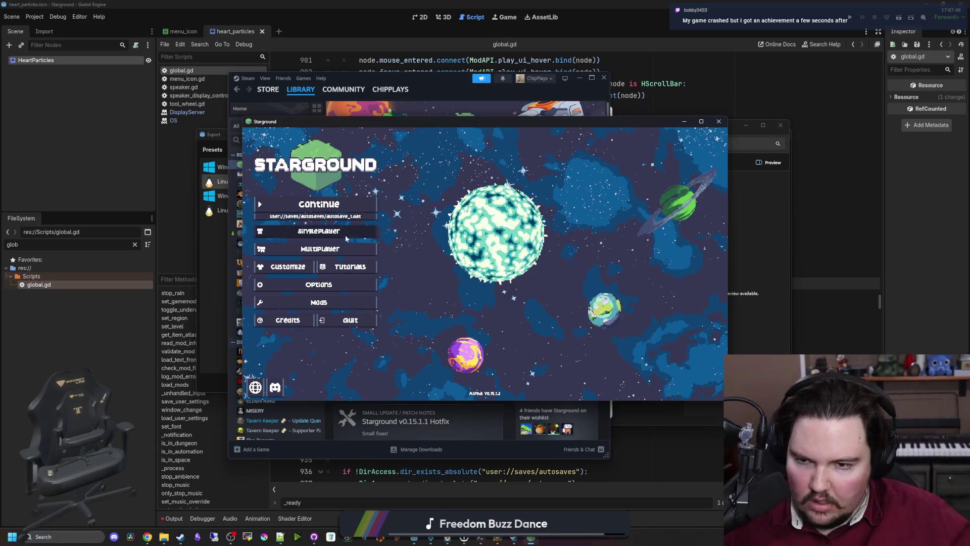
- Start a new singleplayer world and check its world settings in Options
left_click(318, 230)
left_click(570, 261)
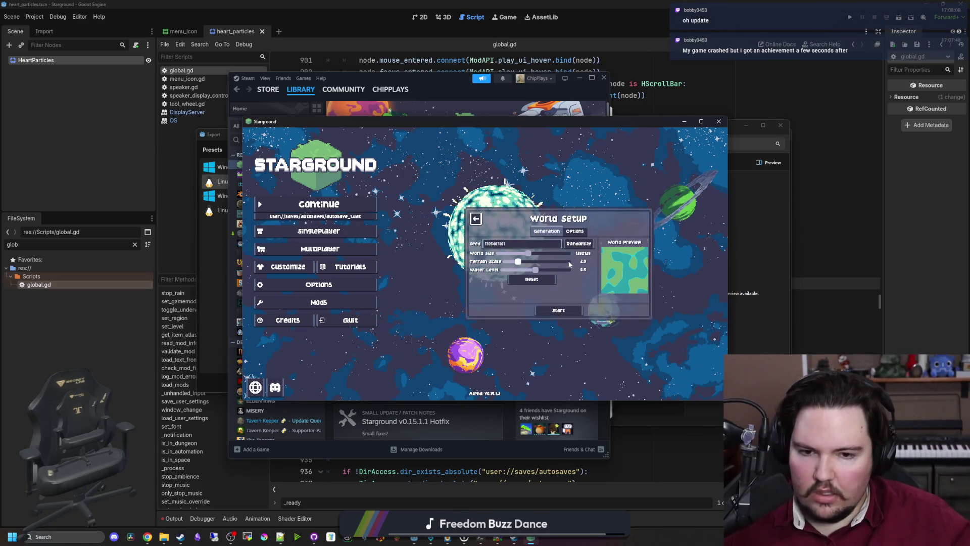
left_click(564, 313)
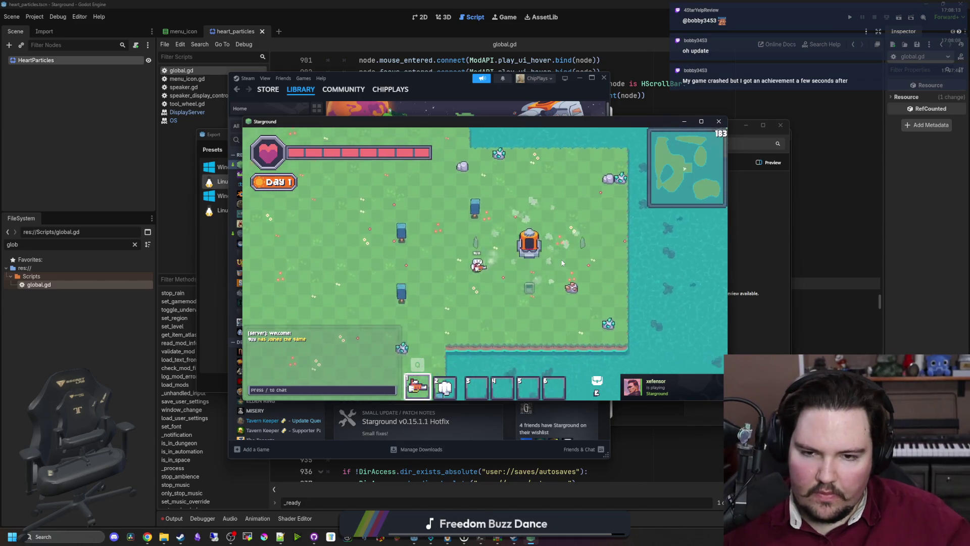
key("Escape")
left_click(484, 247)
left_click(458, 215)
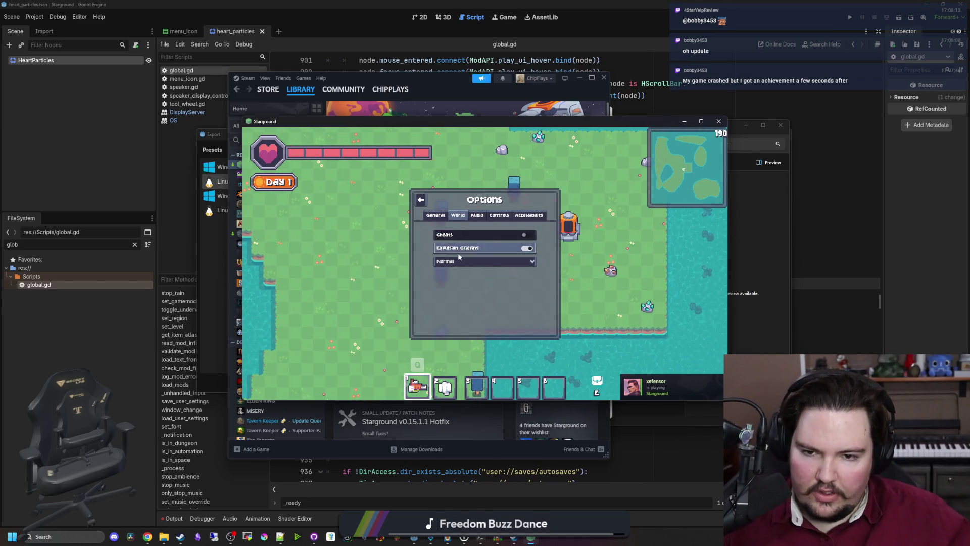
key("Escape")
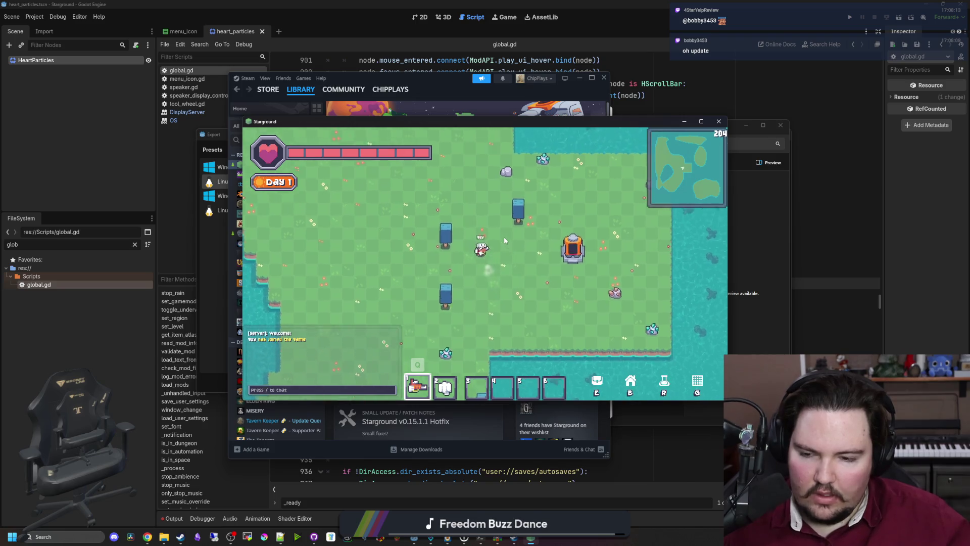
- Place a Speaker on the grass with the message 'Hello there' and preview it
key("a")
key("w")
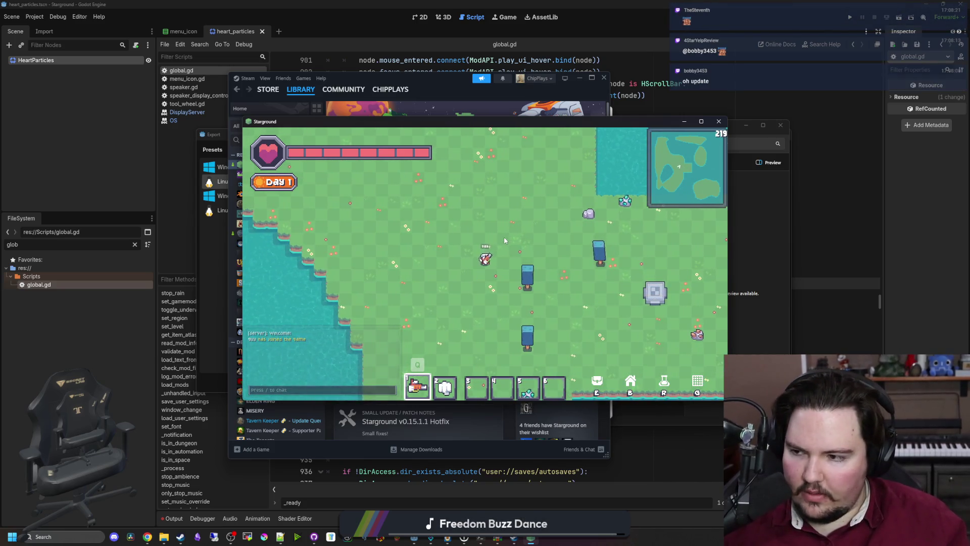
key("b")
key("b")
key("b")
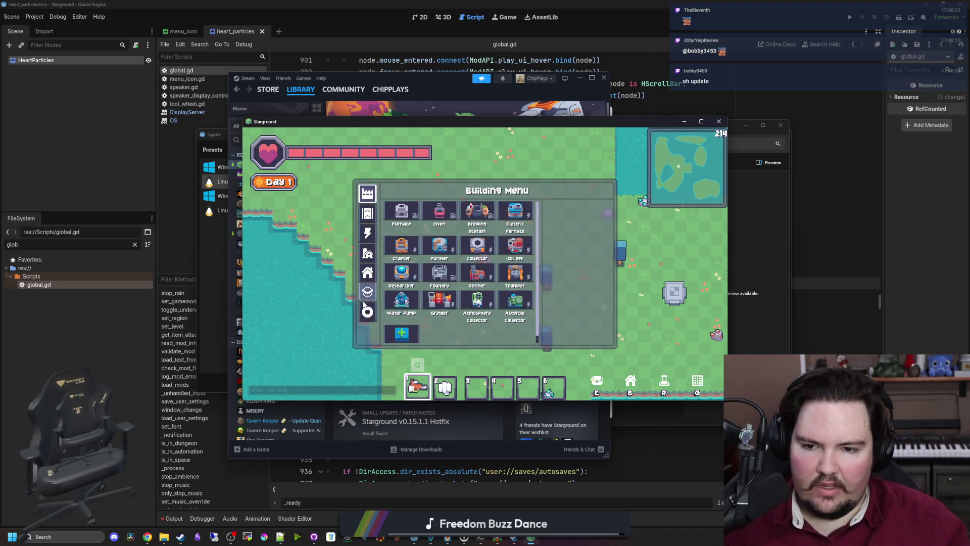
left_click(439, 245)
left_click(439, 240)
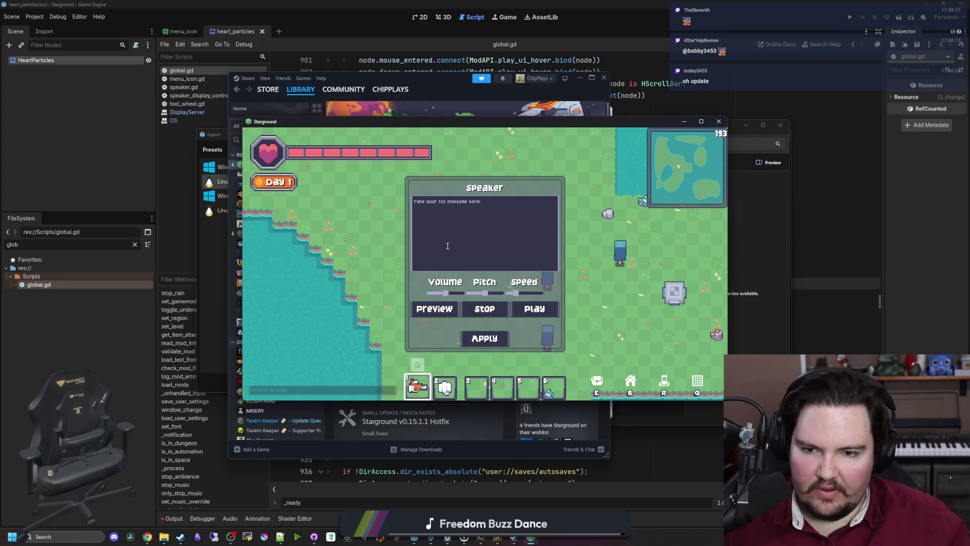
type("Hello there")
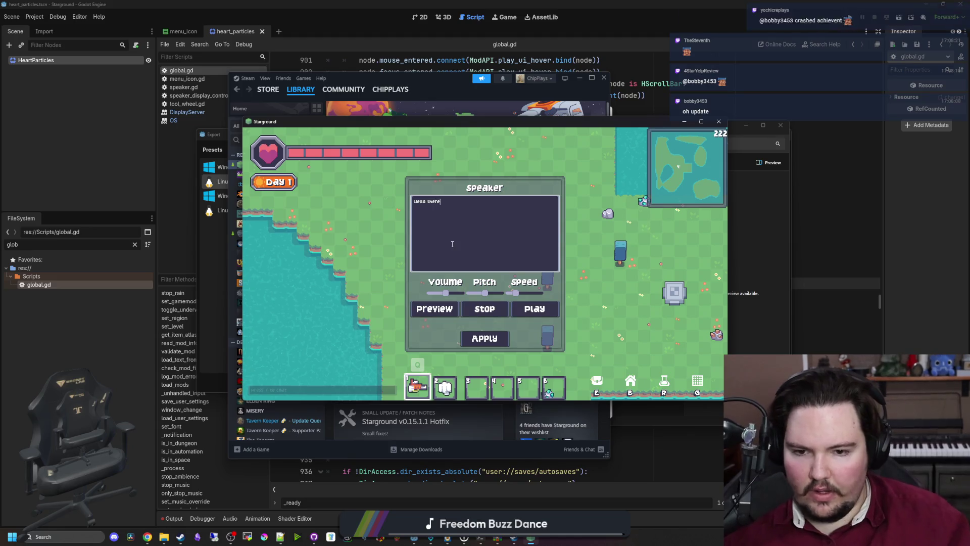
left_click(438, 309)
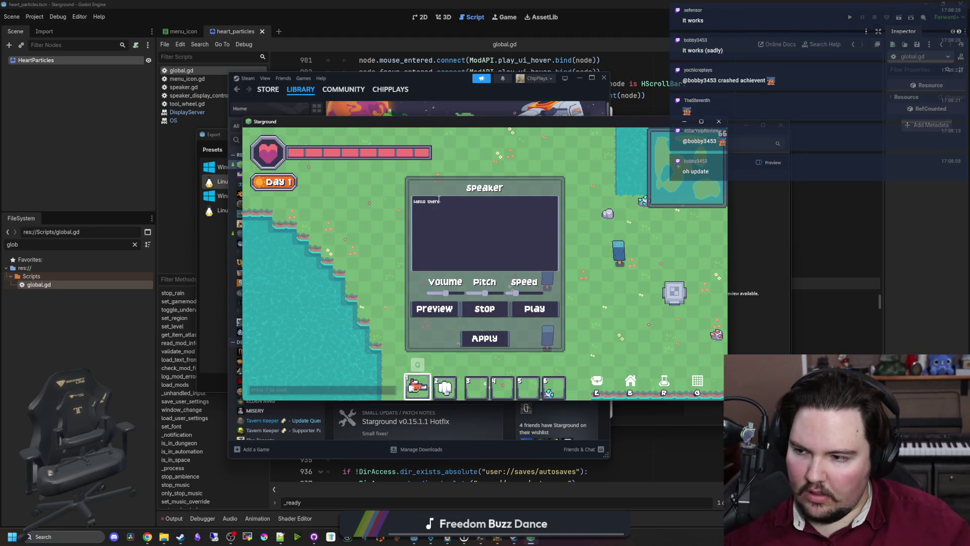
left_click(476, 214)
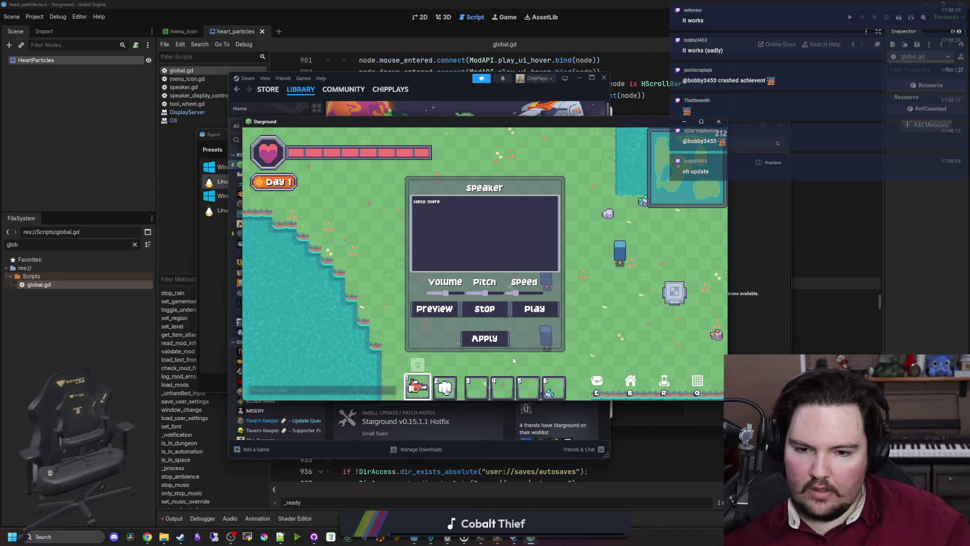
- Walk the character around the Day 1 island, then open the research tree and pause menu
key("Escape")
key("d")
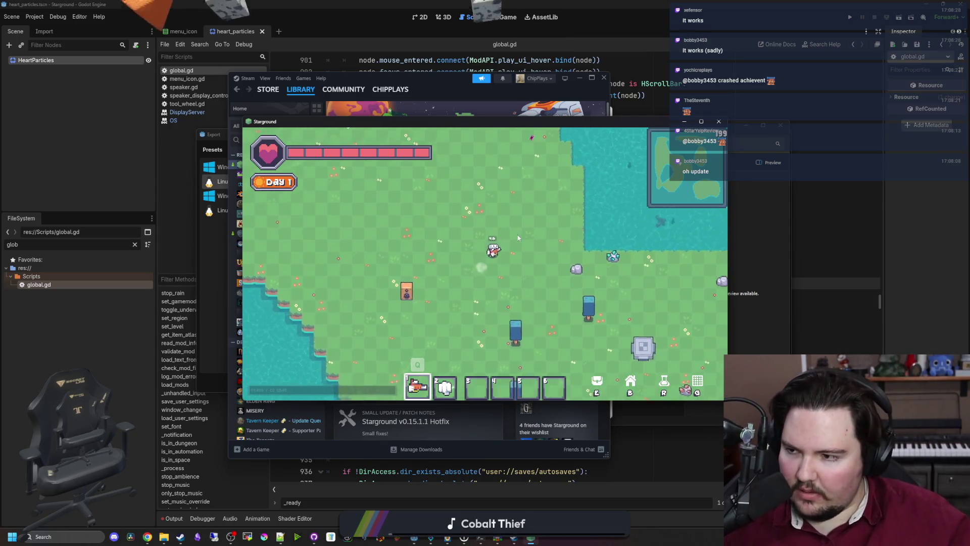
key("s")
key("d")
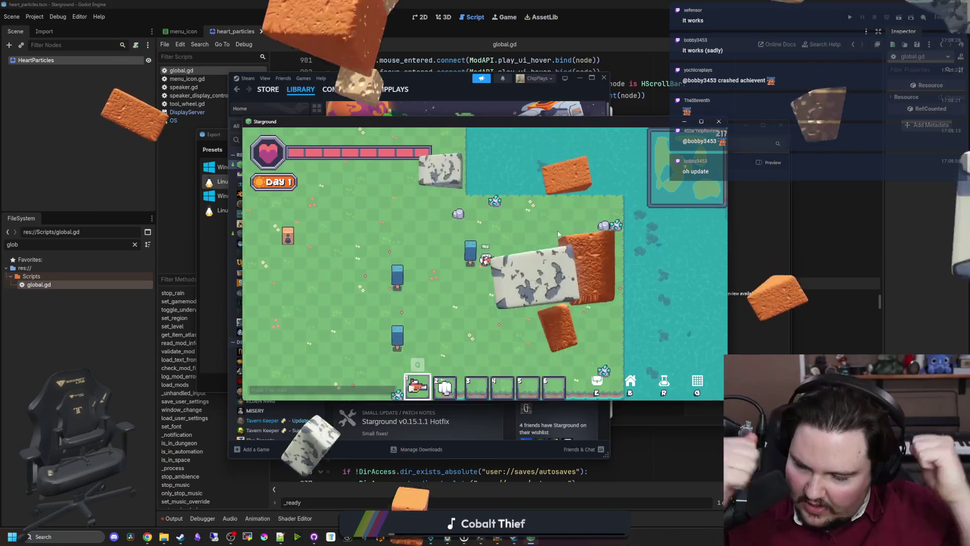
key("a")
key("w")
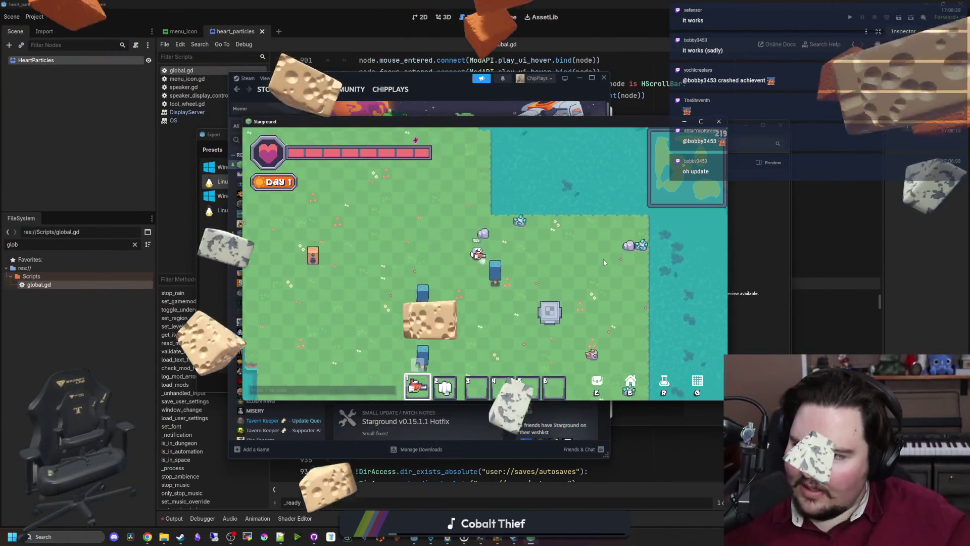
key("a")
key("w")
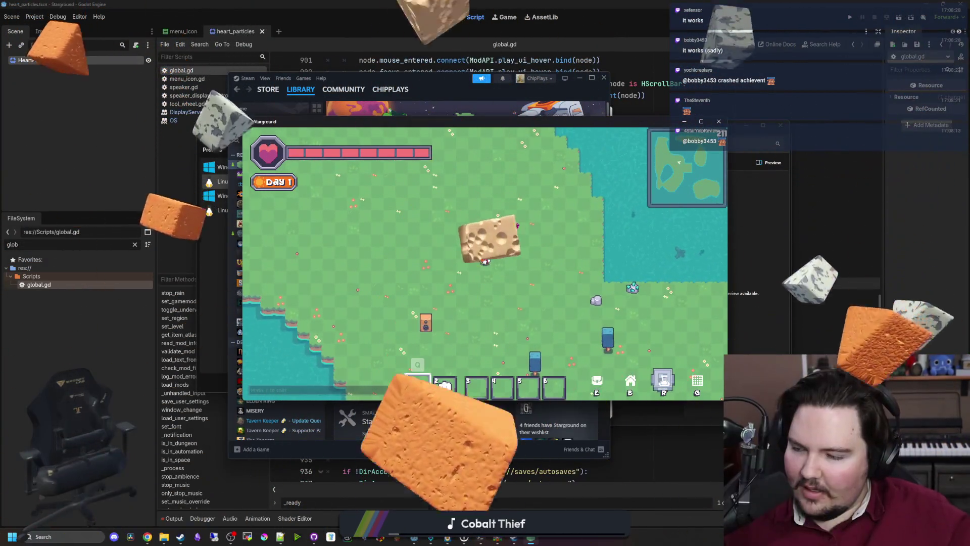
key("s")
key("d")
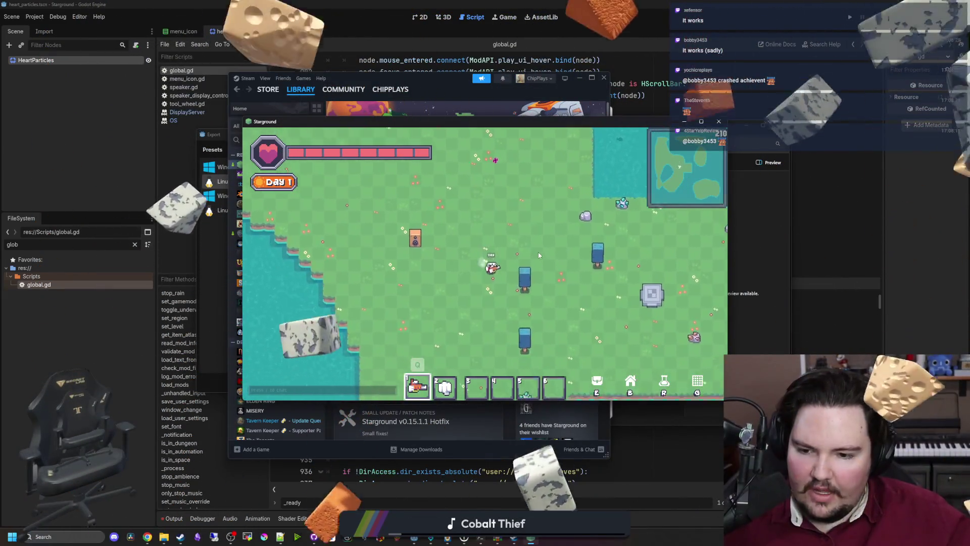
key("s")
key("d")
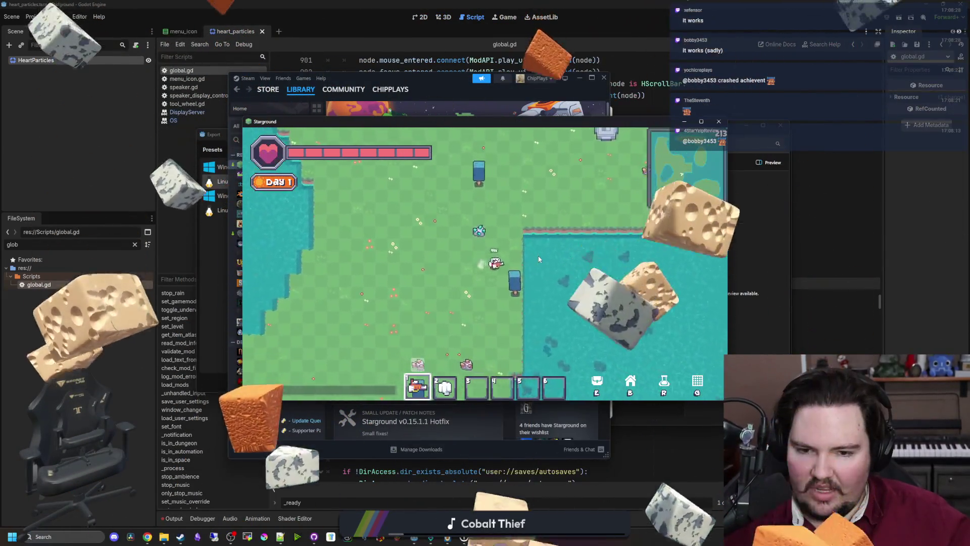
key("a")
key("s")
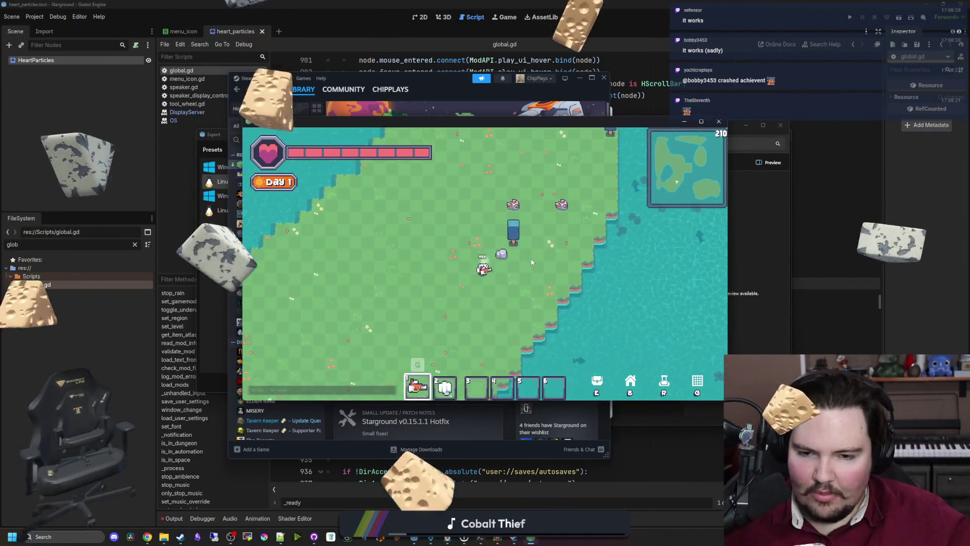
key("s")
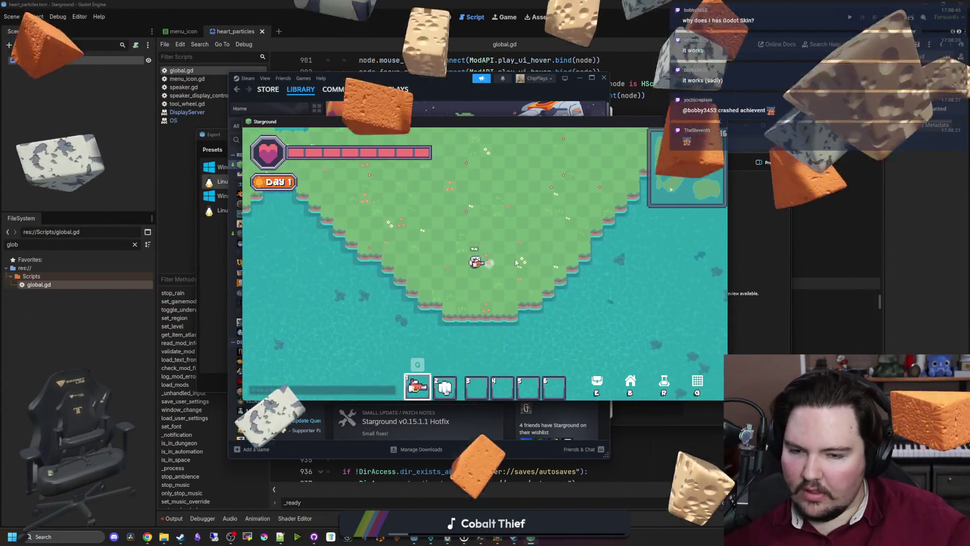
key("s")
key("d")
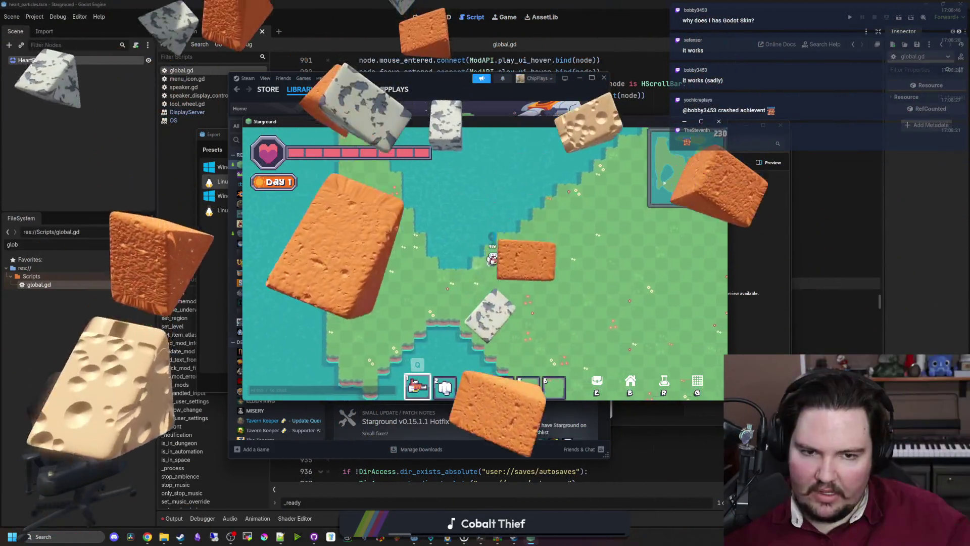
key("w")
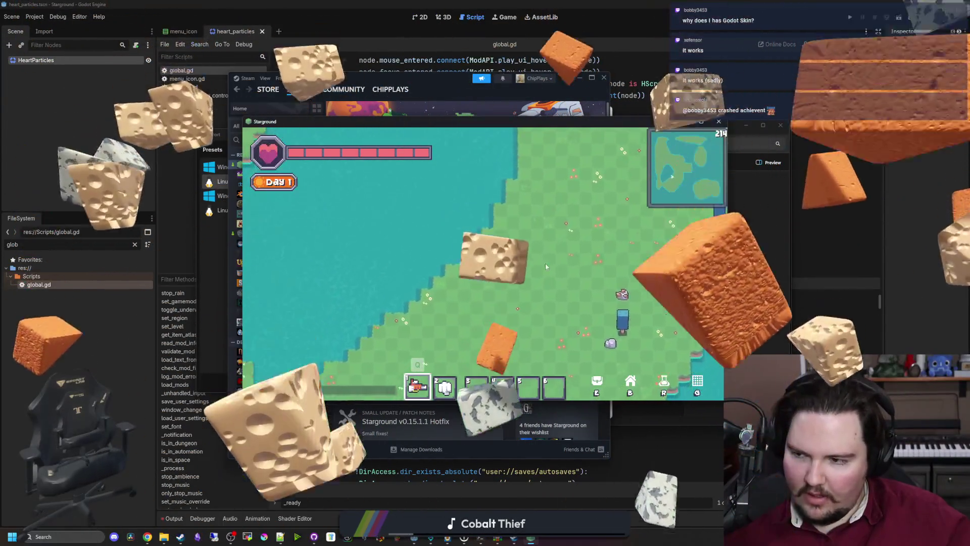
key("w")
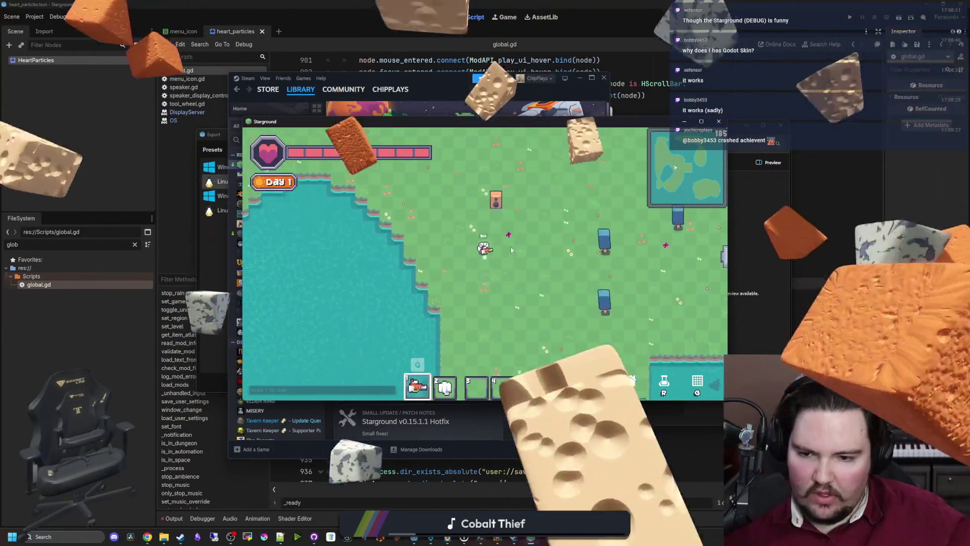
key("w")
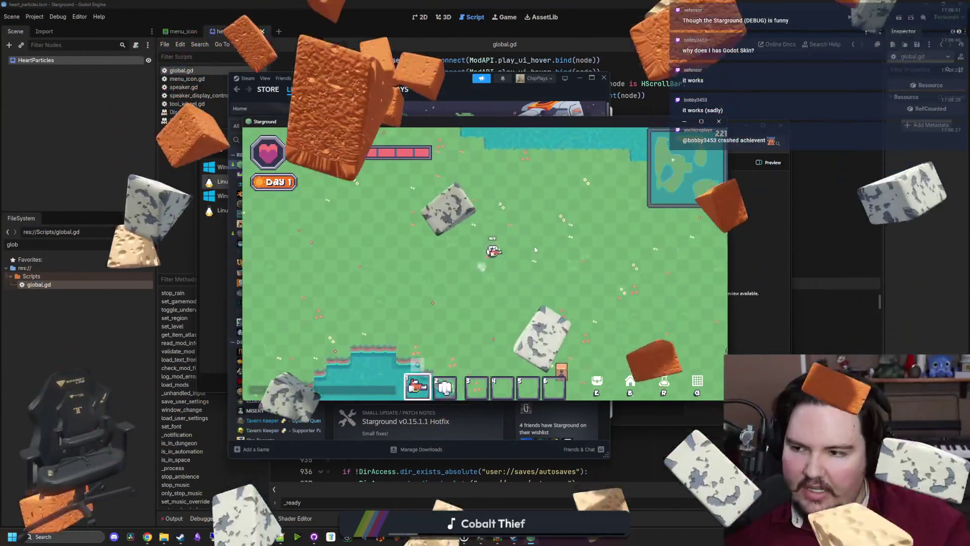
key("w")
key("d")
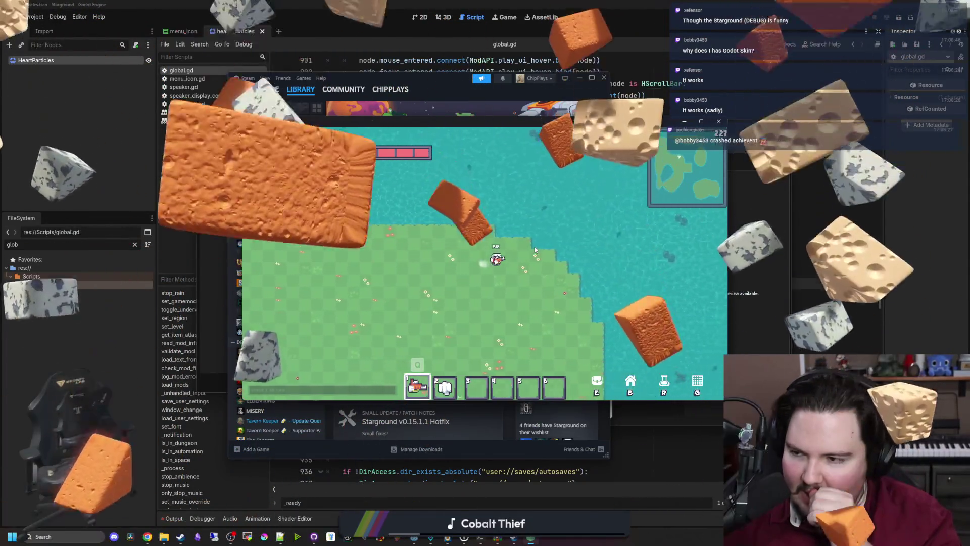
key("d")
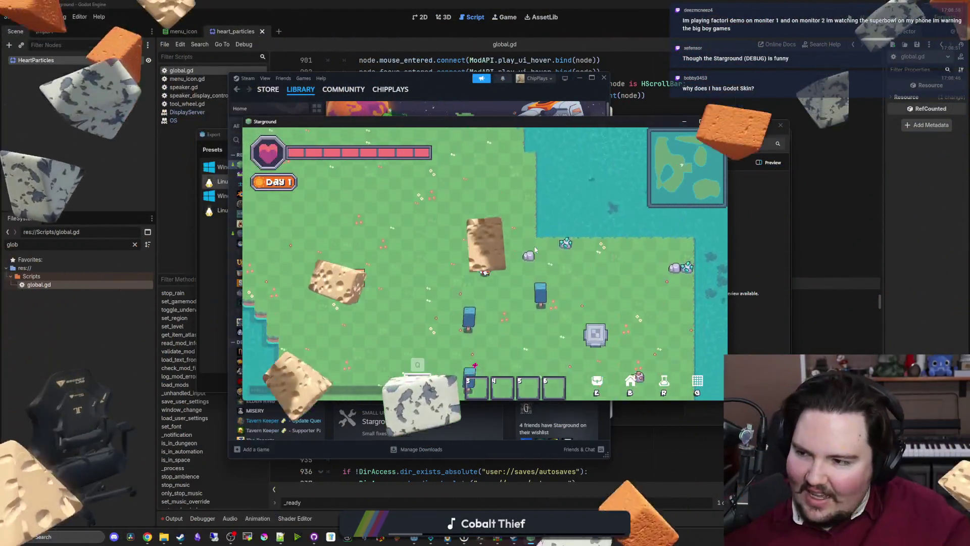
key("a")
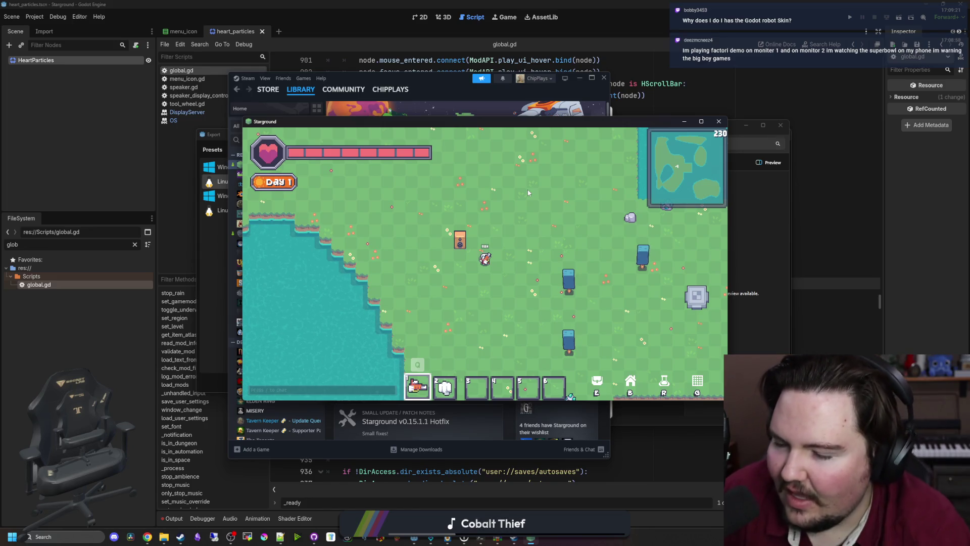
key("r")
key("Escape")
key("Escape")
- Quit to the title screen and view the Godot robot skin in Character Customization
left_click(485, 288)
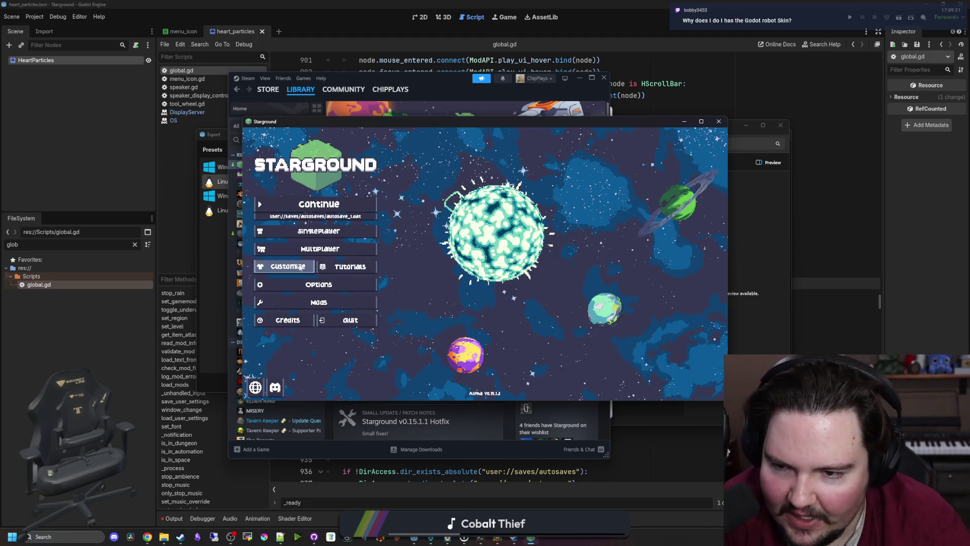
left_click(300, 268)
left_click(546, 282)
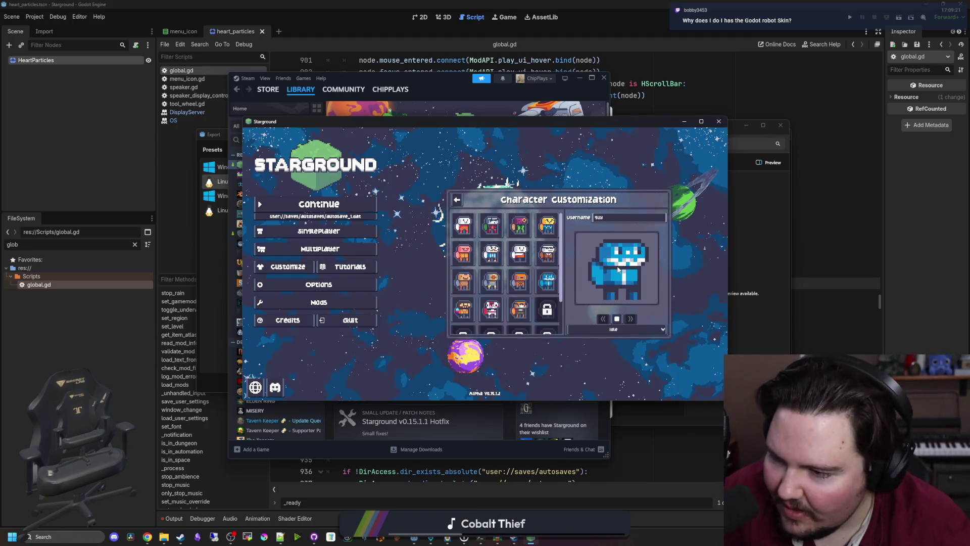
scroll(547, 284, "down", 2)
scroll(547, 284, "up", 2)
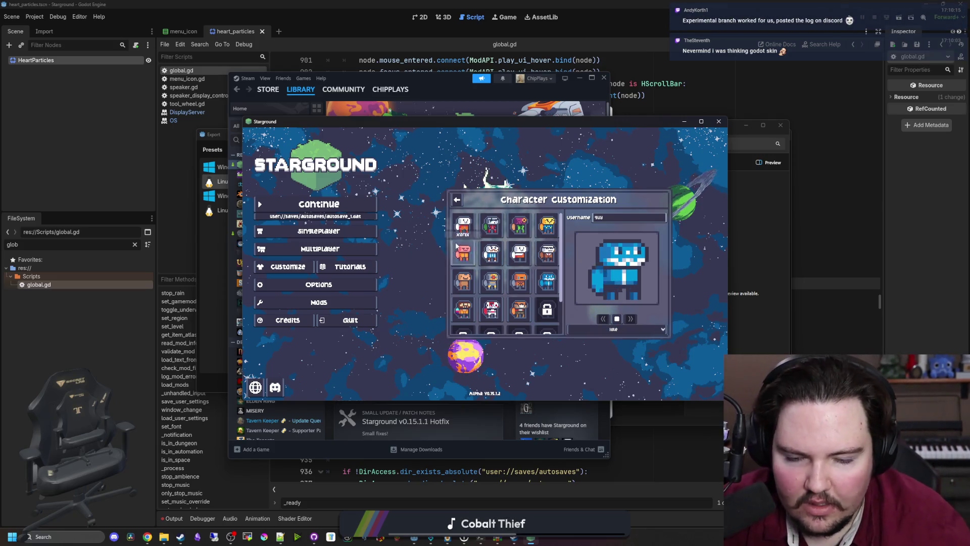
left_click(457, 199)
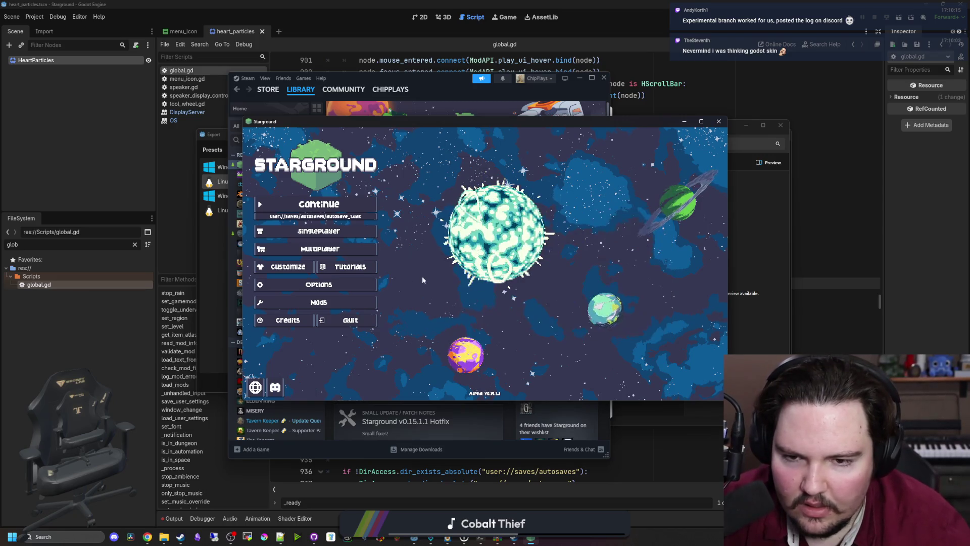
- Move and minimize the Starground window, bringing the godoteditor folder forward
mouse_move(550, 117)
left_mouse_down()
mouse_move(701, 475)
mouse_move(586, 356)
mouse_move(471, 195)
left_mouse_up()
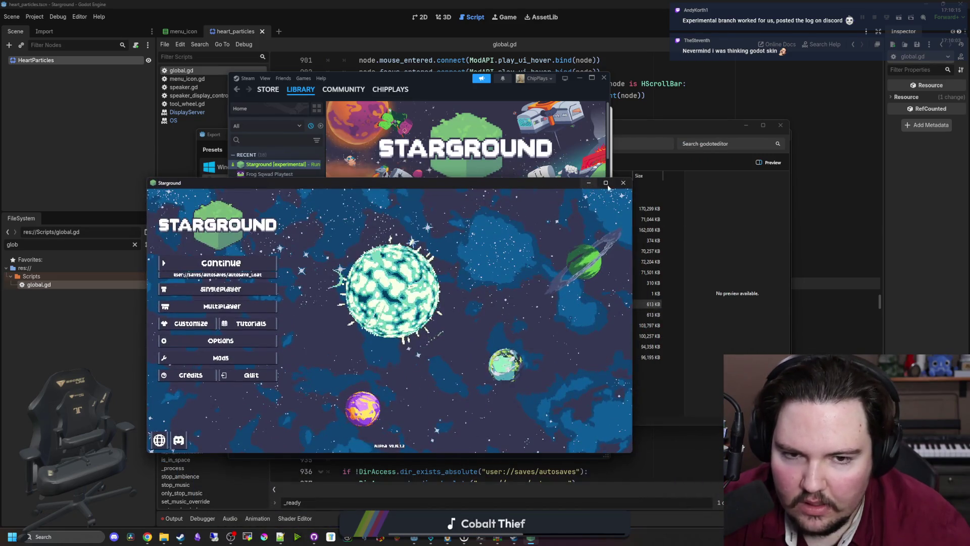
left_click(626, 186)
left_click(719, 131)
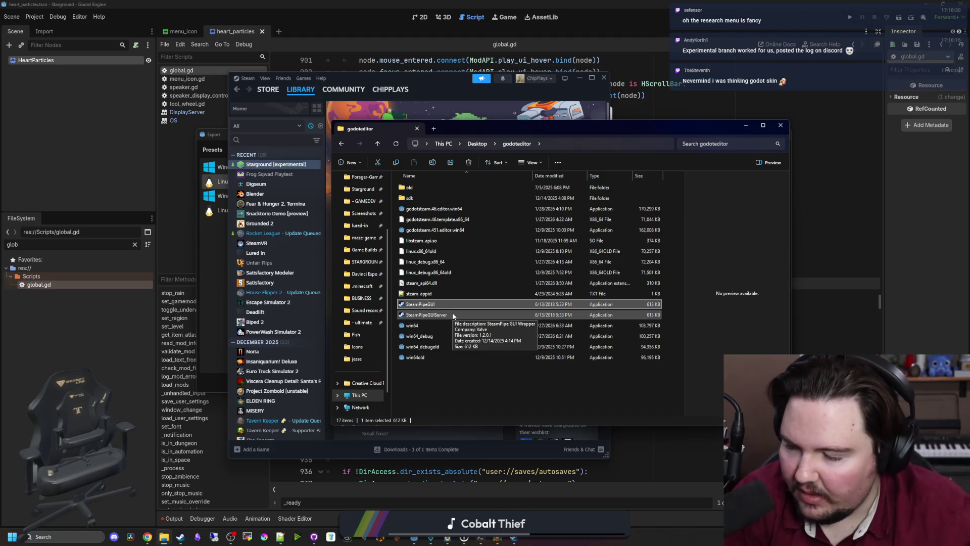
- Briefly launch Discord, then open the SteamPipe server build uploader from godoteditor
left_click(116, 538)
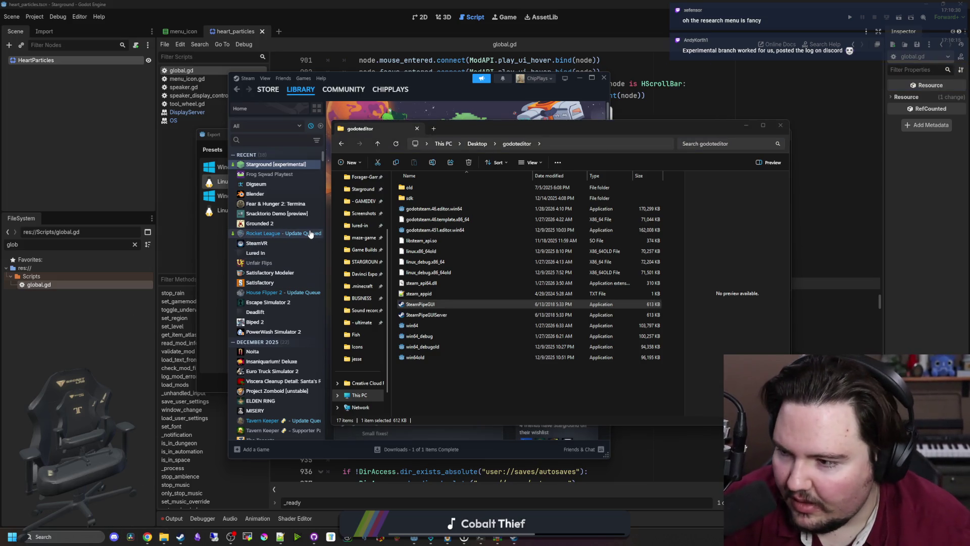
left_click(616, 357)
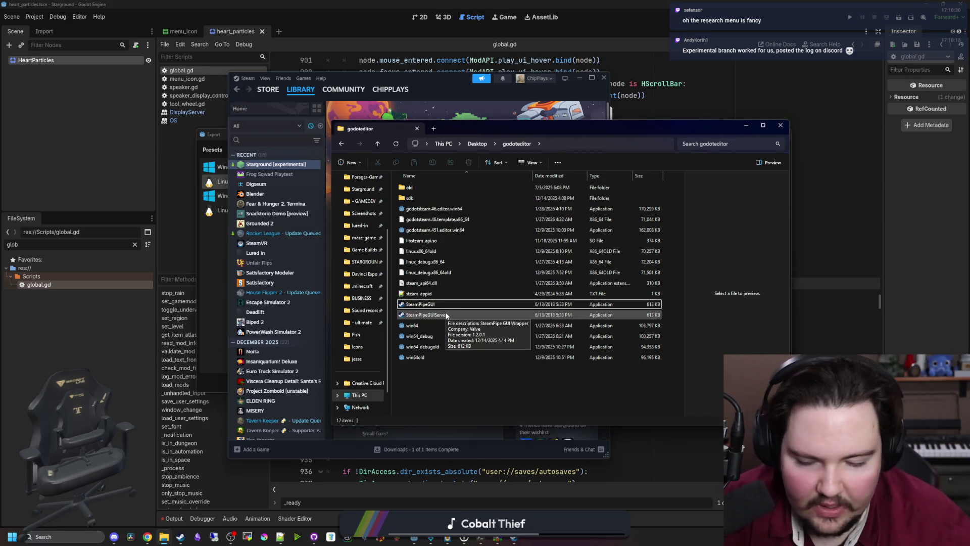
right_click(112, 537)
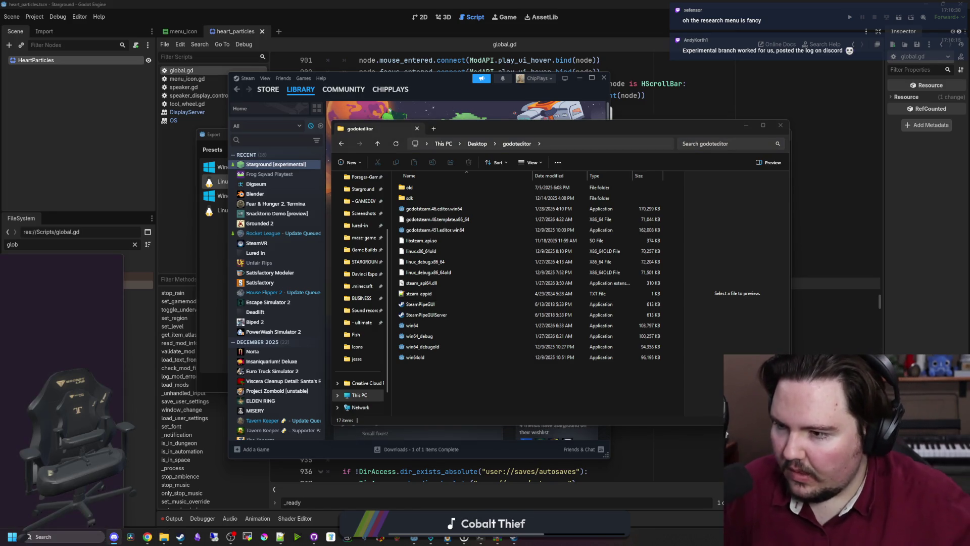
key("Escape")
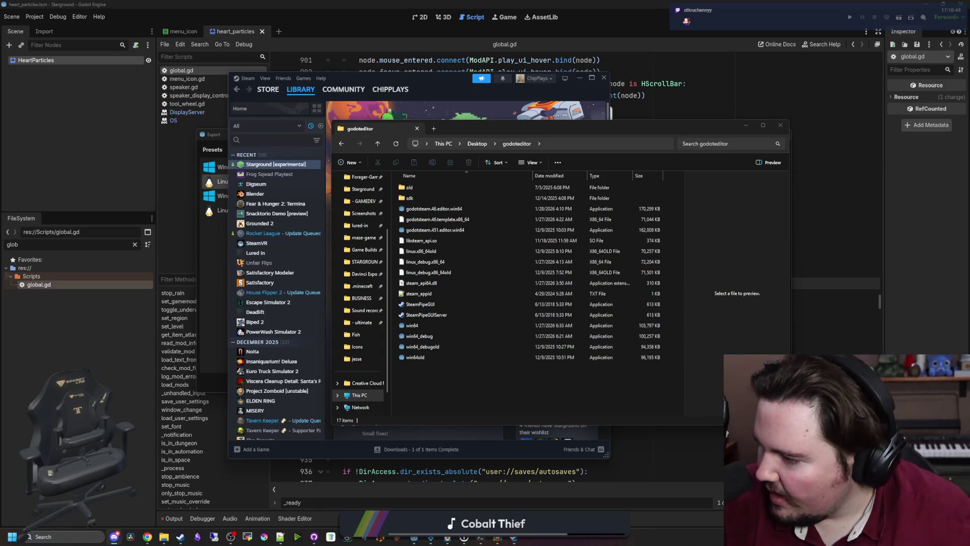
double_click(435, 314)
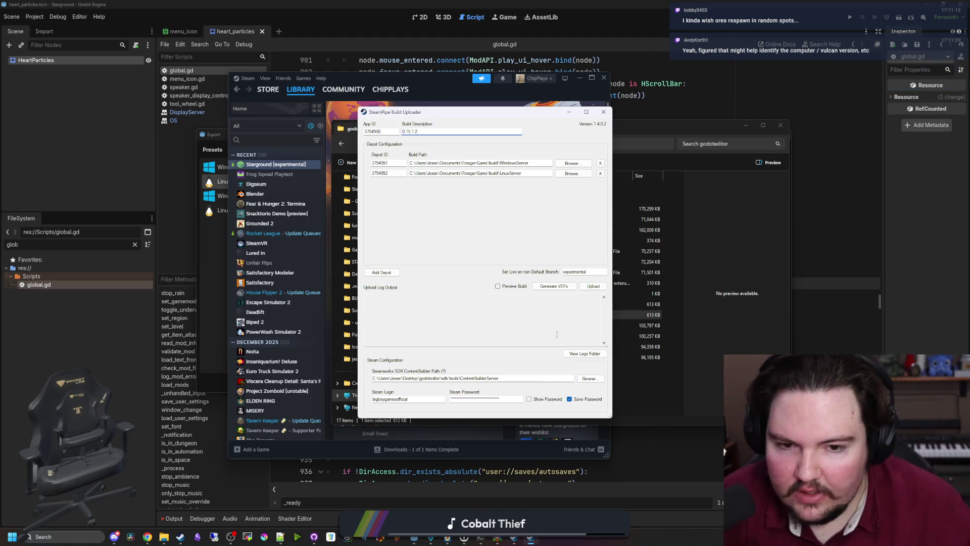
- Start uploading the 0.15.1.2 dedicated server build in SteamPipe GUI, then return to the Steamworks dashboard
left_click(592, 294)
left_click(593, 287)
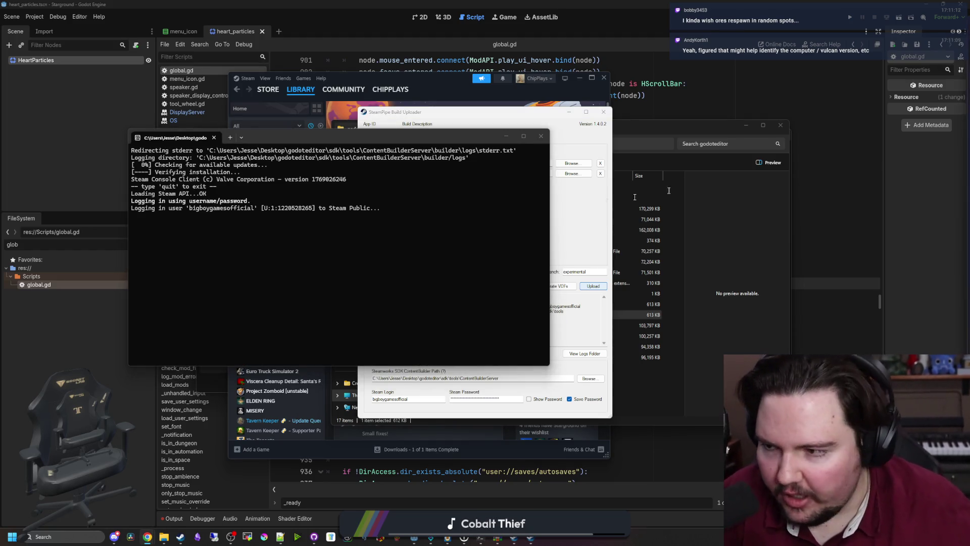
left_click(147, 537)
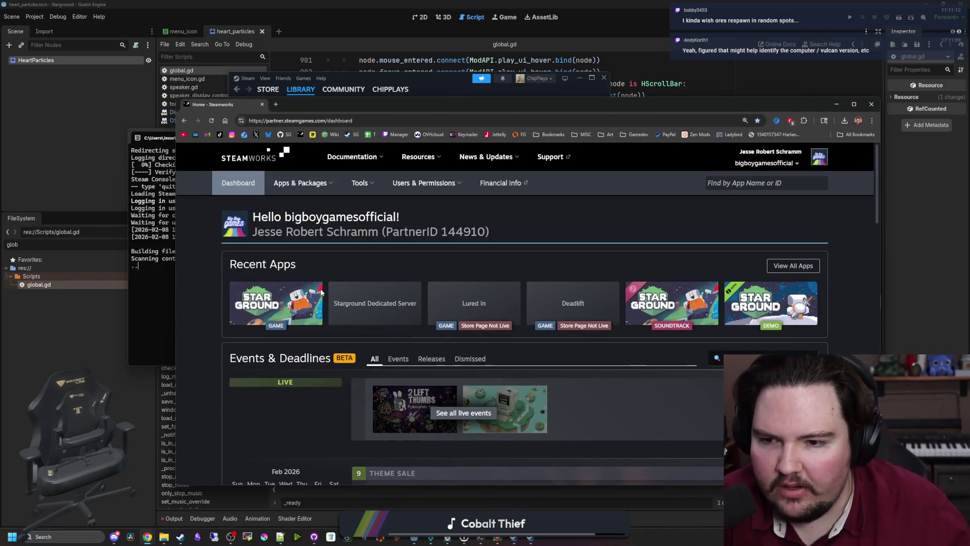
- Go to Starground's Steamworks builds and branches page
left_click(305, 296)
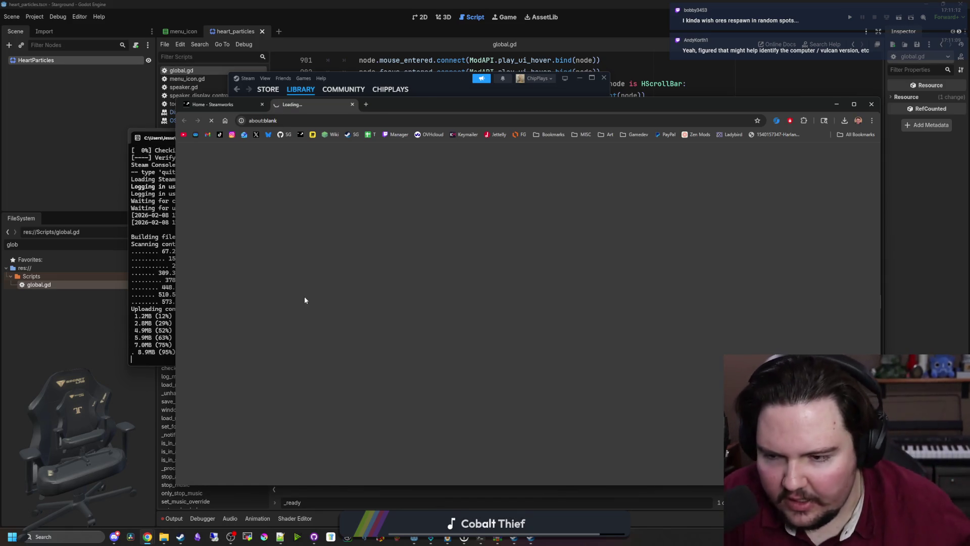
scroll(514, 287, "down", 5)
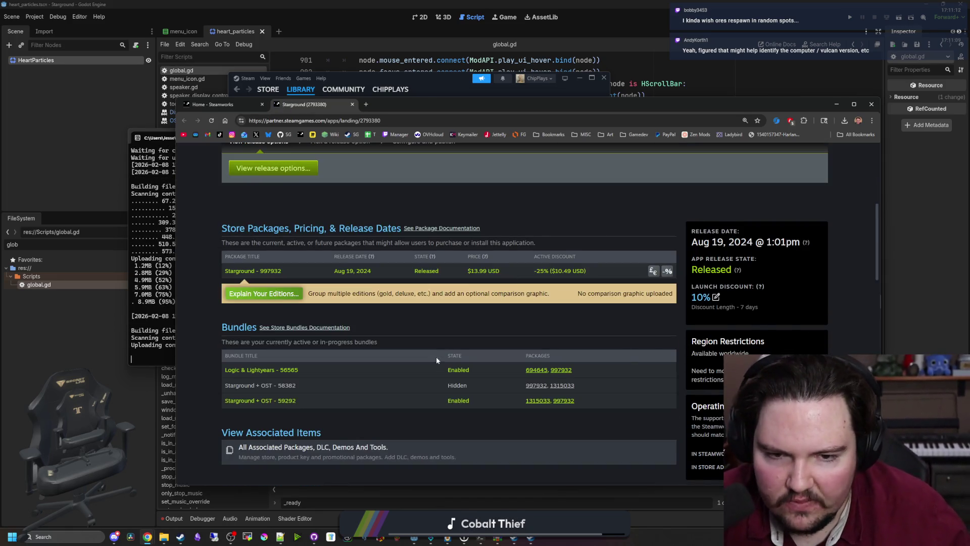
scroll(435, 357, "down", 3)
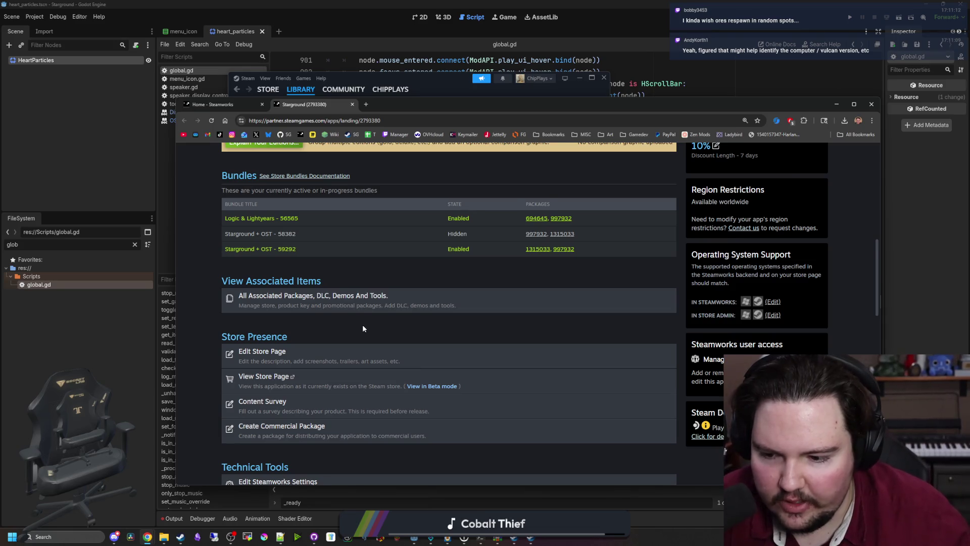
scroll(362, 328, "down", 2)
scroll(364, 330, "down", 2)
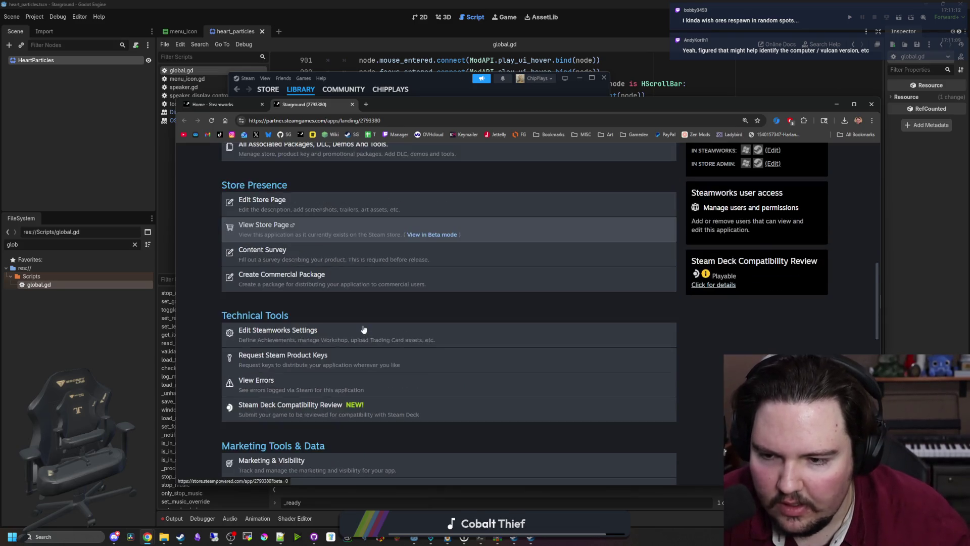
left_click(304, 336)
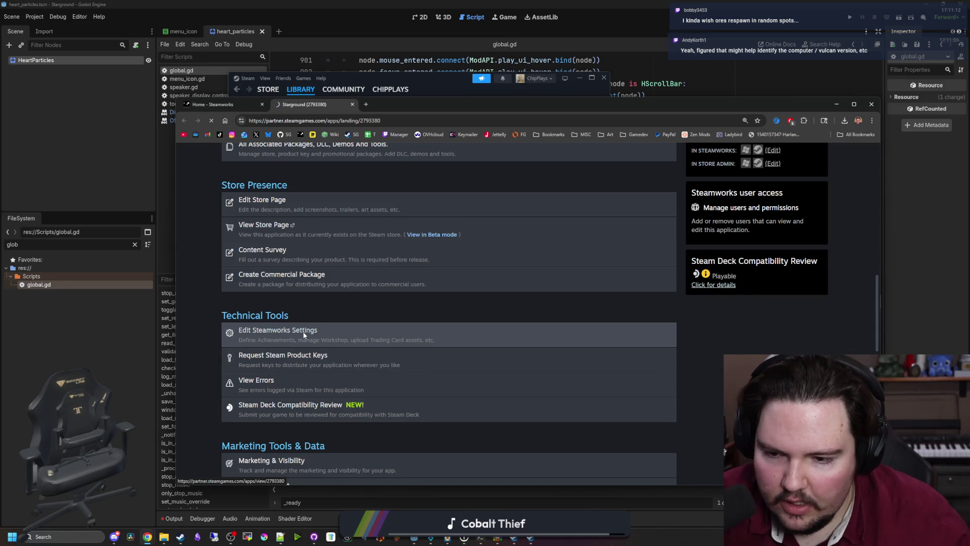
left_click(305, 293)
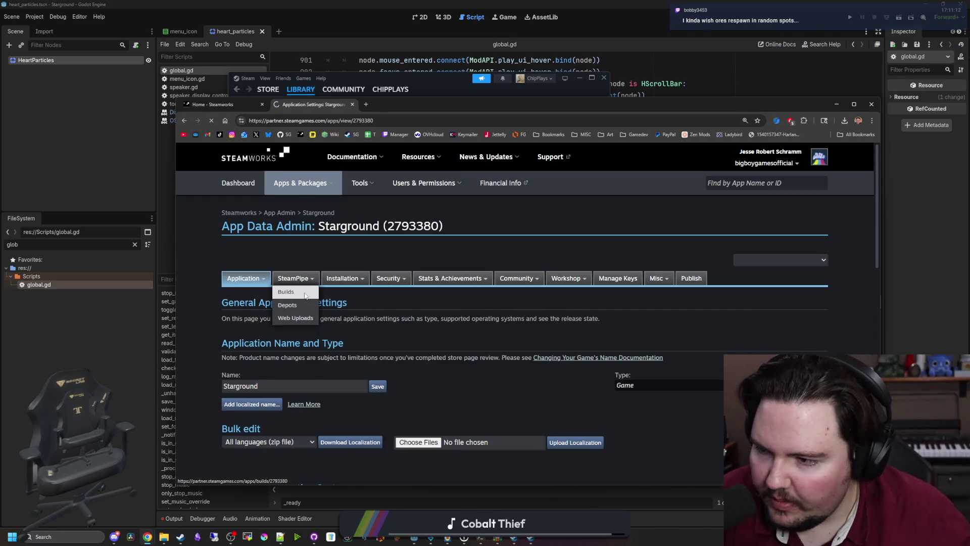
scroll(331, 322, "down", 4)
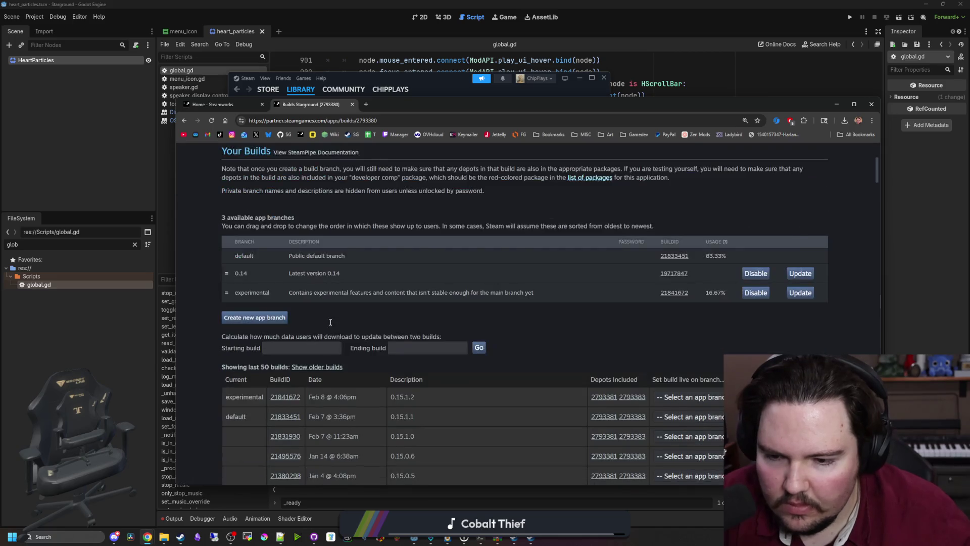
- Set build 21841672 (0.15.1.2) live on the default branch, confirming with the texted mobile code
left_click(684, 345)
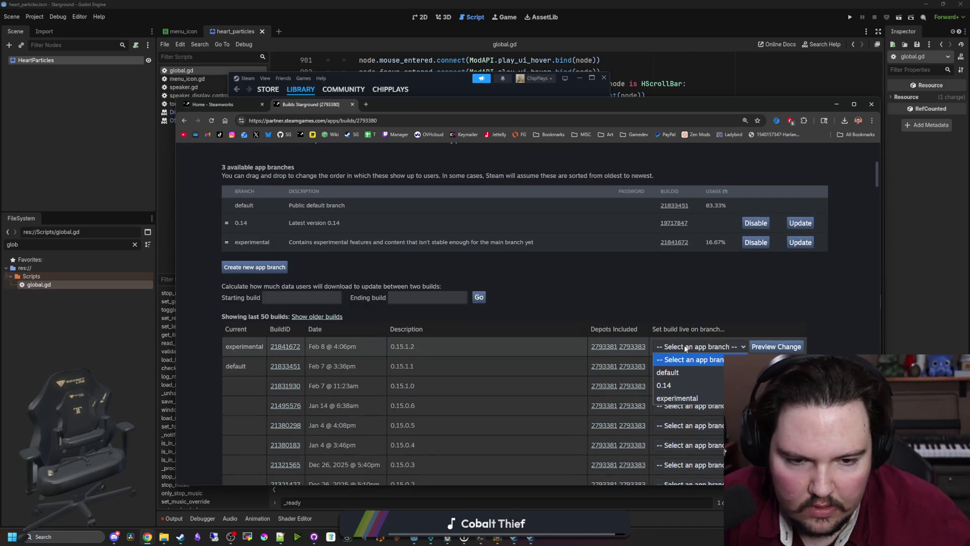
left_click(681, 373)
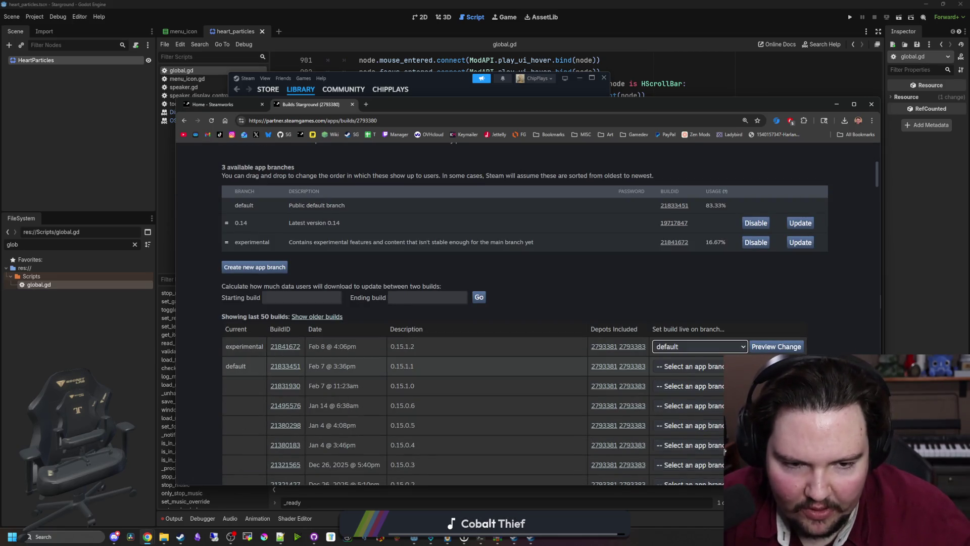
left_click(771, 347)
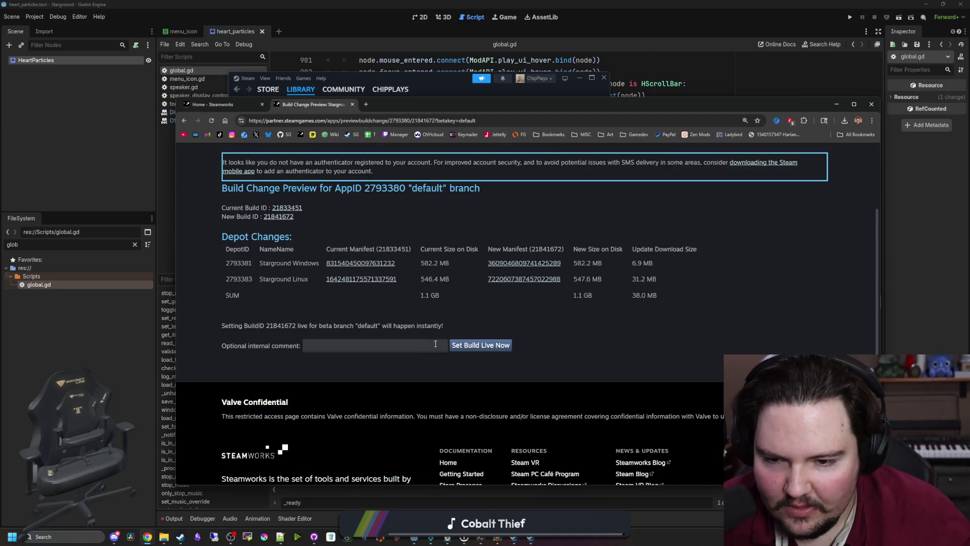
left_click(435, 347)
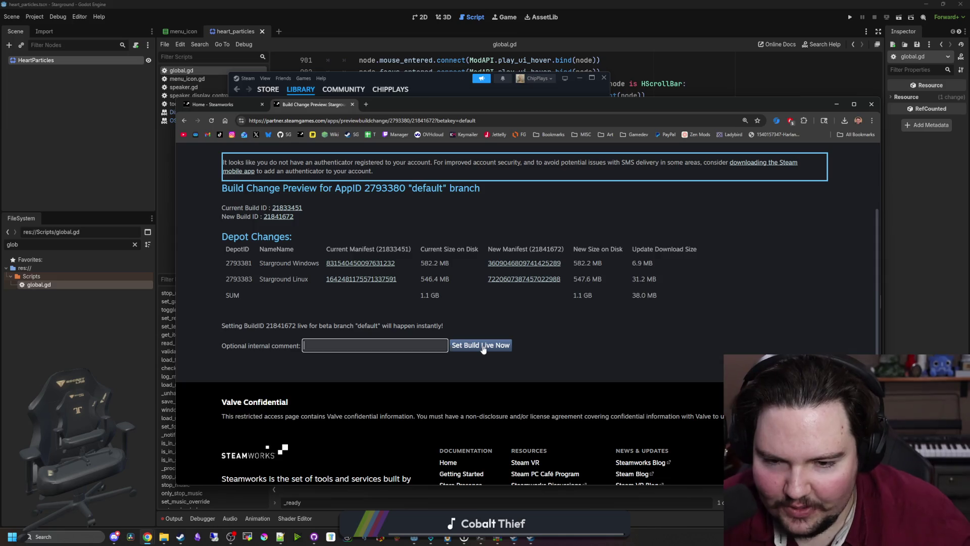
left_click(483, 347)
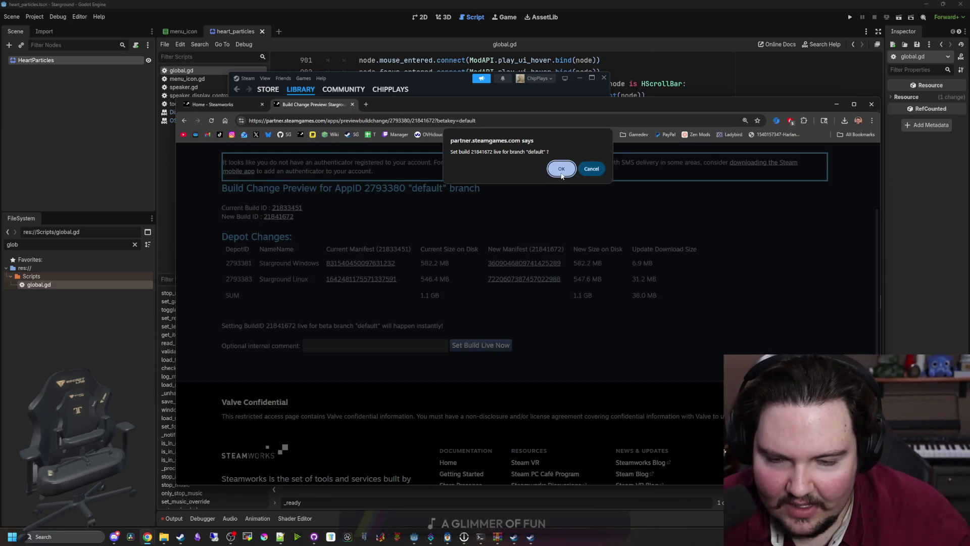
left_click(559, 171)
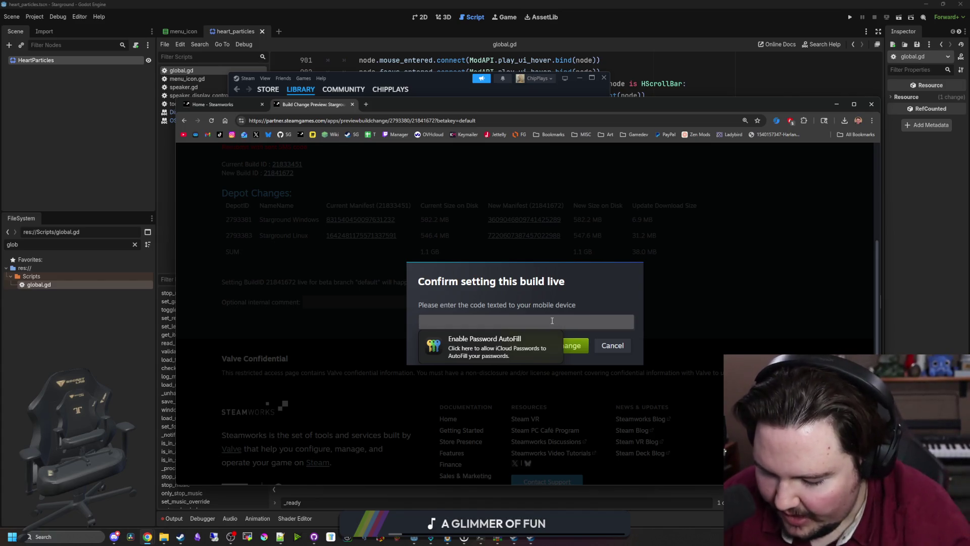
type("14498")
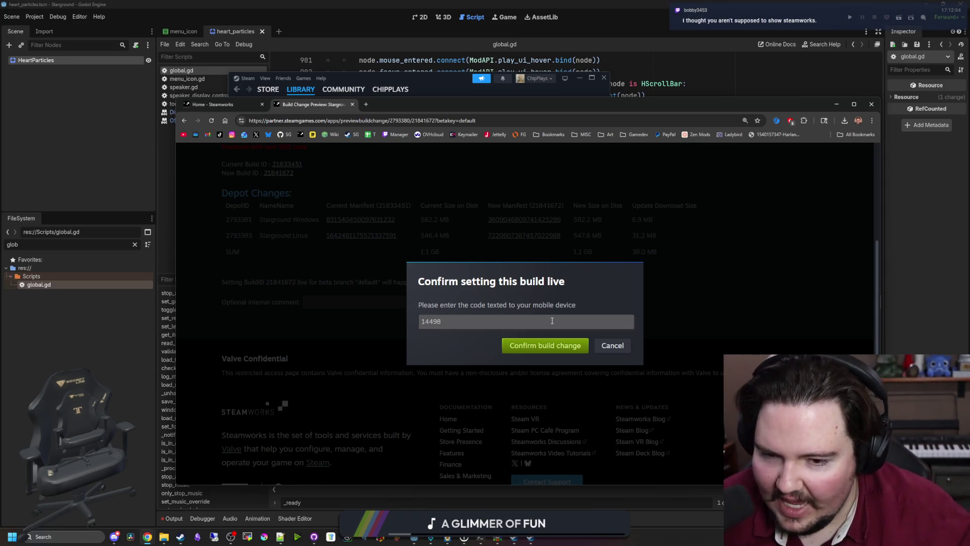
left_click(539, 352)
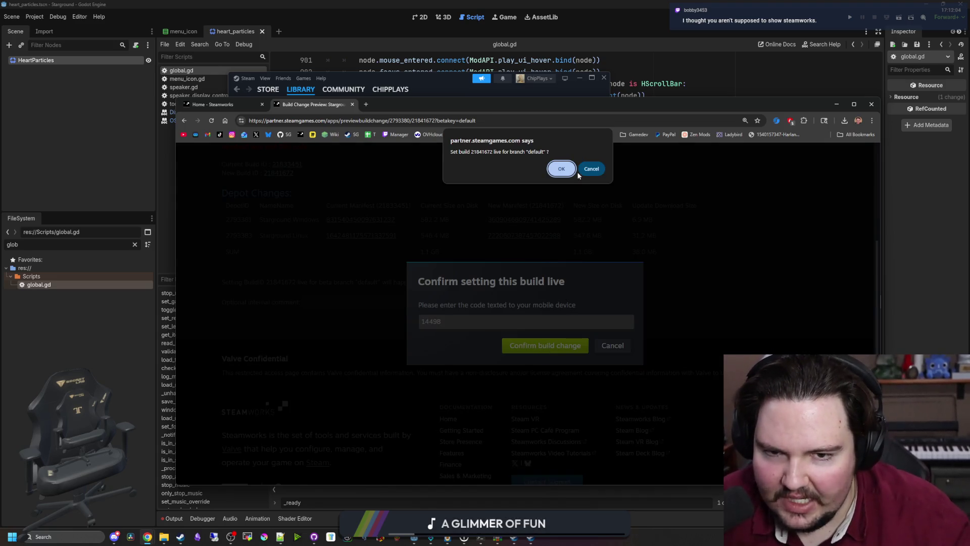
left_click(561, 170)
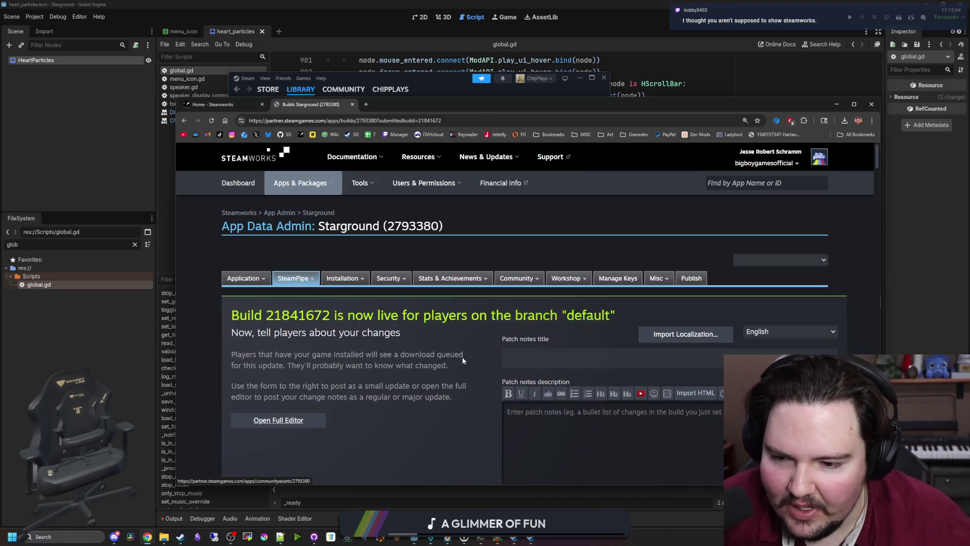
- Prepare Starground's pending changes for publishing on the Publish page
mouse_move(296, 281)
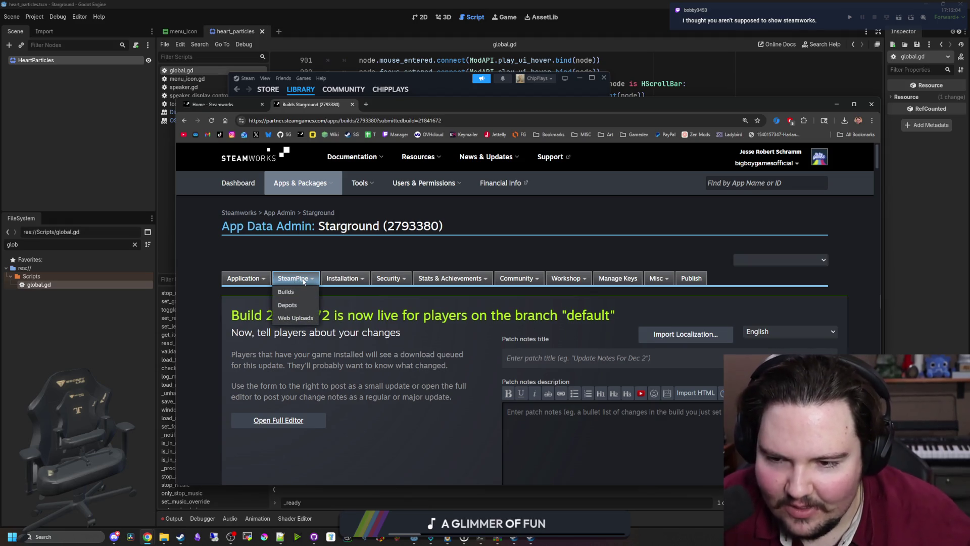
scroll(303, 283, "down", 1)
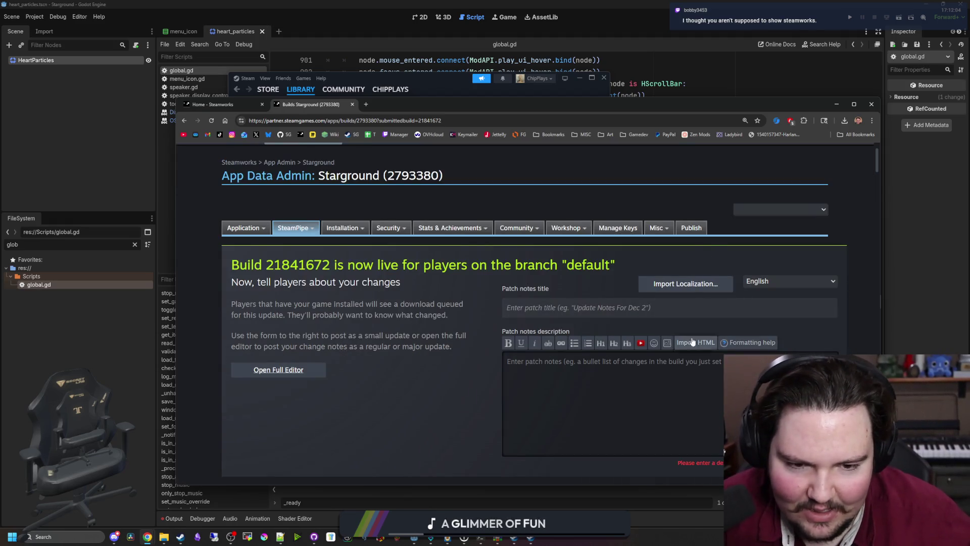
left_click(691, 228)
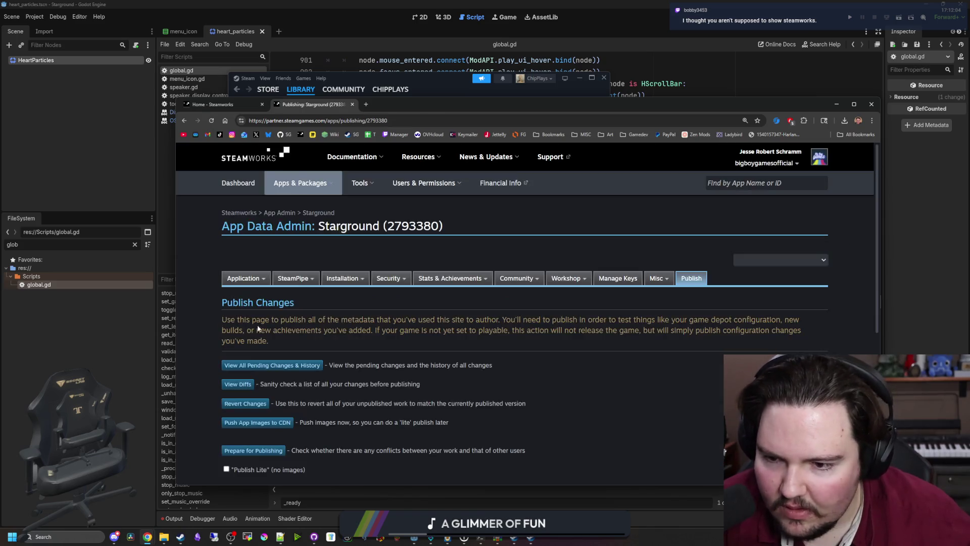
scroll(273, 336, "down", 2)
left_click(283, 349)
scroll(287, 372, "down", 1)
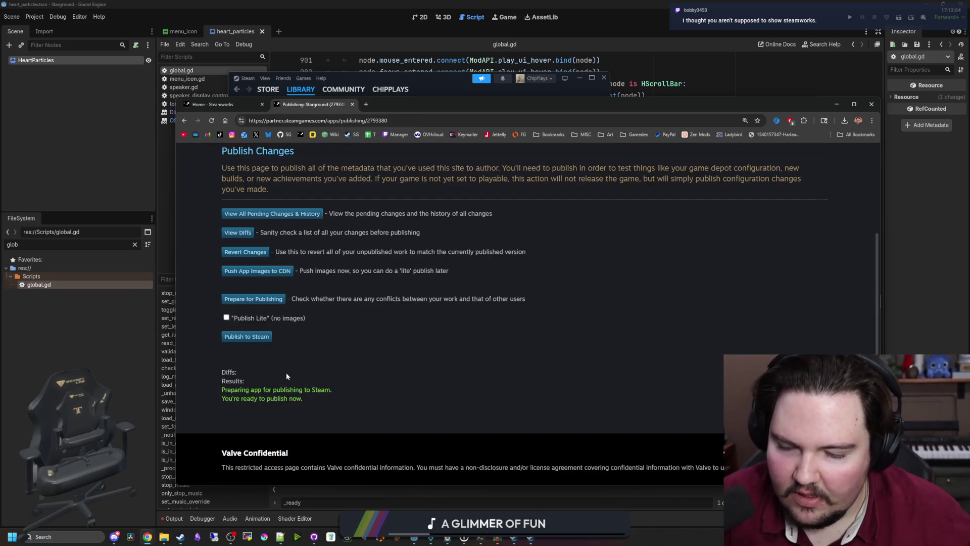
- Publish the changes to Steam, confirming with the word STEAMWORKS
left_click(252, 336)
left_click(271, 366)
type("STEAMWORKS")
scroll(208, 399, "down", 1)
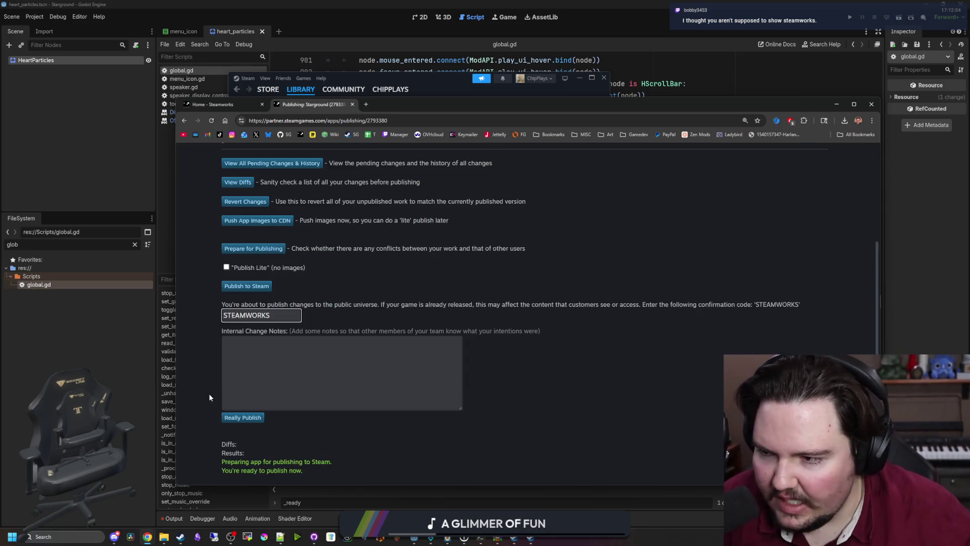
left_click(209, 394)
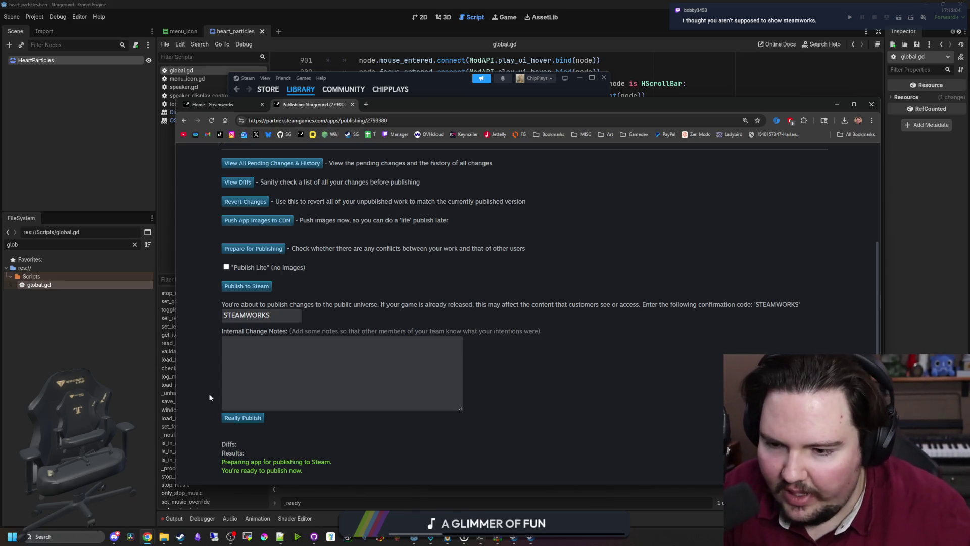
scroll(209, 395, "down", 1)
scroll(253, 374, "up", 3)
scroll(269, 369, "down", 4)
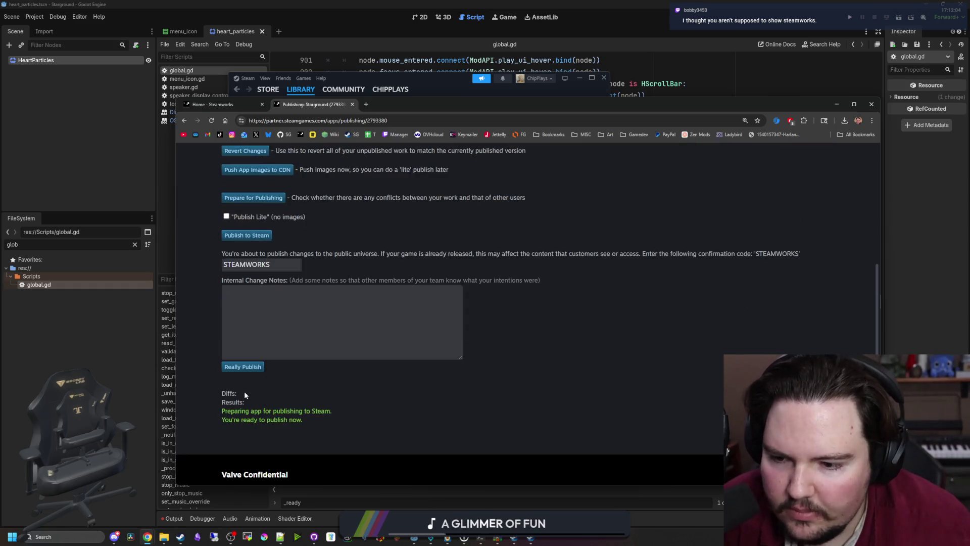
left_click(248, 367)
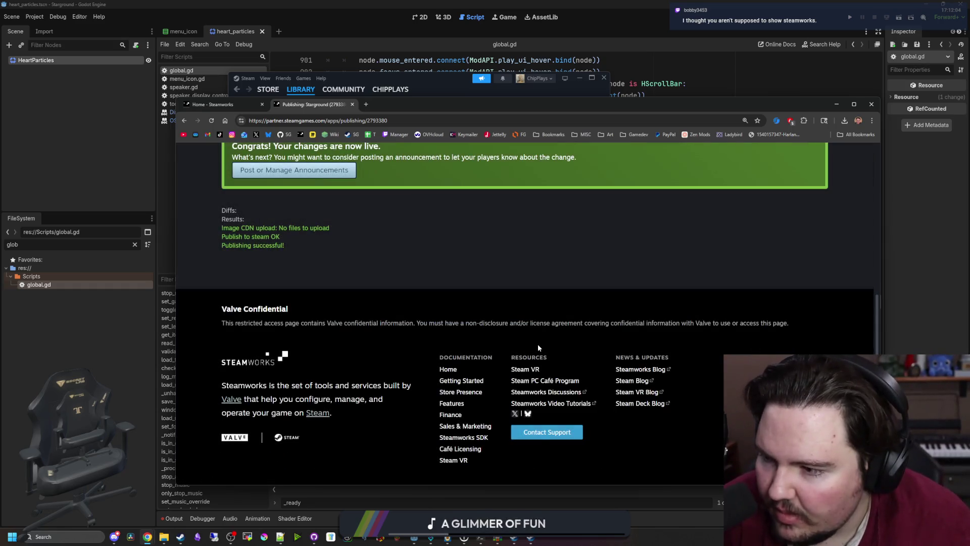
- Review the publish confirmation, then go to Starground's events and announcements Admin Dashboard
scroll(338, 306, "up", 4)
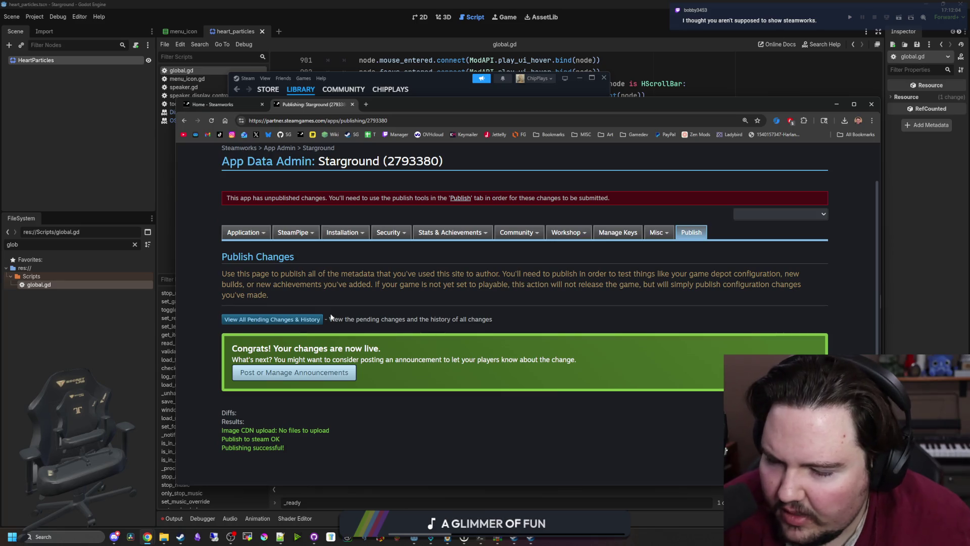
scroll(331, 317, "up", 1)
scroll(331, 317, "up", 1)
scroll(331, 317, "down", 1)
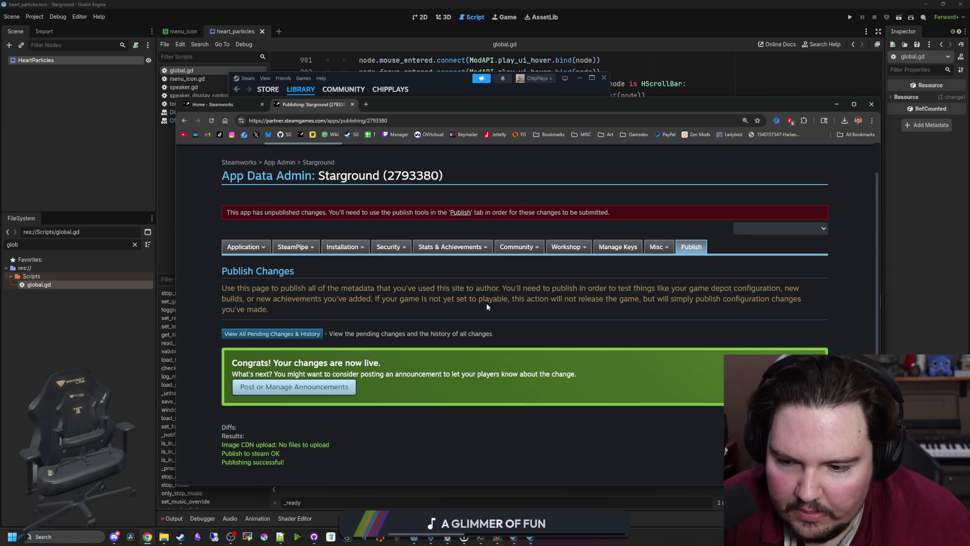
scroll(495, 301, "down", 3)
scroll(450, 325, "up", 4)
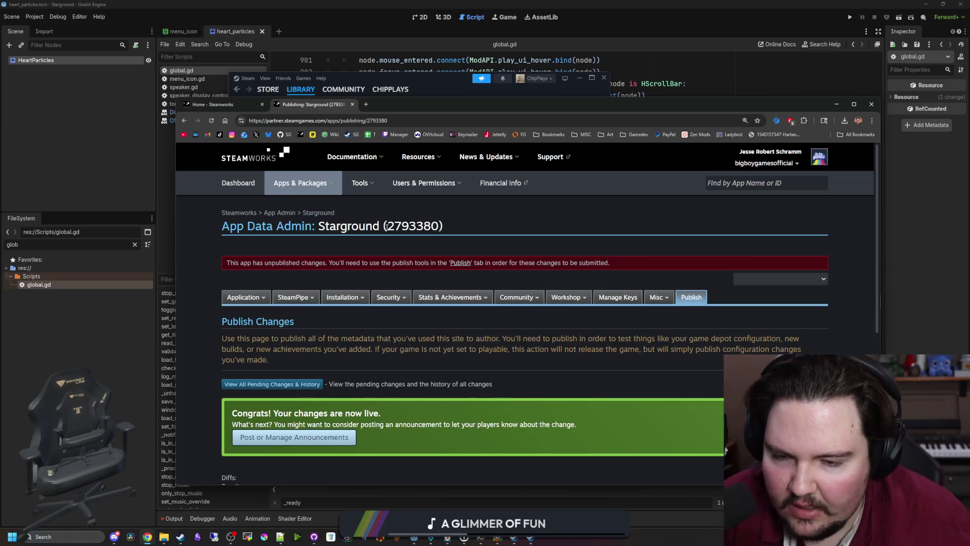
left_click_drag(385, 226, 441, 226)
left_click(440, 227)
mouse_move(447, 177)
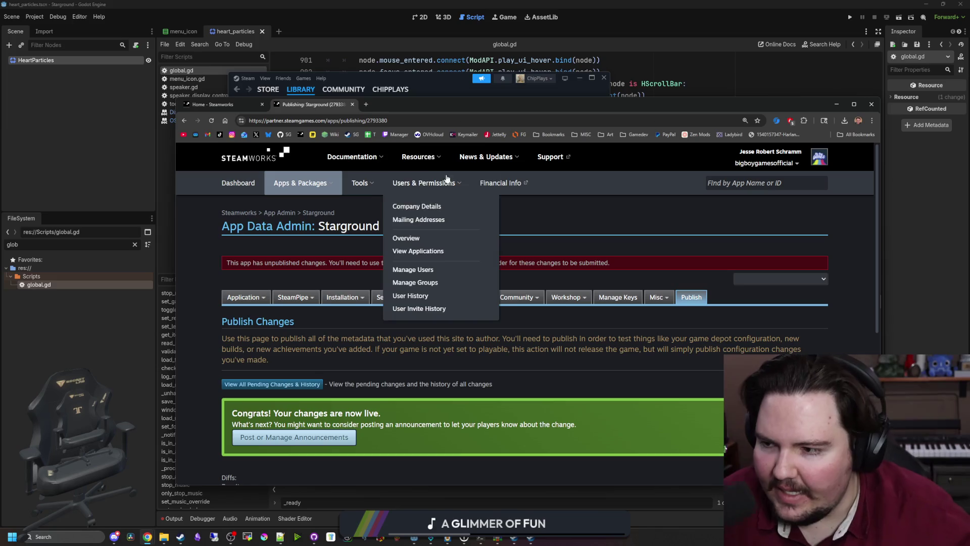
scroll(369, 264, "down", 2)
scroll(369, 264, "down", 3)
scroll(347, 304, "up", 5)
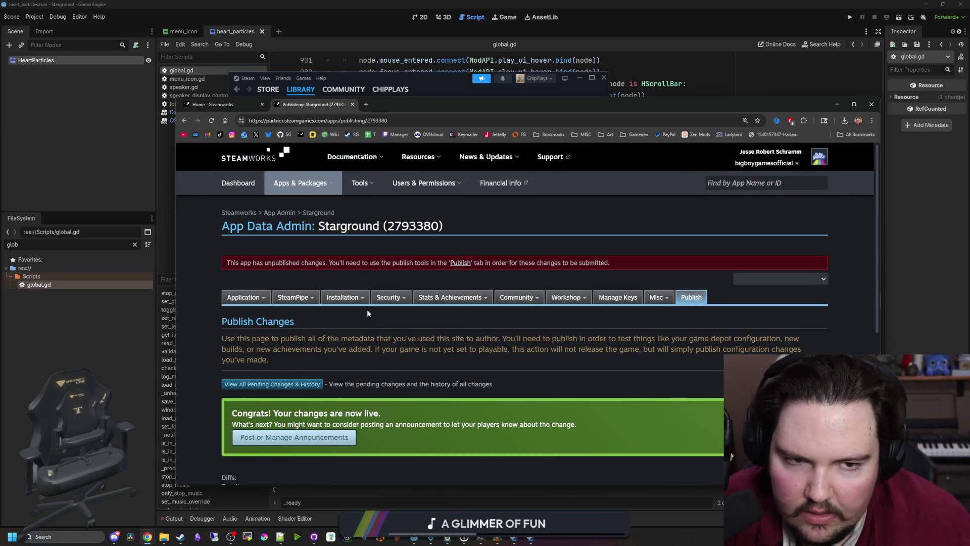
scroll(354, 314, "down", 1)
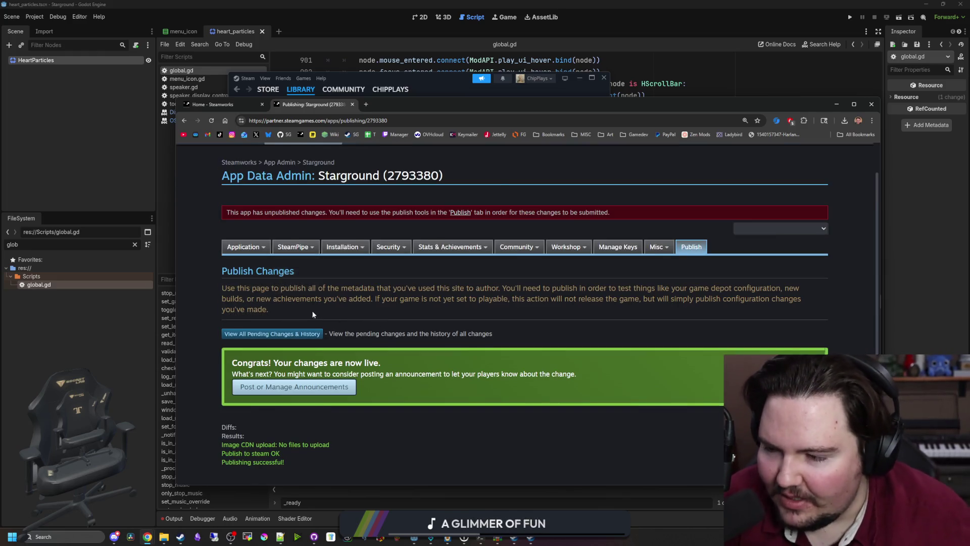
scroll(312, 311, "down", 1)
left_click(292, 336)
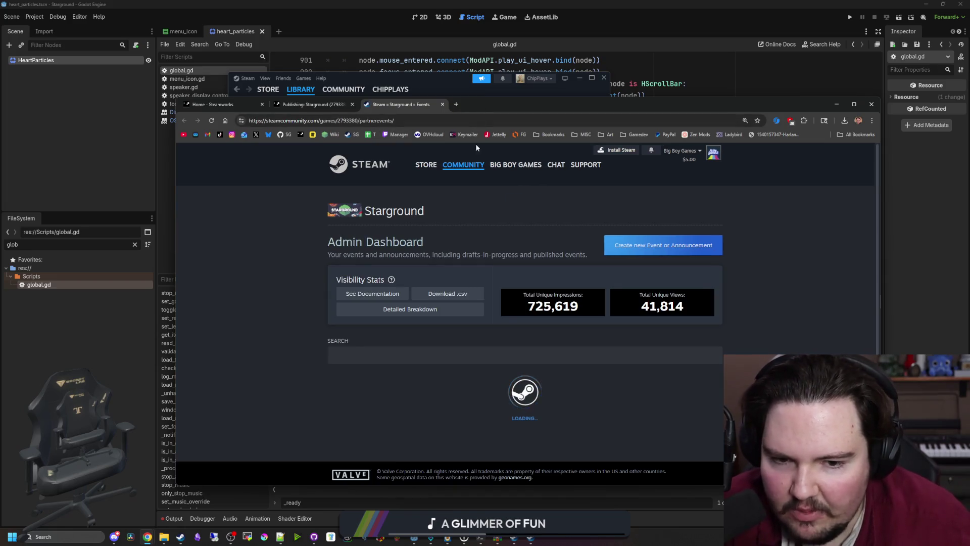
- Create a new Starground event of type A Game Update > Small Update / Patch Notes
scroll(527, 299, "down", 2)
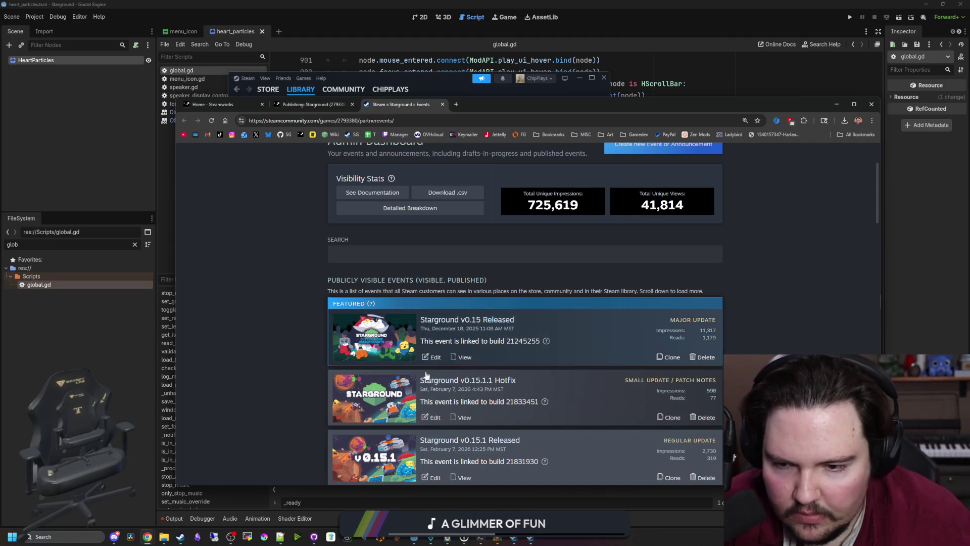
scroll(424, 380, "up", 2)
left_click(680, 245)
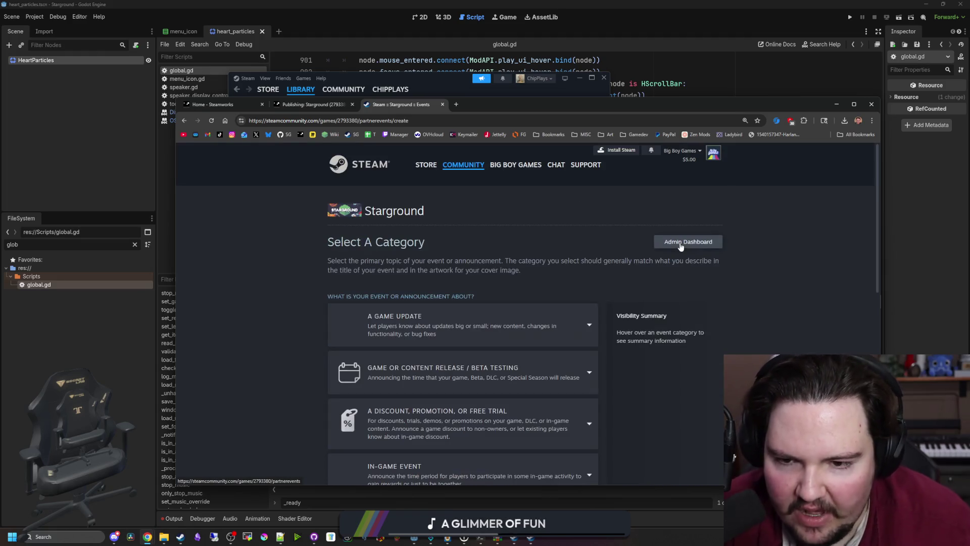
left_click(398, 325)
scroll(399, 333, "down", 1)
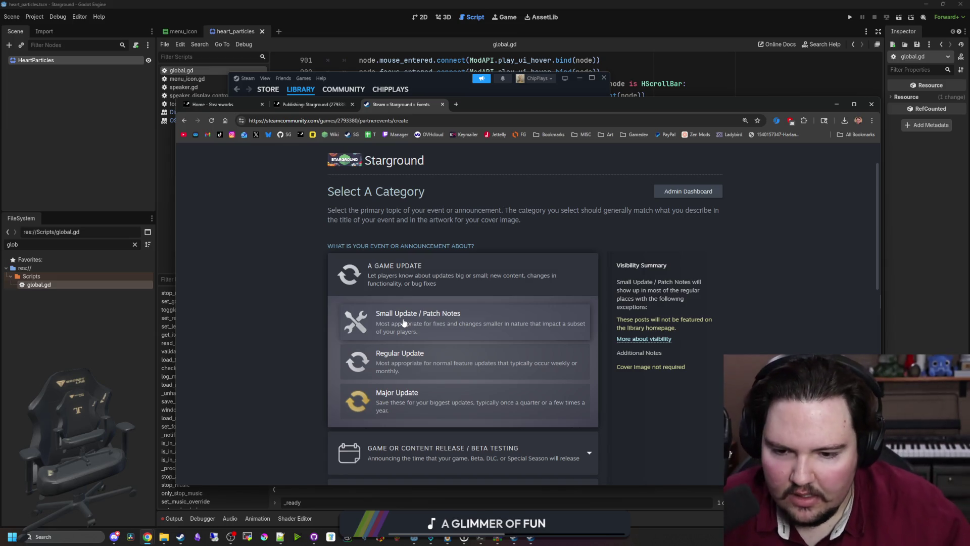
left_click(403, 322)
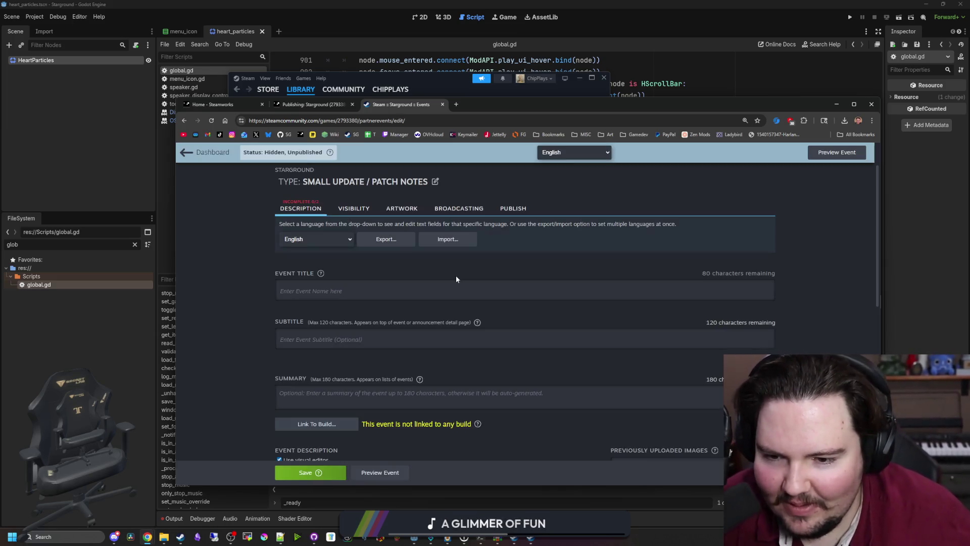
- Title the event 'Starground v0.15.1.2 Hotfix', subtitle 'Linux fixes!', and describe the Linux start and TTS-voice crashes
type("Stargrou")
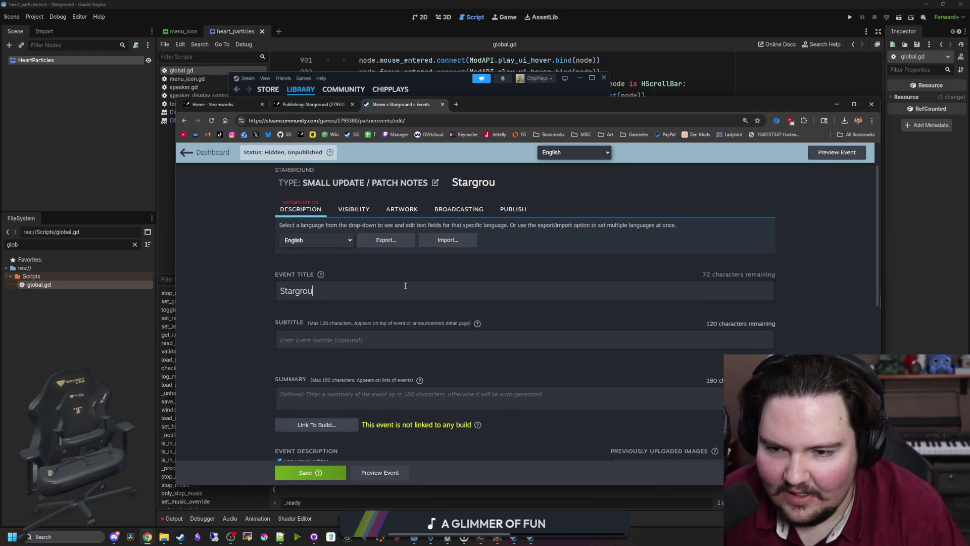
type("nd v0.15.1.2 Hotfix")
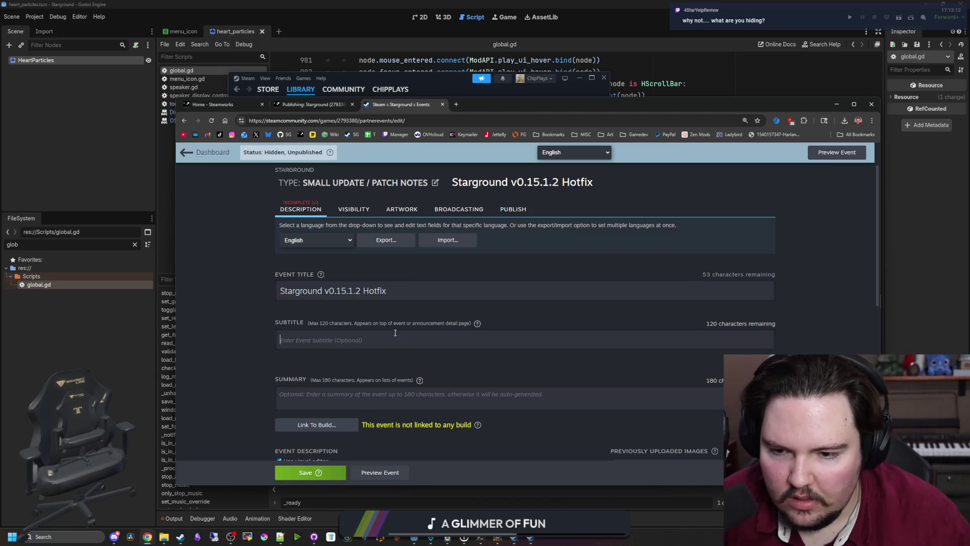
type("Linux fixes!")
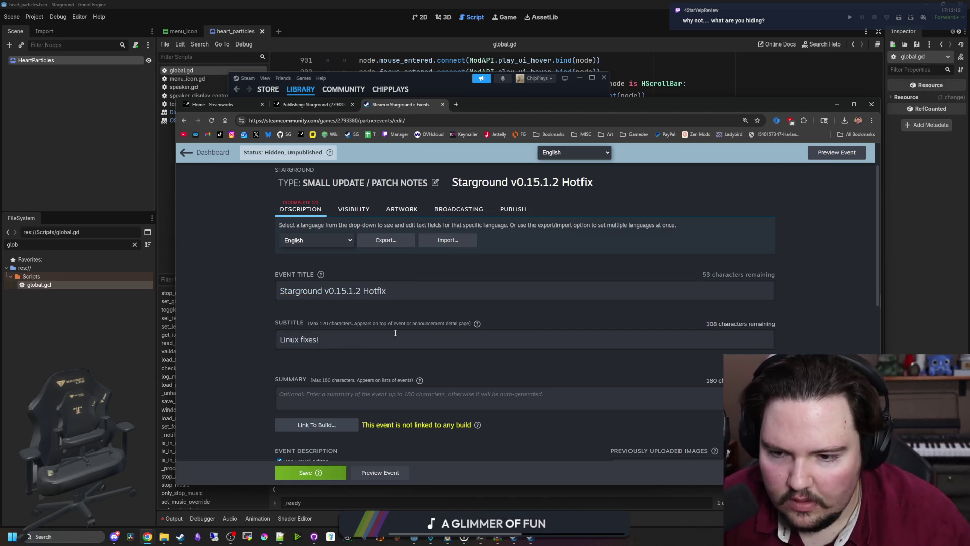
scroll(354, 404, "down", 2)
type("This small hotfix to Starground fixes an issue where Linux users would")
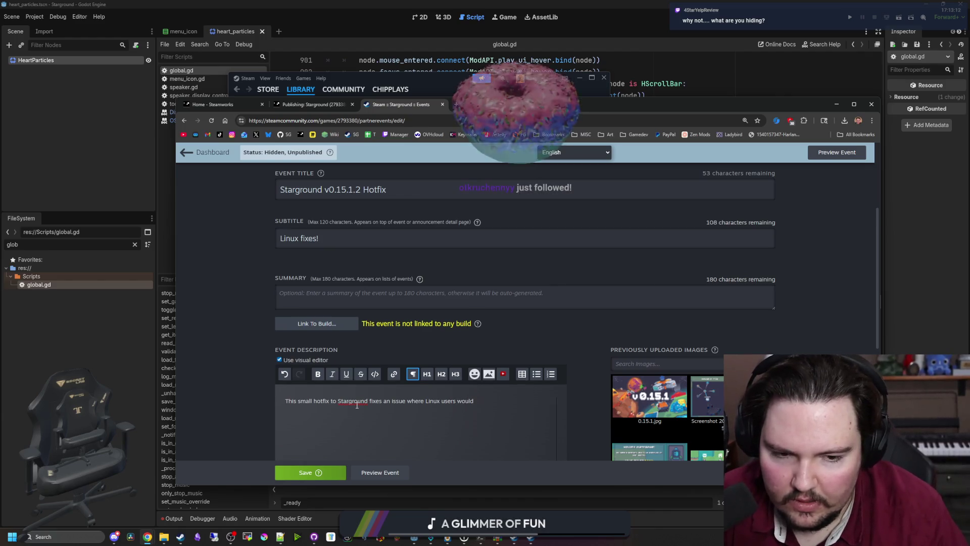
type("crash on start")
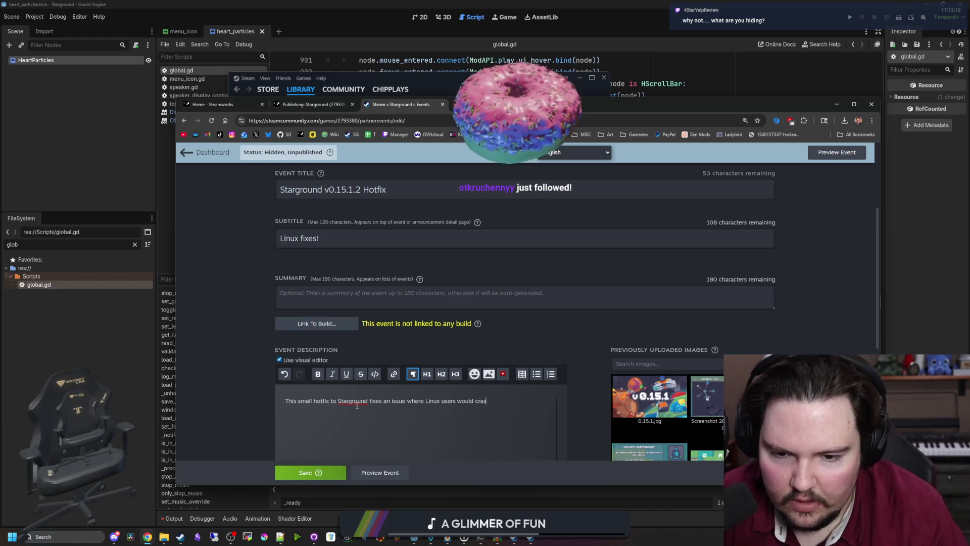
type(".")
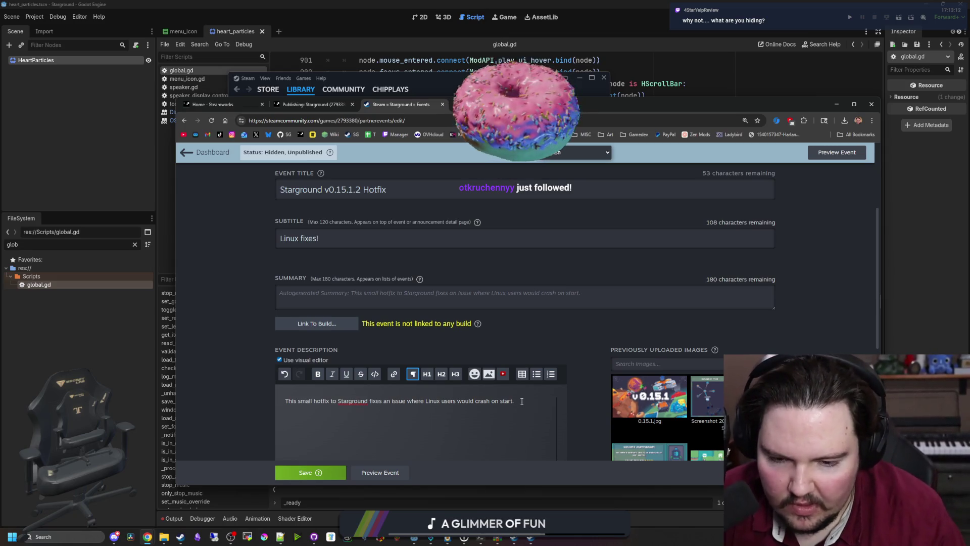
type(" It als")
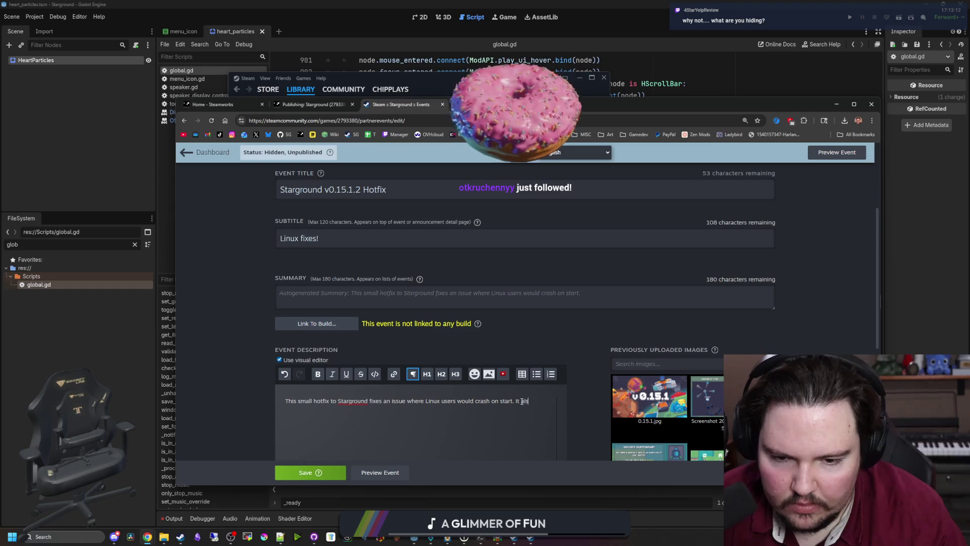
type("o fixes an issue with")
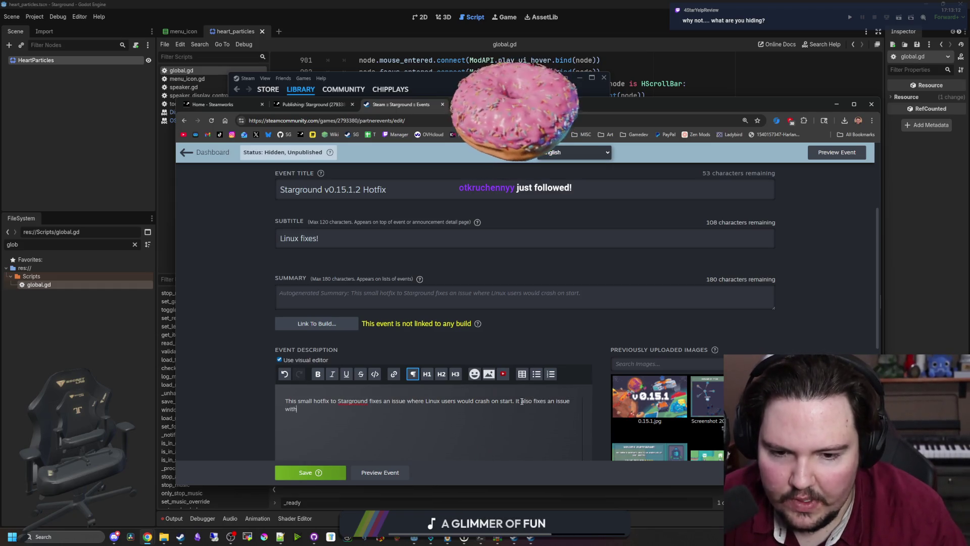
type(" Linux trying to access TTS voic")
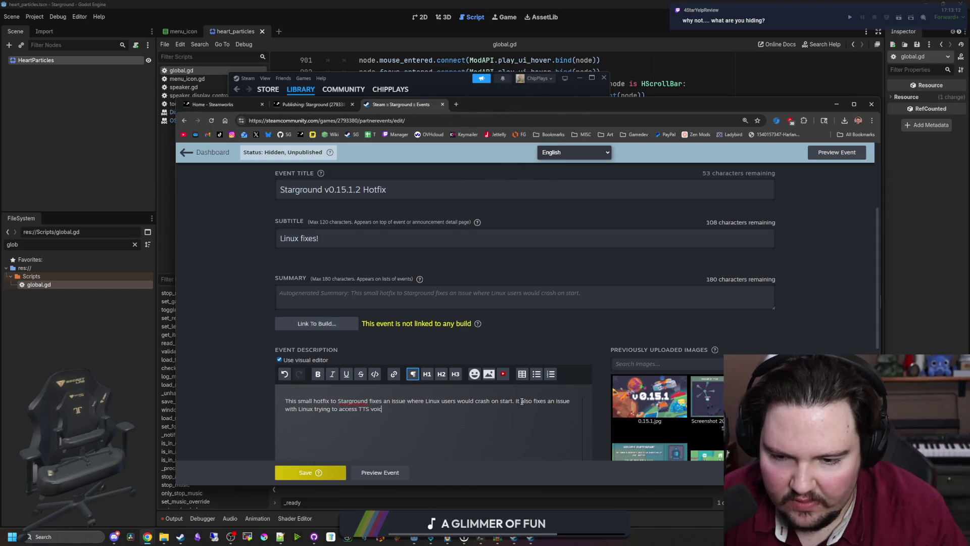
type("es and crashing.")
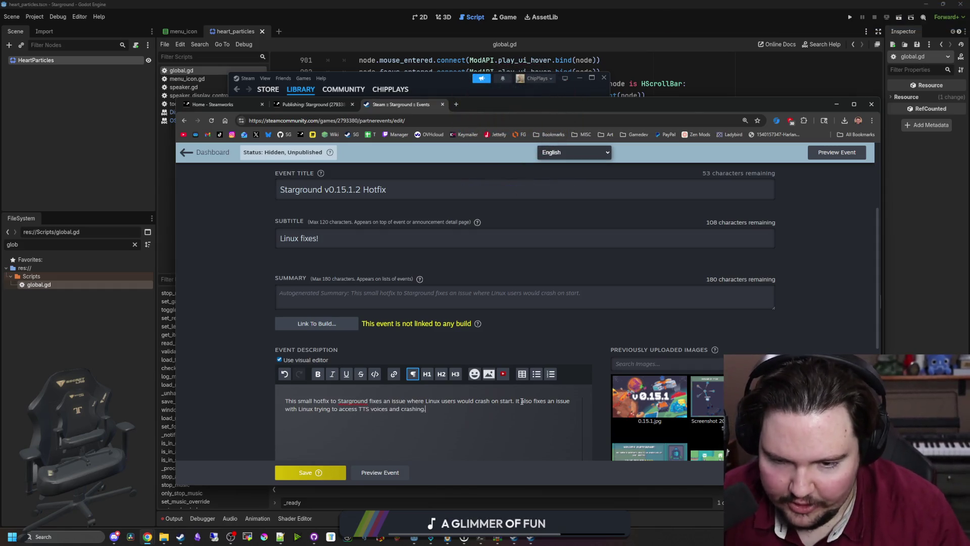
scroll(522, 401, "down", 2)
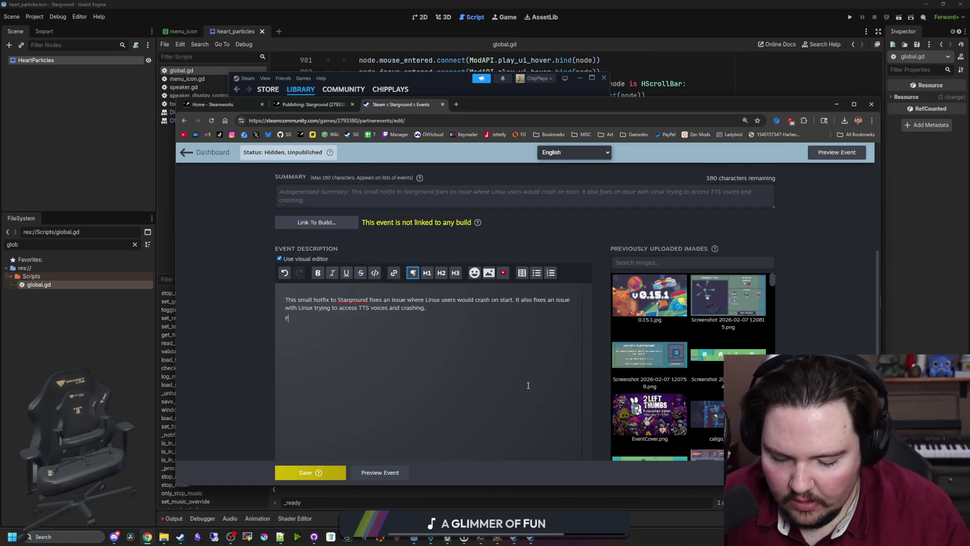
- Add an H2 'Fixes' heading over bullets for the start crash and missing-TTS-voices crash, then save
type("- ")
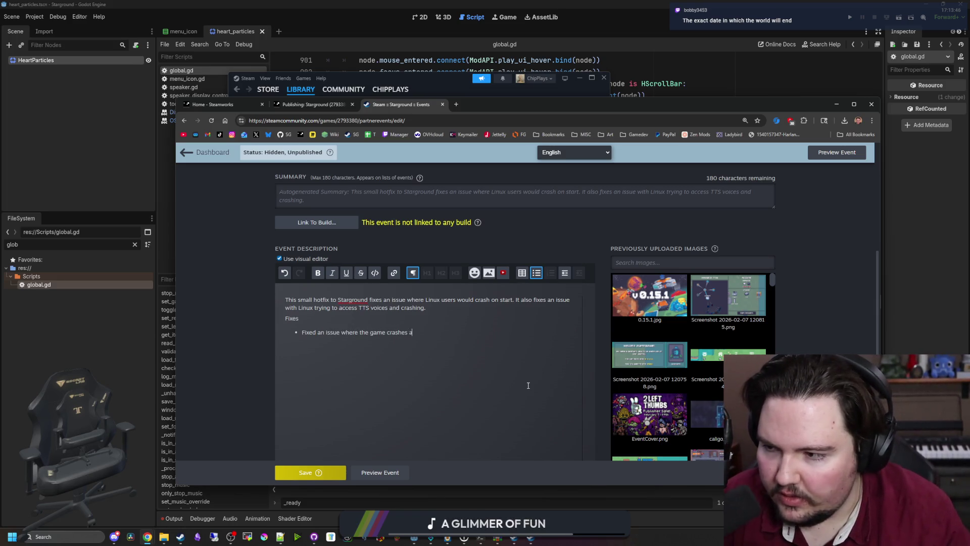
type("rt")
key("Return")
type("Fixed an issue where not")
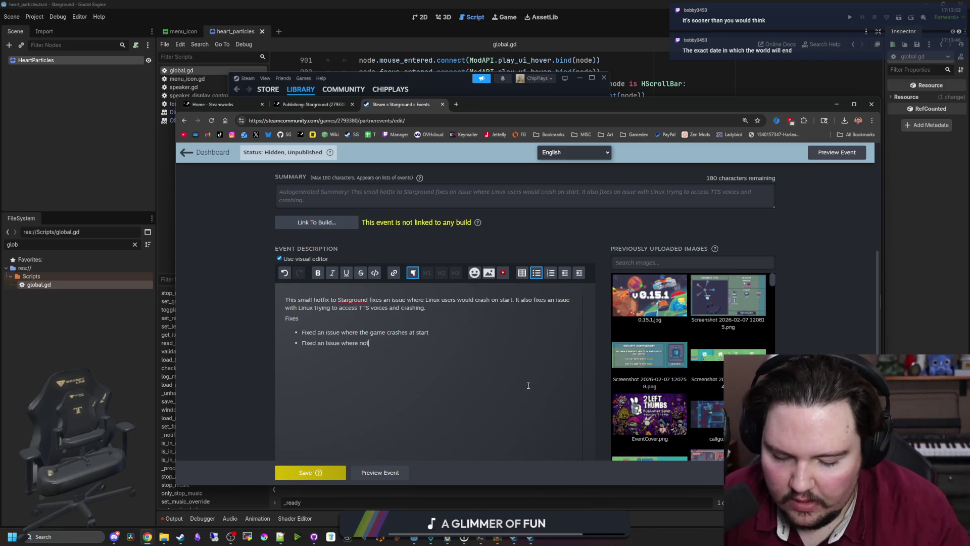
type(" having TTS")
type("oices on Linux c")
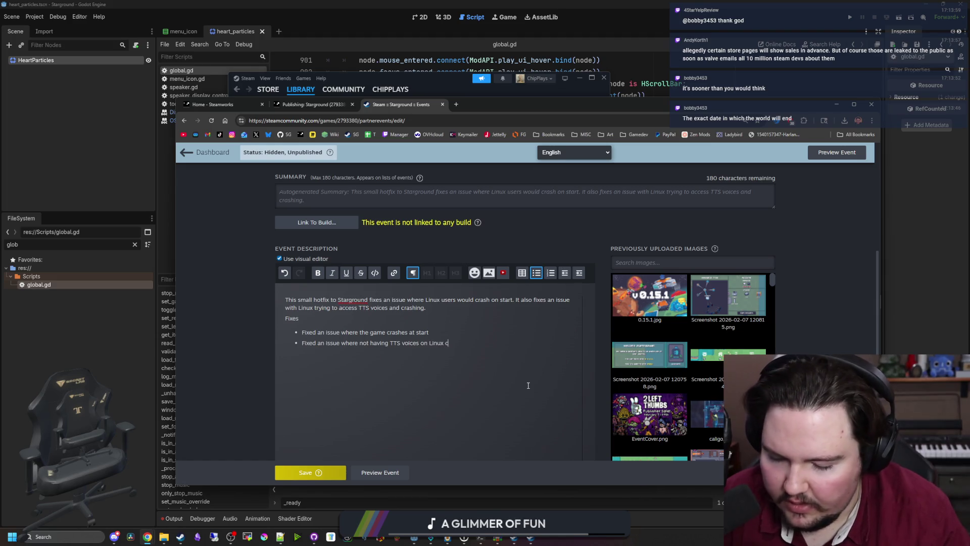
type("the game")
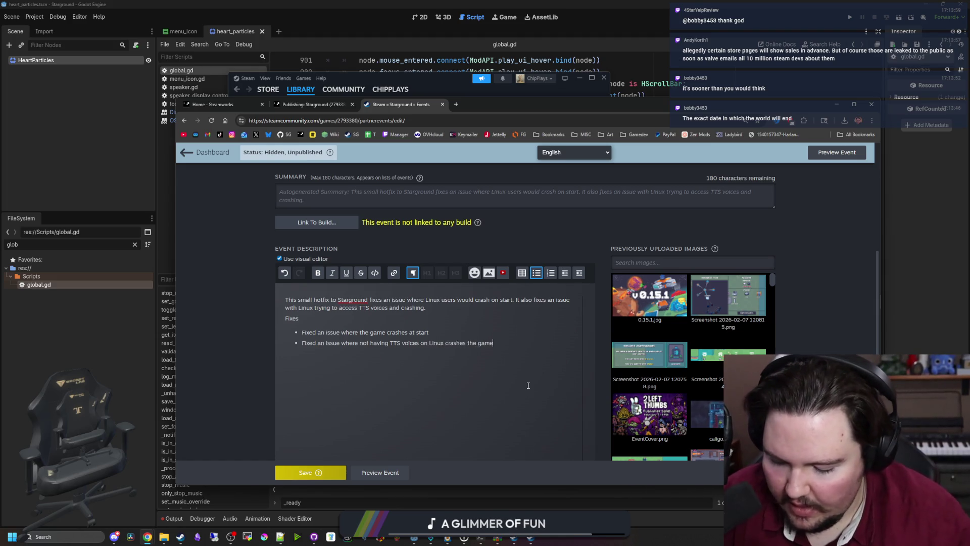
left_click(305, 315)
left_click(441, 273)
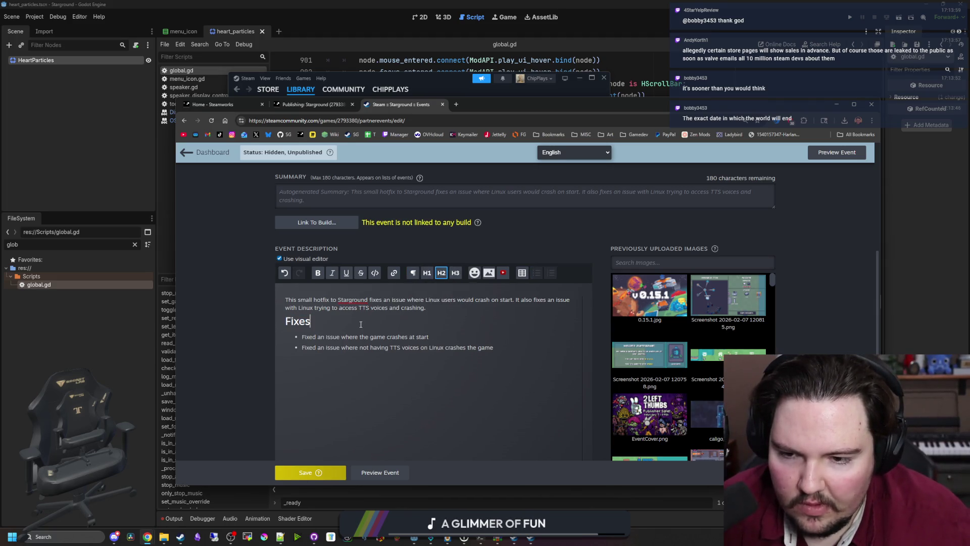
left_click(302, 471)
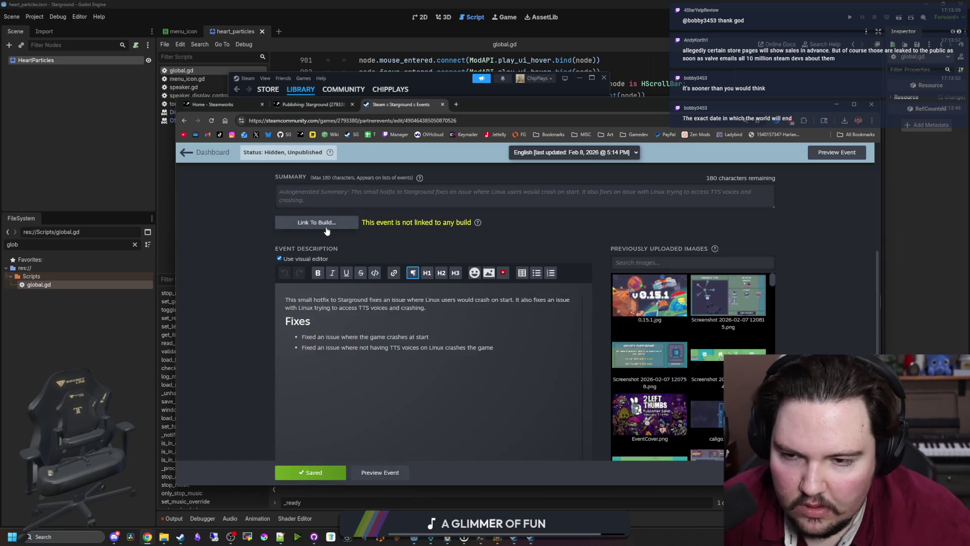
- Link the hotfix event to the Default Branch build and save it
left_click(323, 222)
left_click(523, 366)
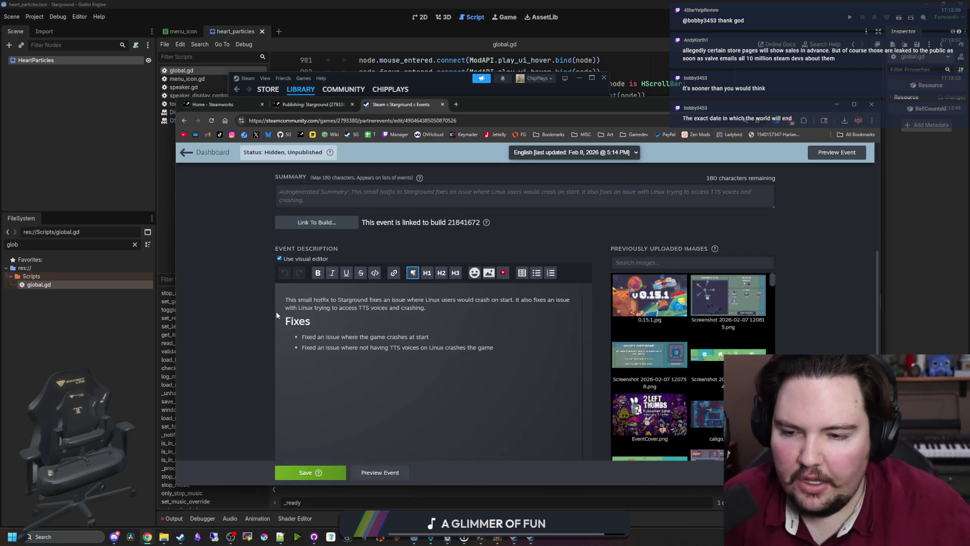
scroll(276, 310, "up", 4)
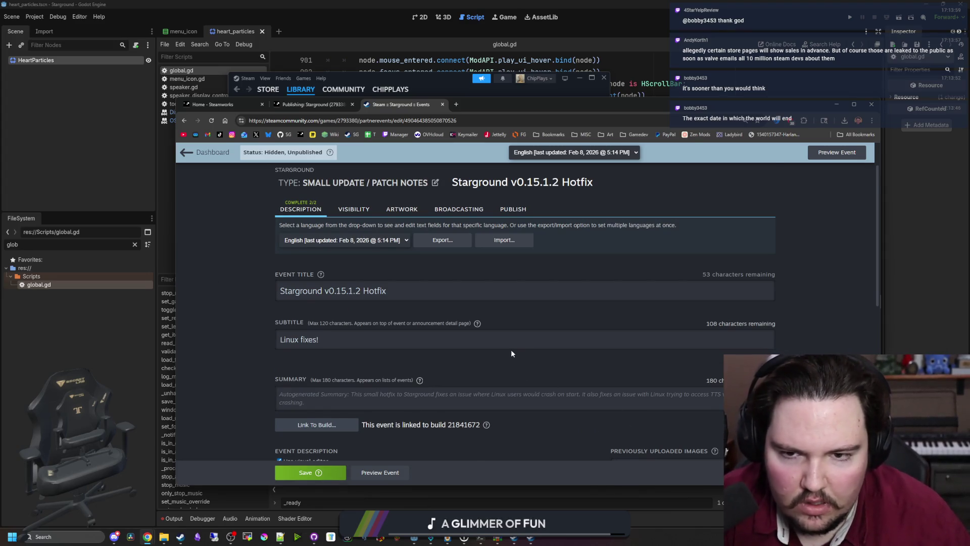
scroll(505, 357, "down", 2)
scroll(499, 363, "down", 5)
scroll(455, 359, "up", 8)
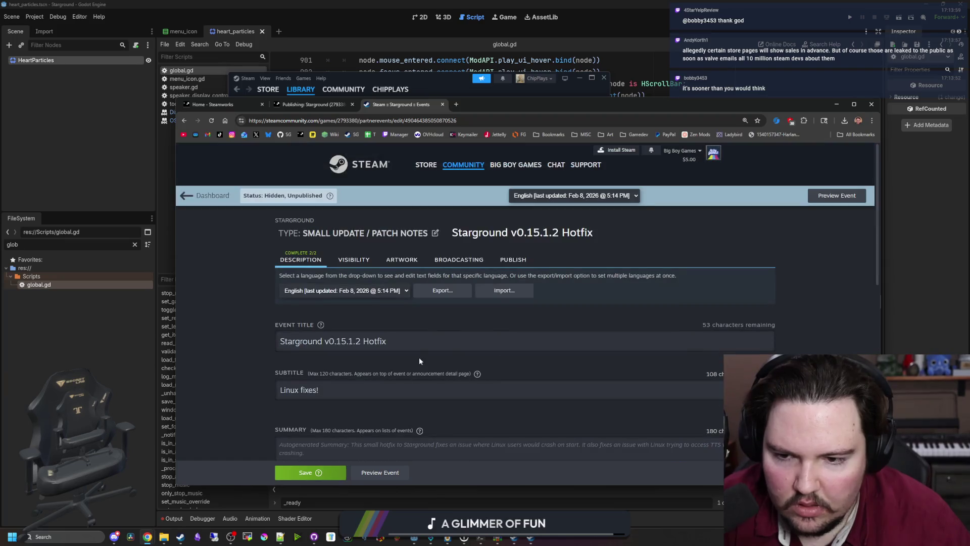
left_click(308, 472)
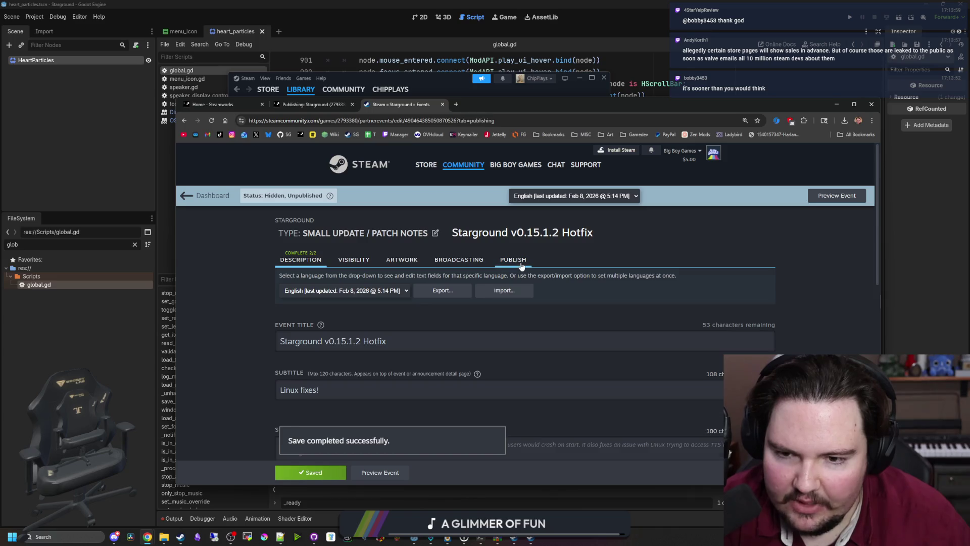
- Publish the hotfix event publicly, accepting the warnings
left_click(513, 260)
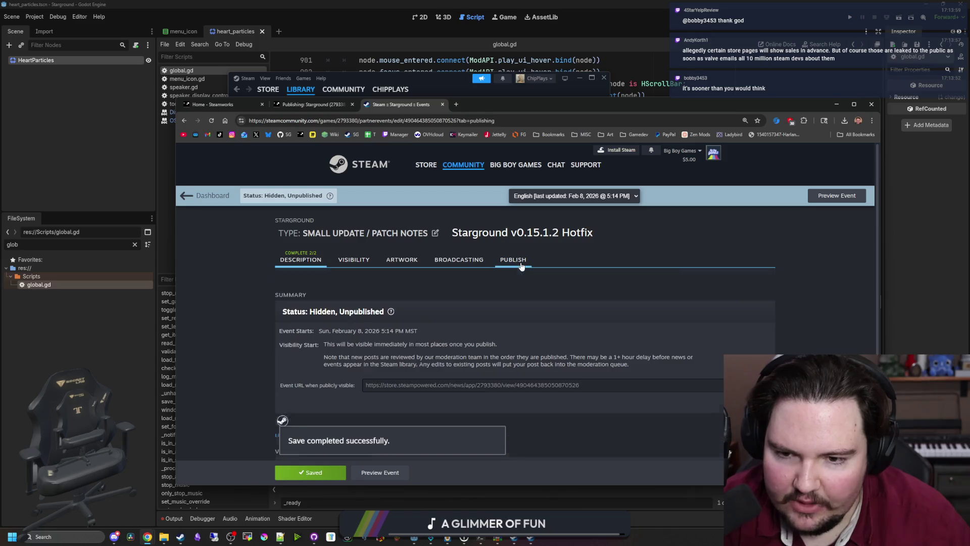
scroll(442, 328, "down", 3)
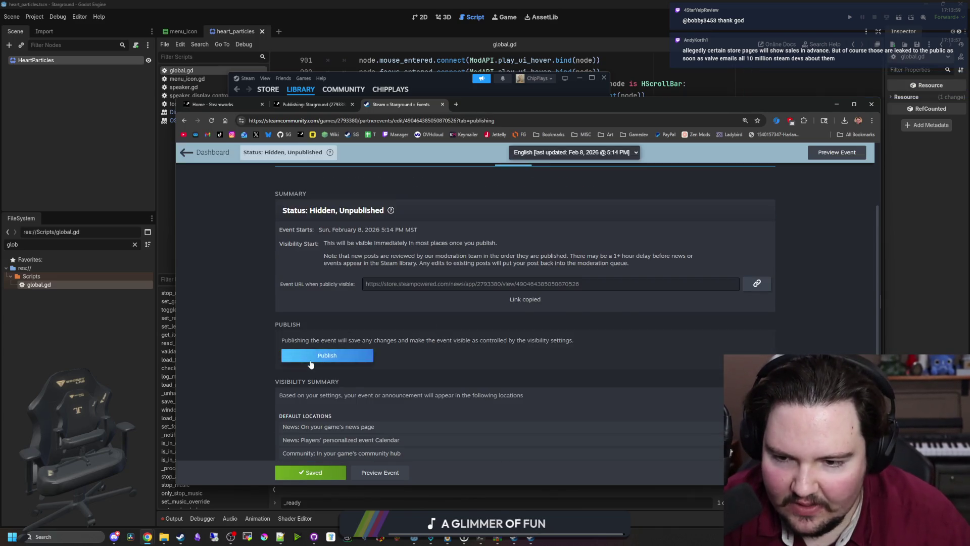
left_click(324, 357)
left_click(520, 364)
left_click(565, 363)
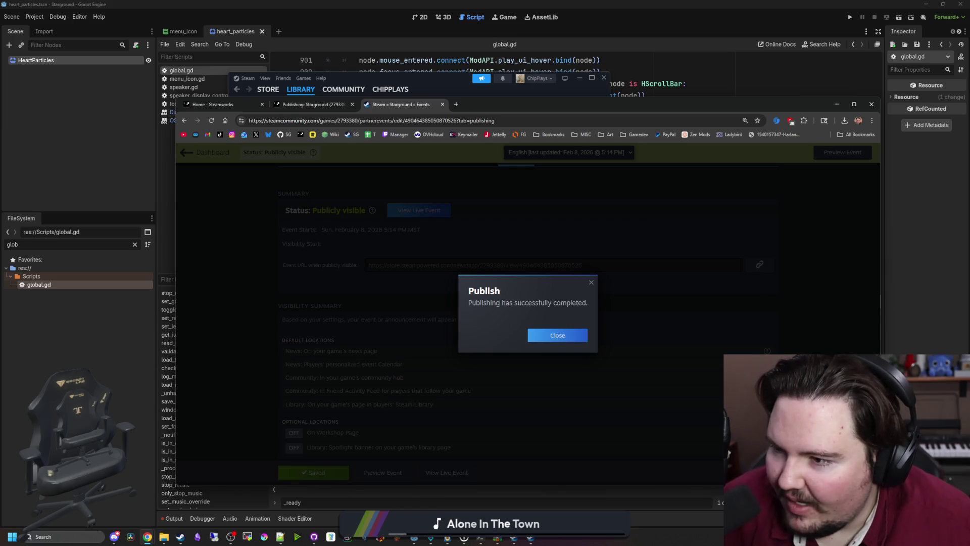
left_click(558, 335)
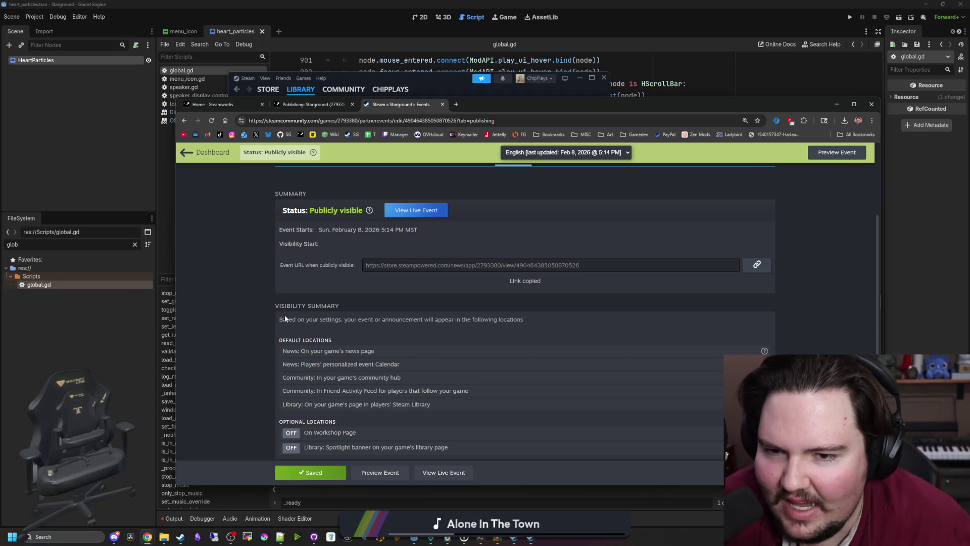
scroll(354, 420, "down", 1)
scroll(354, 423, "up", 3)
- Re-save the event skipping the artwork warning, close the SteamPipe Build Uploader, and return to the publishing page
left_click(307, 473)
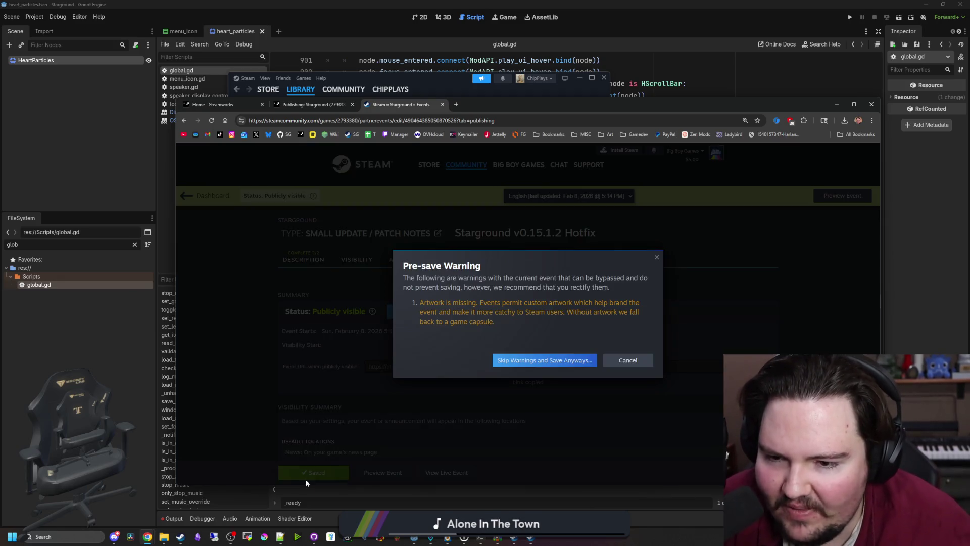
left_click(573, 362)
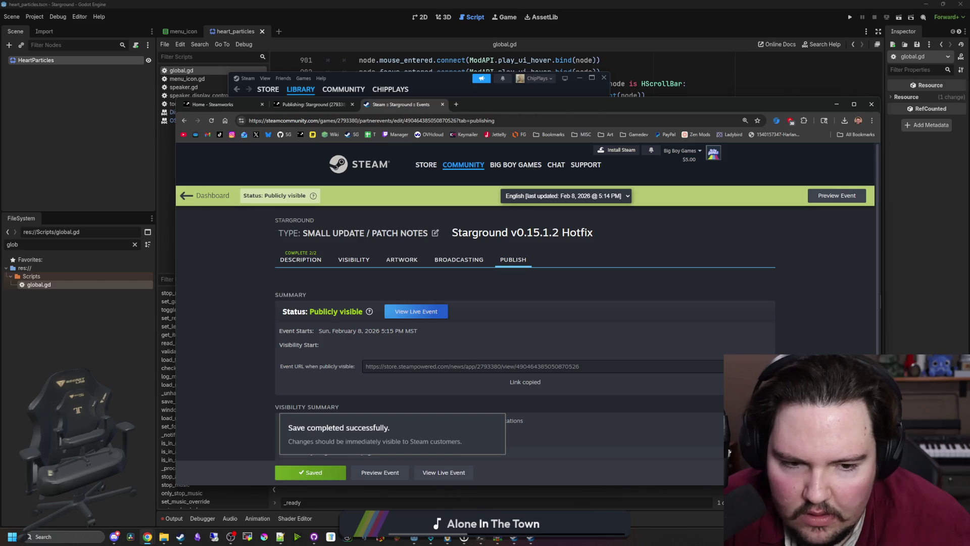
left_click(514, 92)
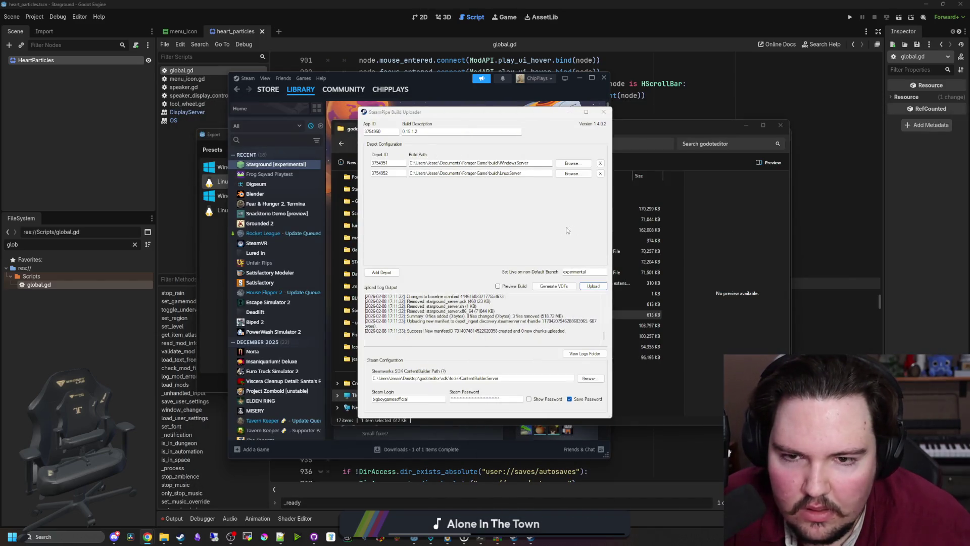
left_click(605, 112)
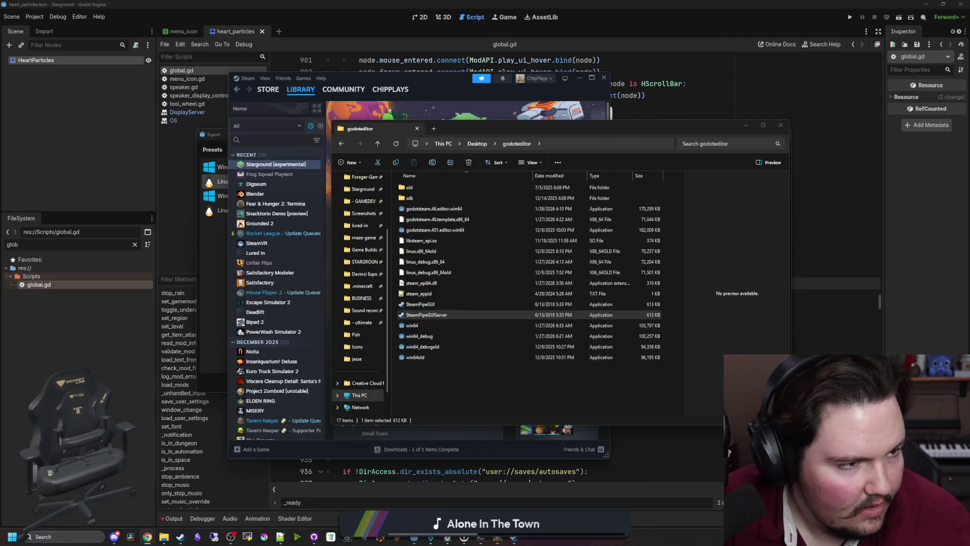
key("alt+Tab")
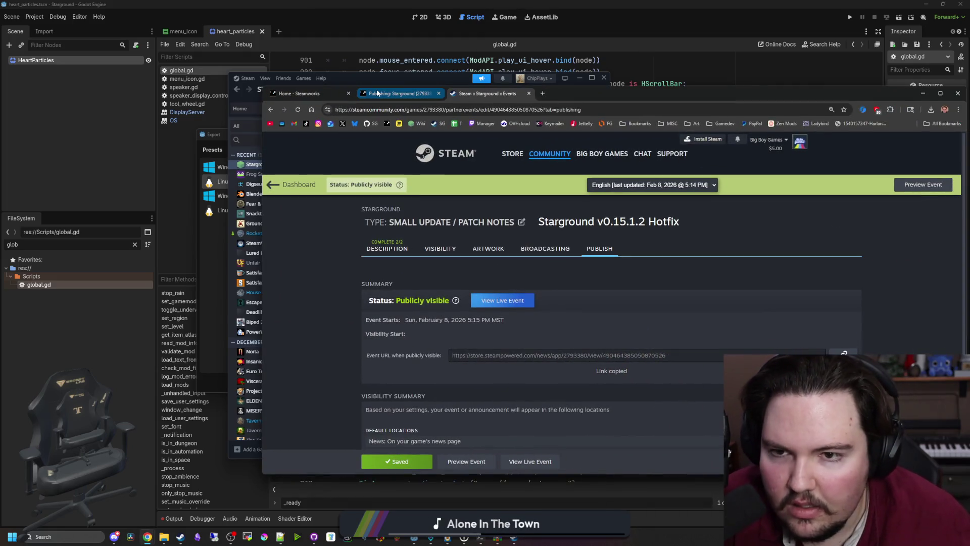
left_click(378, 93)
- Open the Edit Steamworks Settings page for Starground Dedicated Server (3754950) from the applications list
scroll(383, 149, "up", 2)
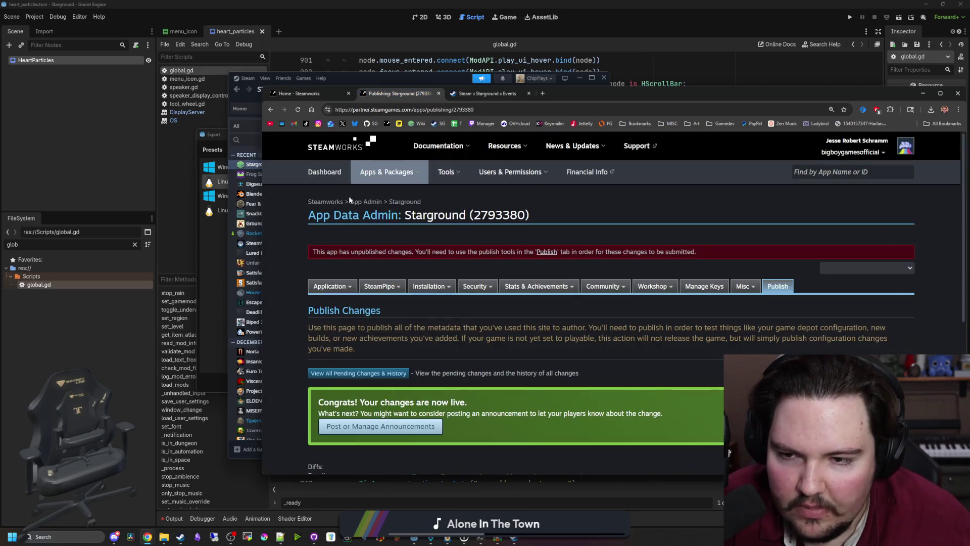
left_click(375, 203)
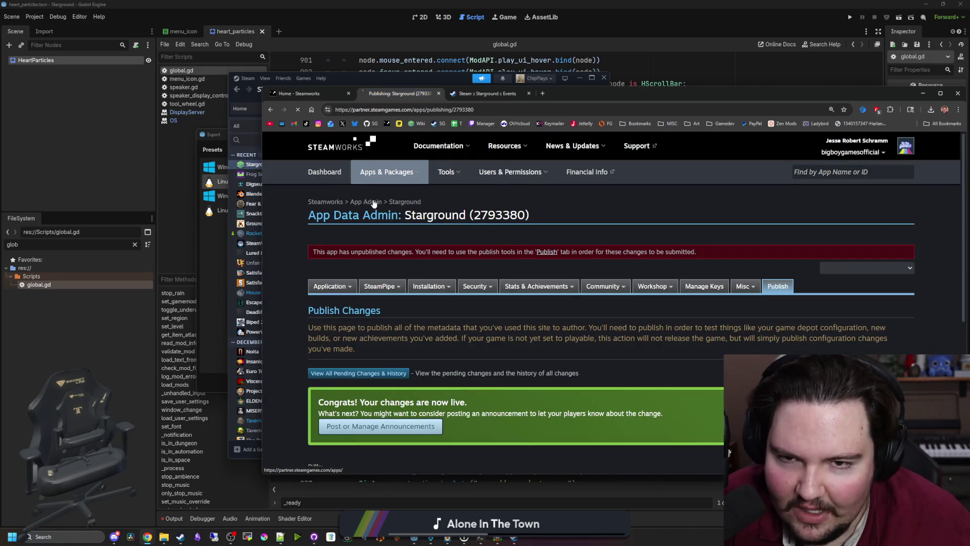
left_click_drag(573, 91, 547, 92)
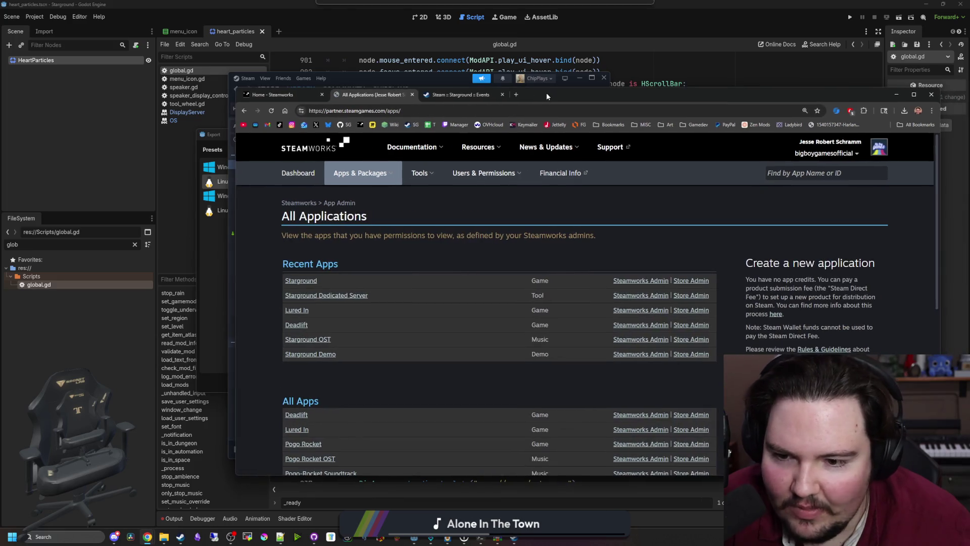
left_click(319, 297)
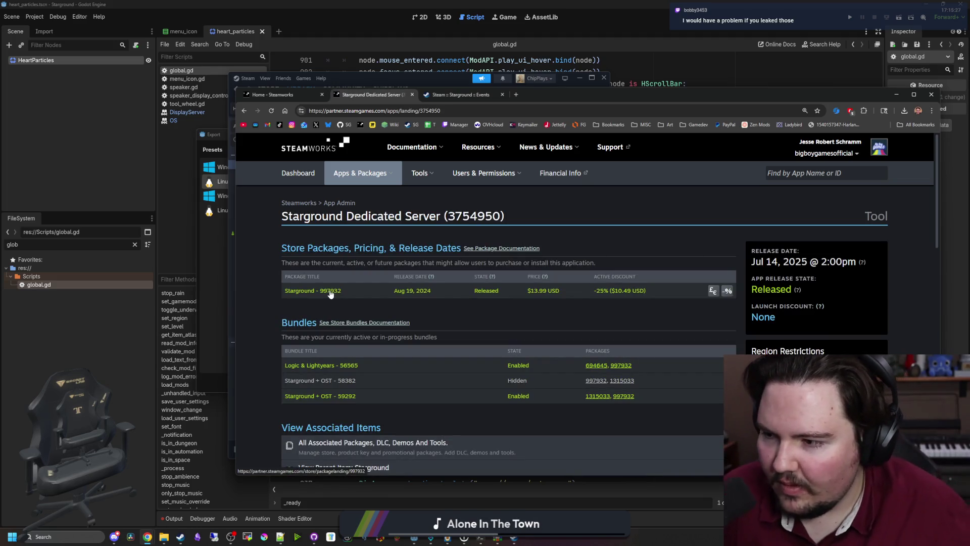
scroll(437, 320, "down", 7)
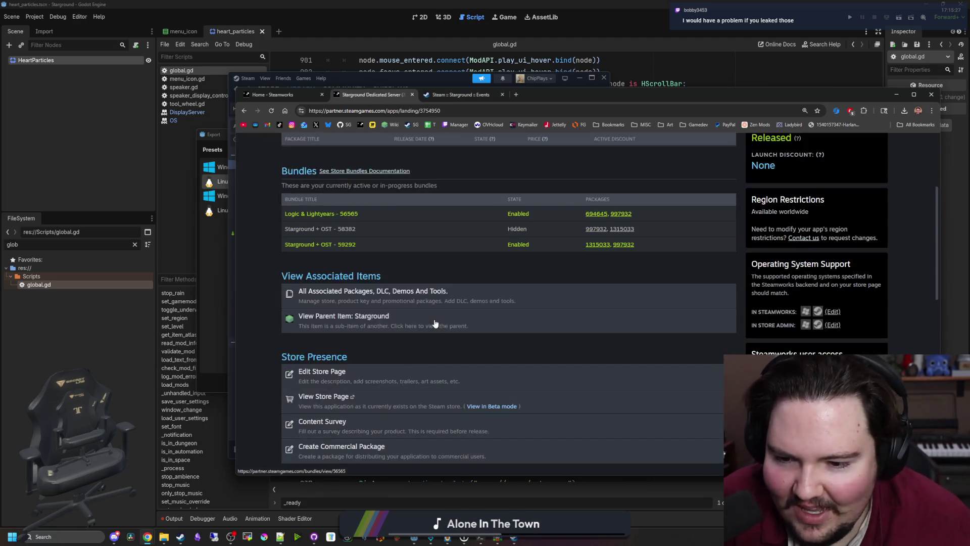
scroll(434, 323, "down", 3)
scroll(432, 326, "up", 10)
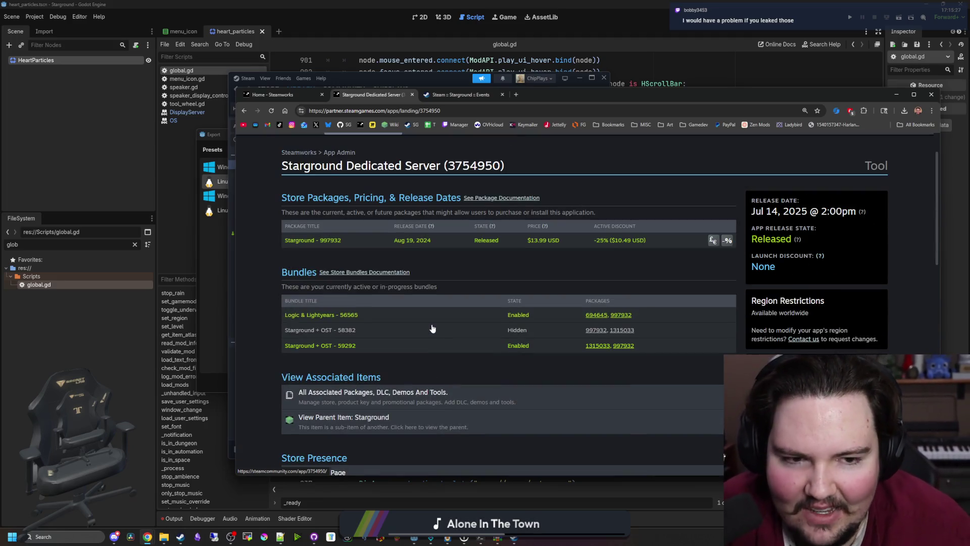
scroll(291, 259, "up", 1)
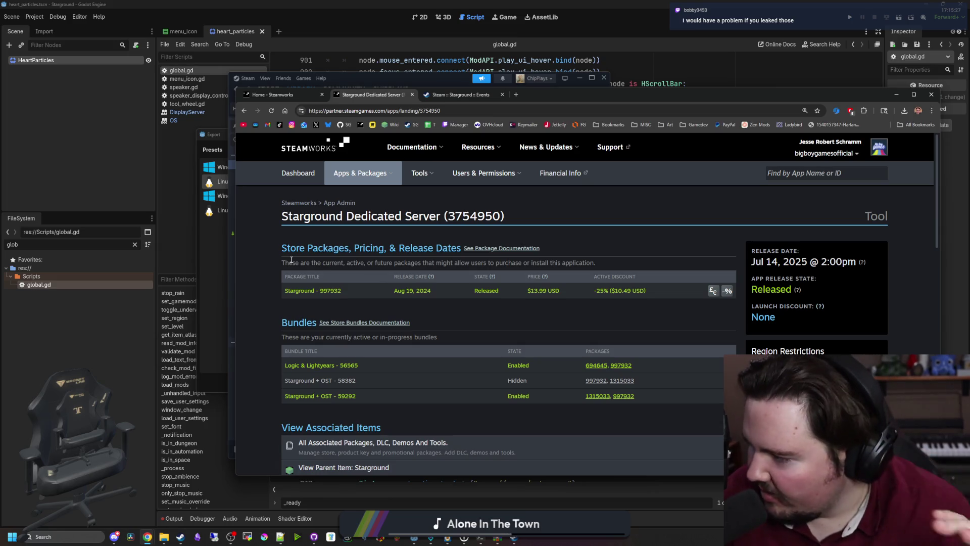
scroll(373, 306, "down", 6)
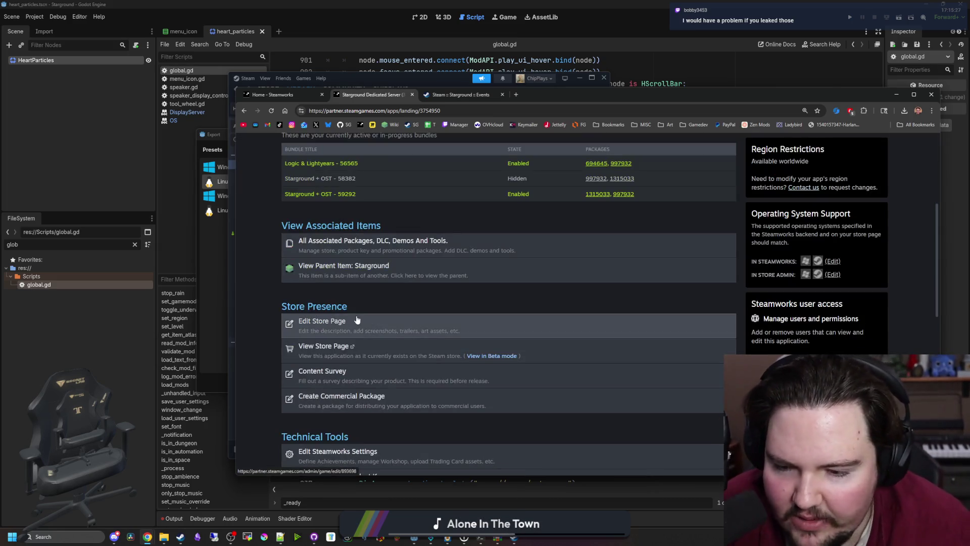
scroll(359, 319, "down", 4)
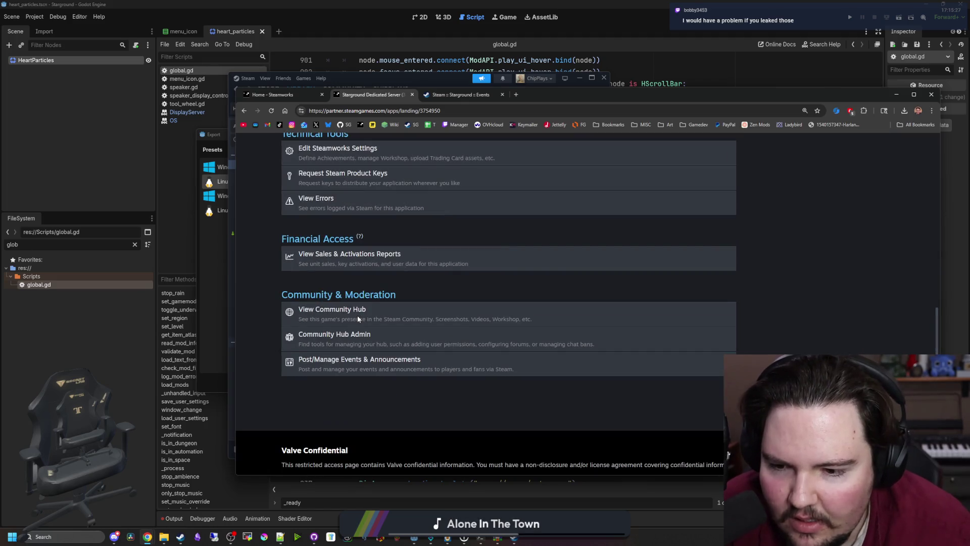
scroll(356, 317, "up", 6)
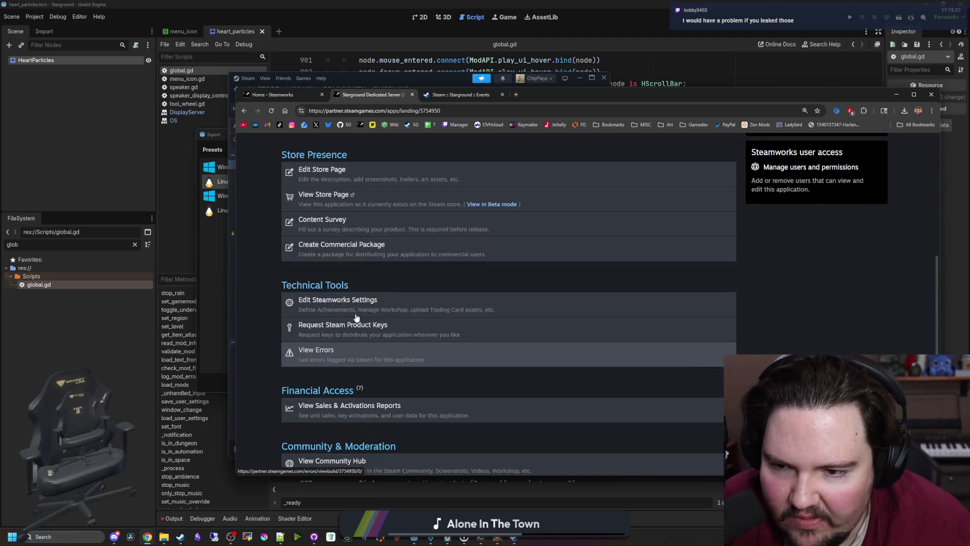
scroll(357, 317, "up", 5)
scroll(323, 394, "down", 6)
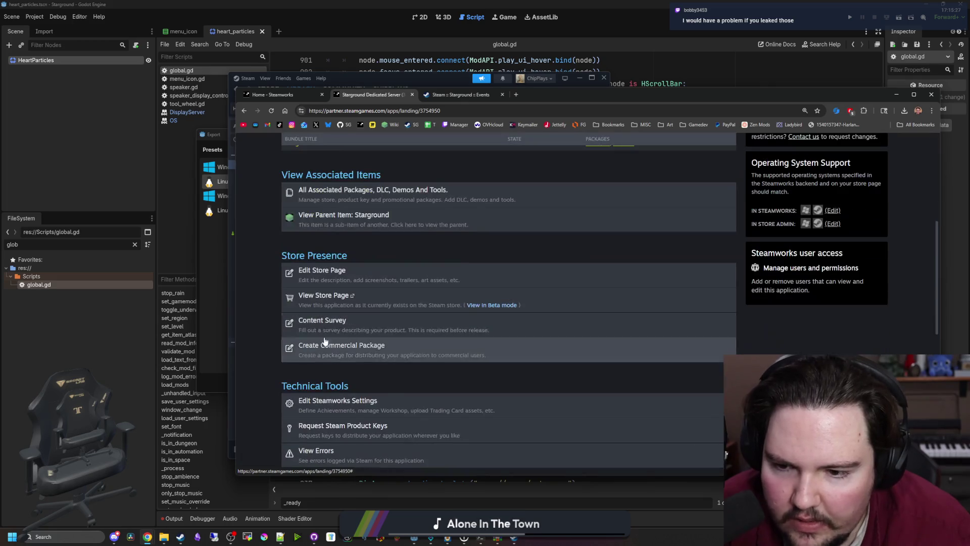
left_click(323, 402)
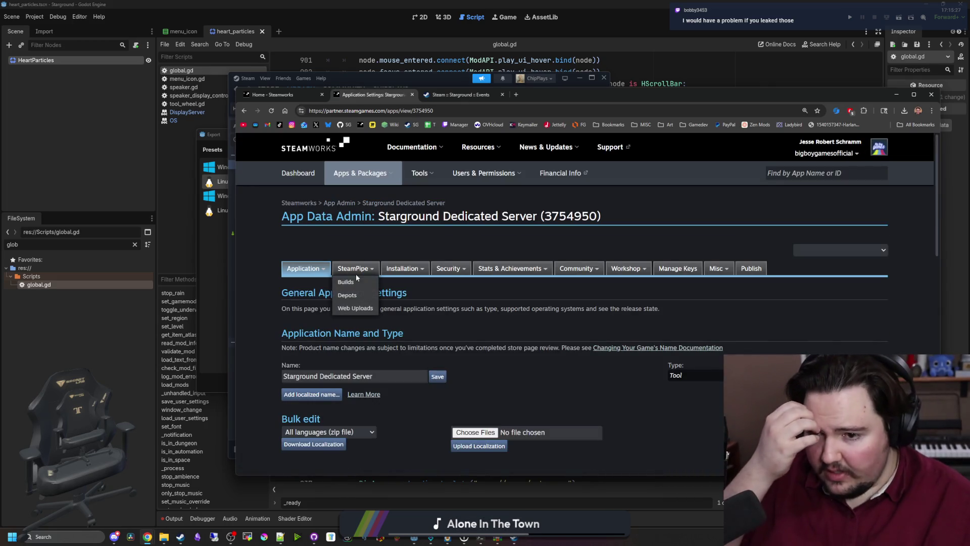
- Set Dedicated Server build 21841693 live on the default branch, confirming with the SMS code
left_click(355, 282)
scroll(455, 301, "down", 3)
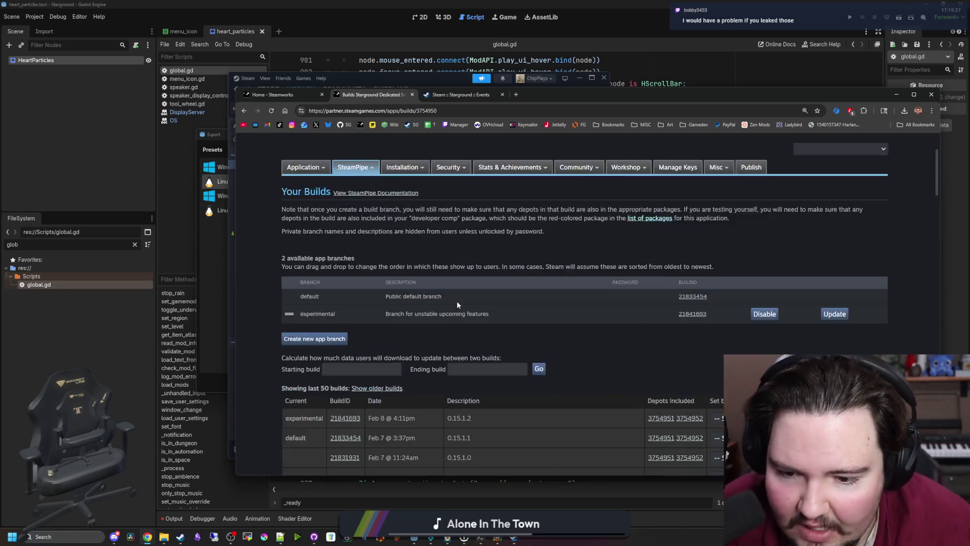
left_click(717, 367)
left_click(716, 385)
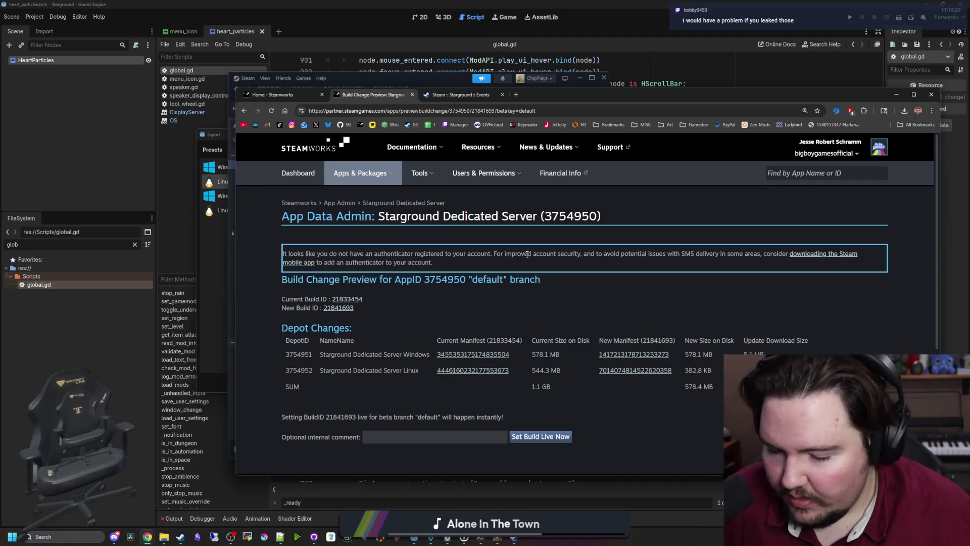
scroll(455, 354, "down", 1)
left_click(541, 386)
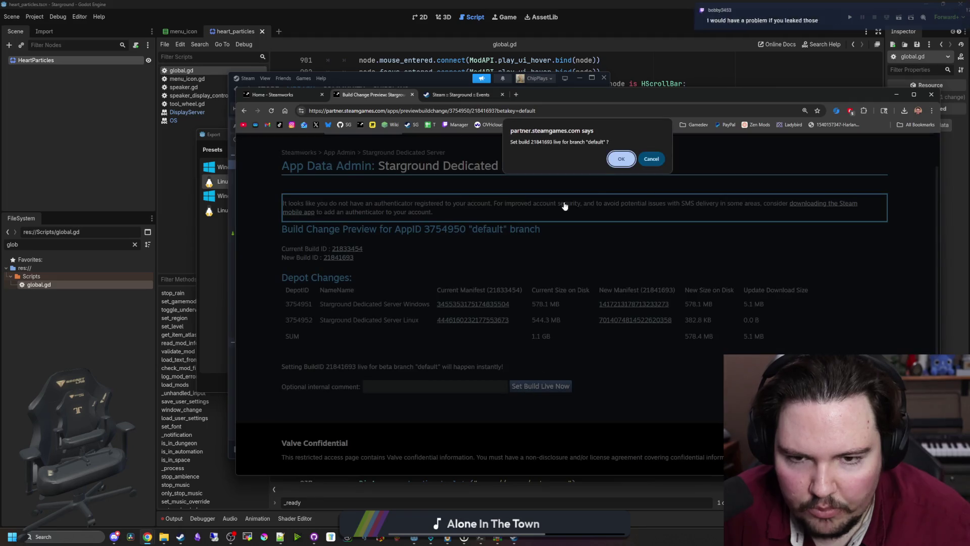
left_click(616, 160)
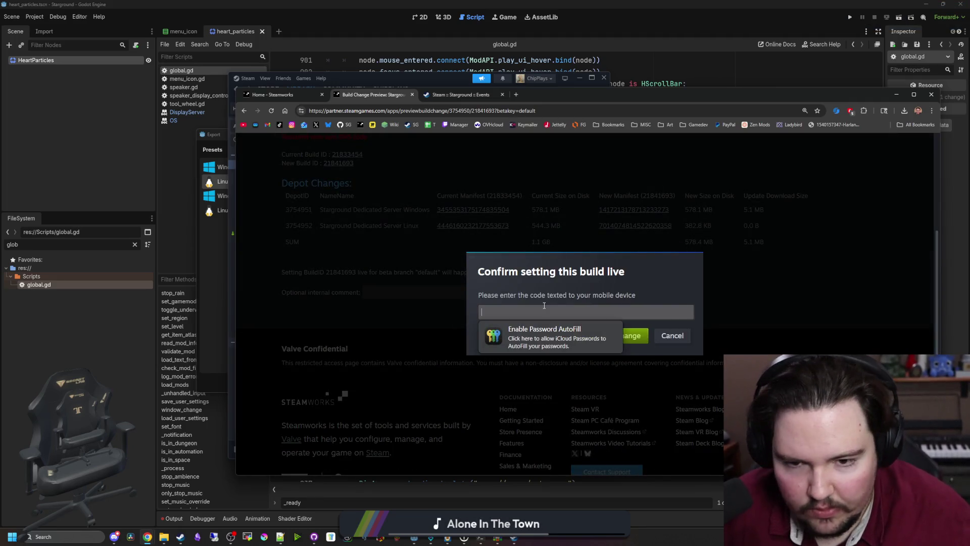
left_click(542, 312)
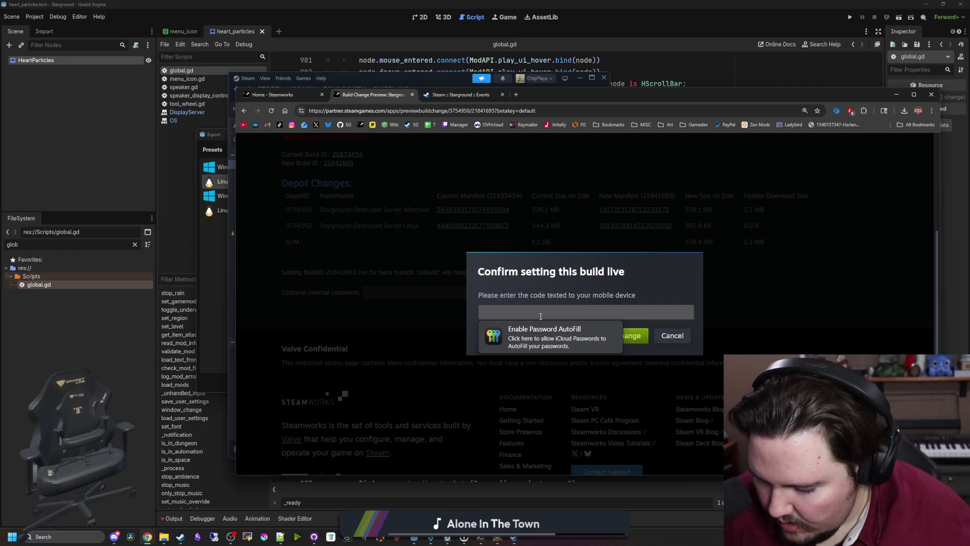
type("92154")
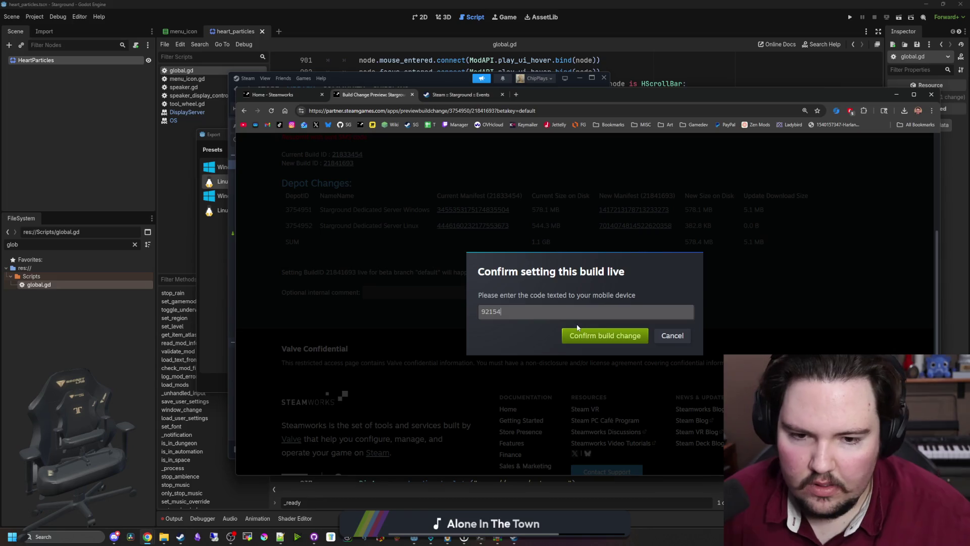
left_click(586, 335)
left_click(621, 160)
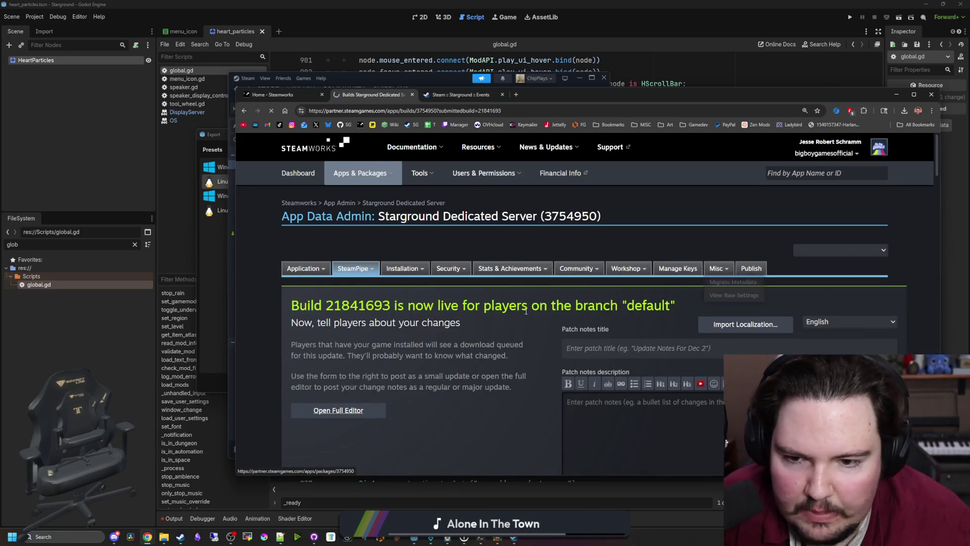
- Prepare the Dedicated Server changes for publishing and enter the confirmation word STEAMWORKS
left_click(317, 440)
scroll(376, 421, "down", 2)
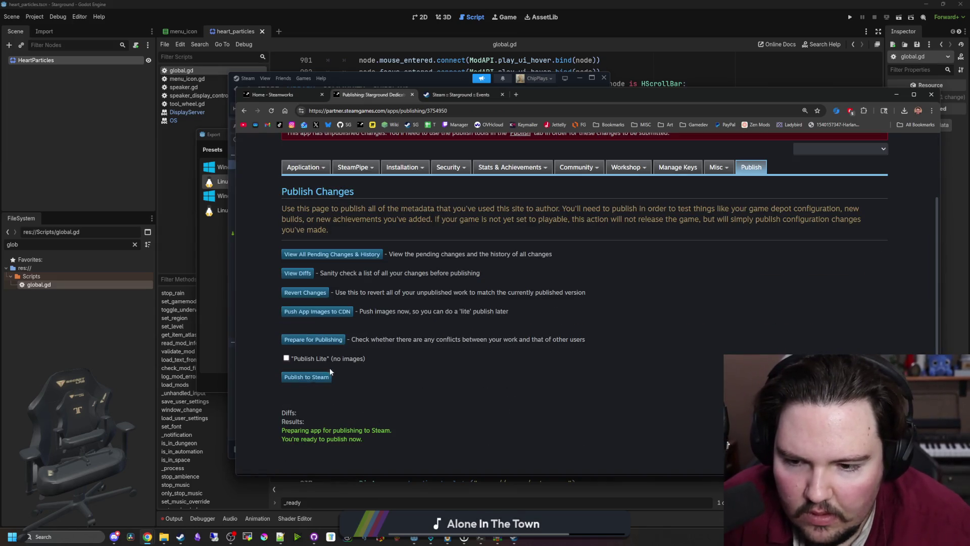
scroll(331, 375, "down", 1)
left_click(352, 357)
type("STEAMWORKS")
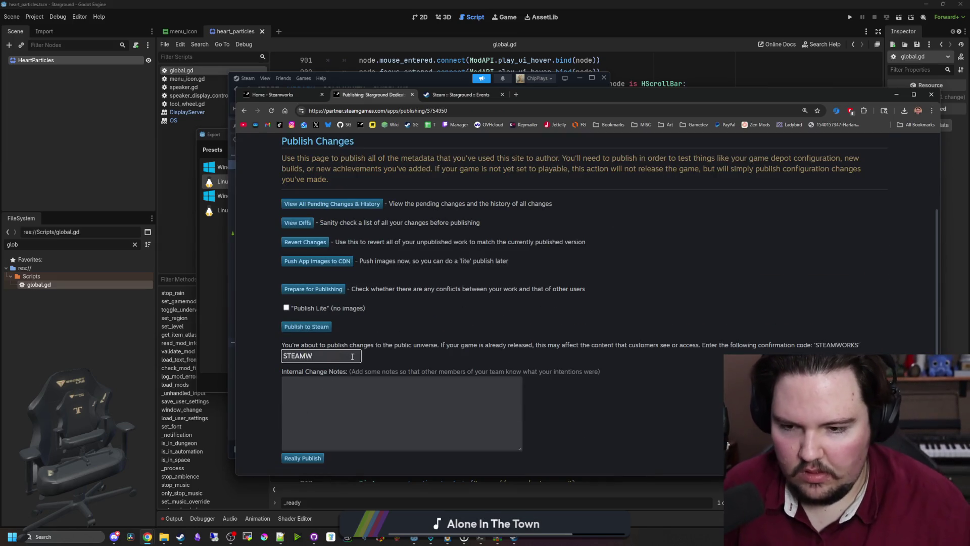
- Add the internal change note 0.15.1.2, publish to Steam, and move the browser window aside
left_click(361, 386)
type("0.15.1.2")
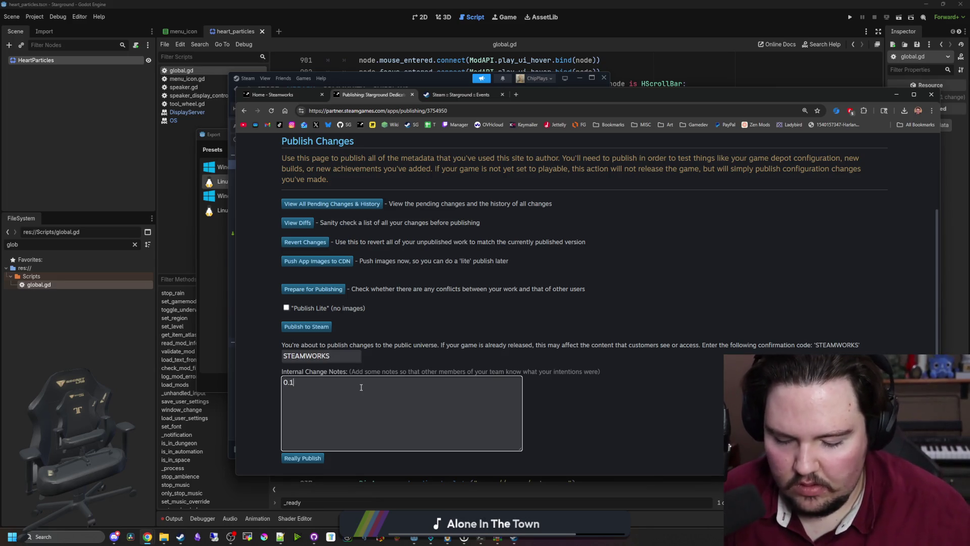
scroll(392, 440, "up", 1)
scroll(392, 439, "down", 1)
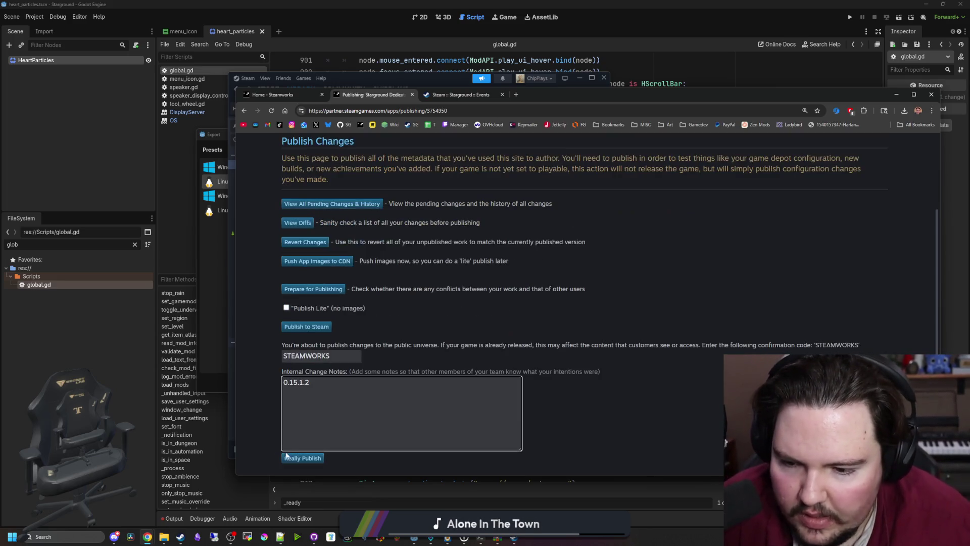
left_click(302, 458)
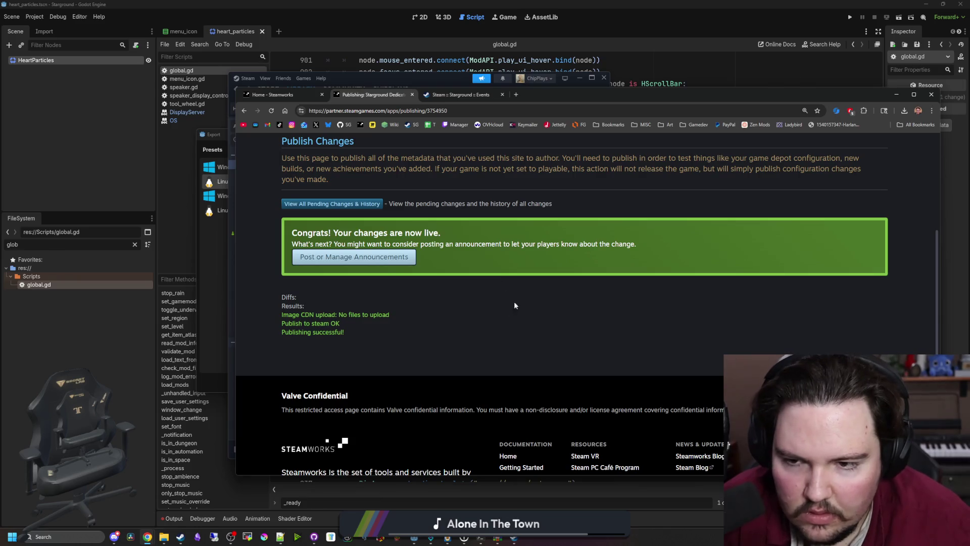
scroll(514, 301, "up", 5)
mouse_move(535, 95)
left_mouse_down()
mouse_move(612, 349)
mouse_move(616, 438)
left_mouse_up()
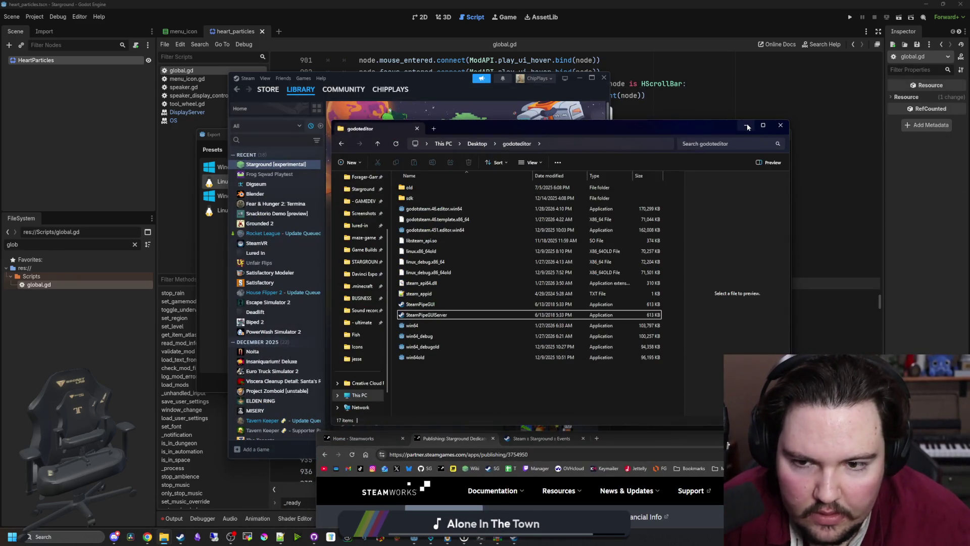
- In GitHub Desktop, inspect the project.godot, heart_particles.tscn and Scripts\global.gd diffs among the 14 changes
left_click(747, 124)
left_click(314, 536)
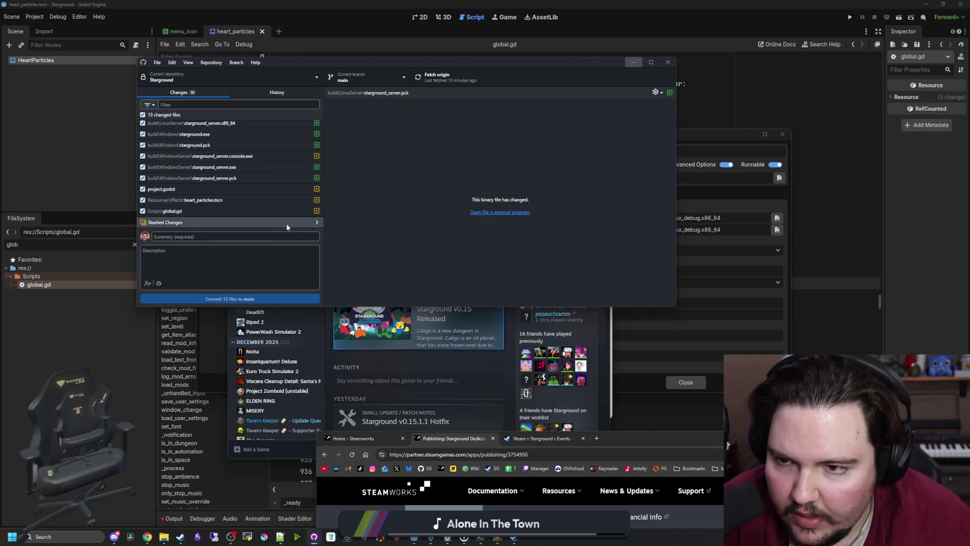
scroll(232, 151, "down", 3)
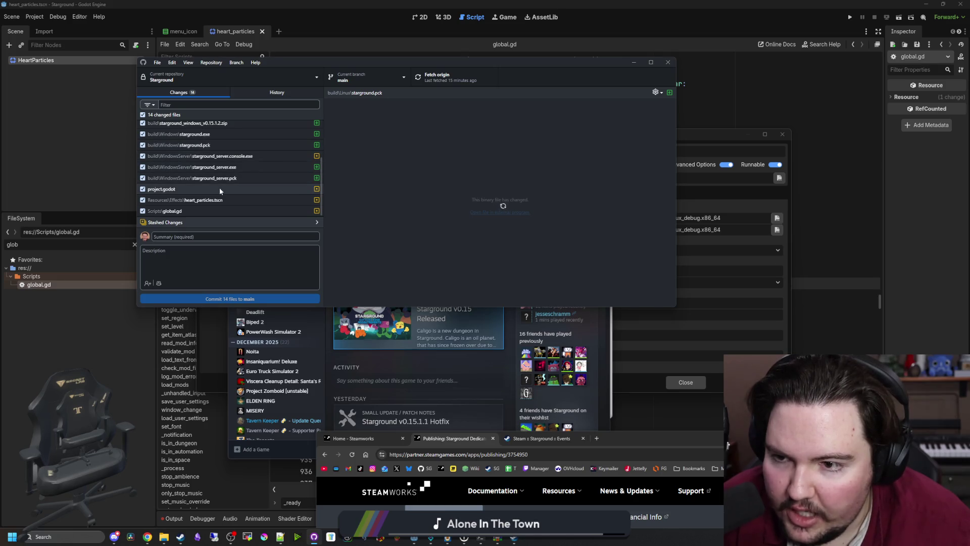
left_click(219, 188)
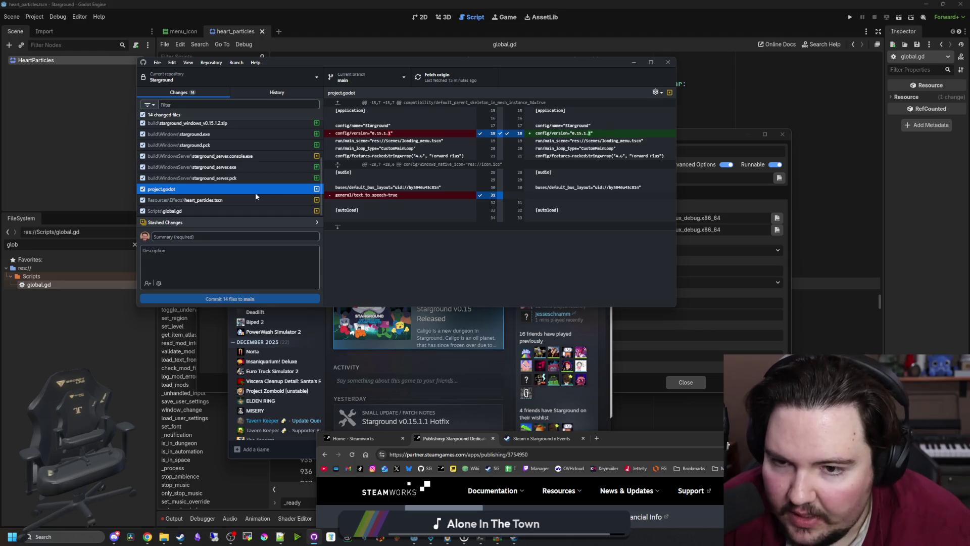
left_click(204, 201)
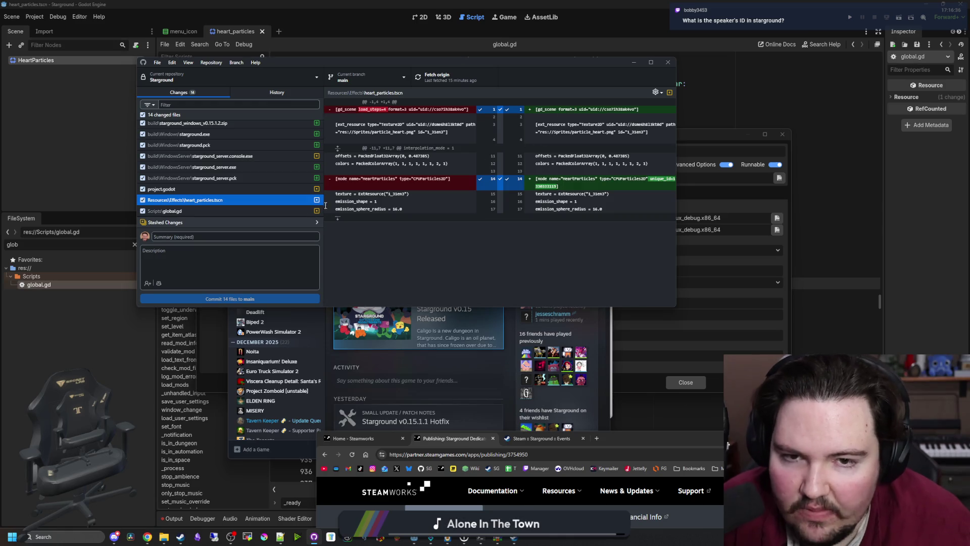
left_click(187, 211)
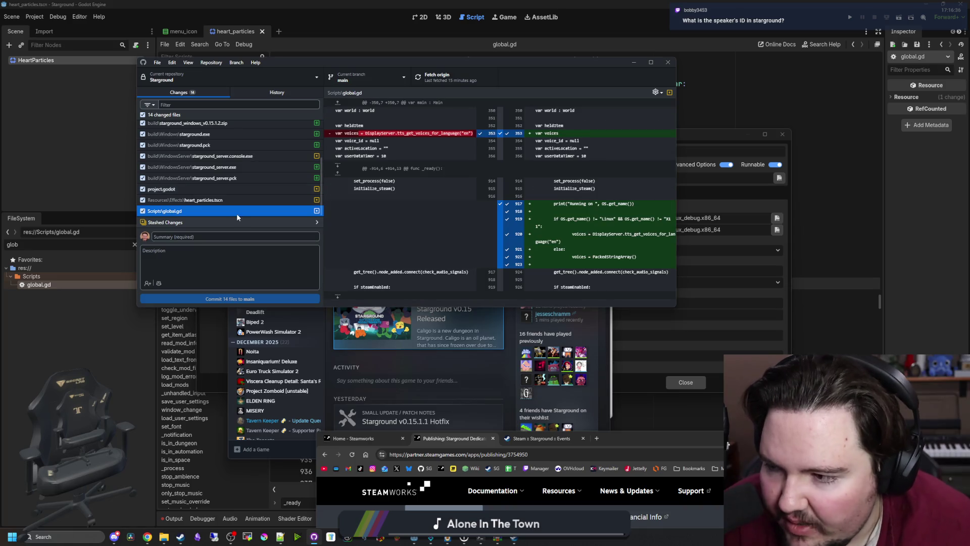
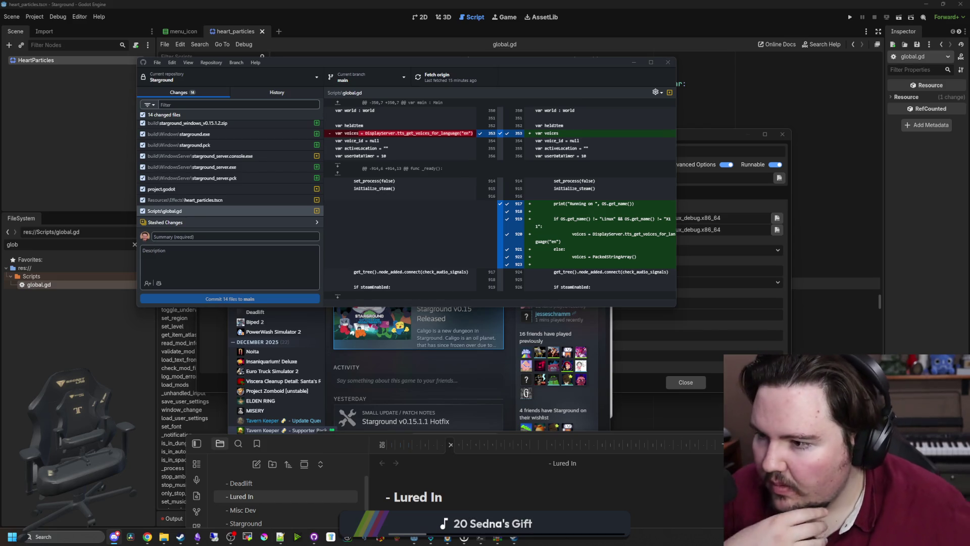
- Add the line 'starground:building_speaker' above the TODO list in the Lured In note, then shrink the window
double_click(348, 449)
left_click(360, 106)
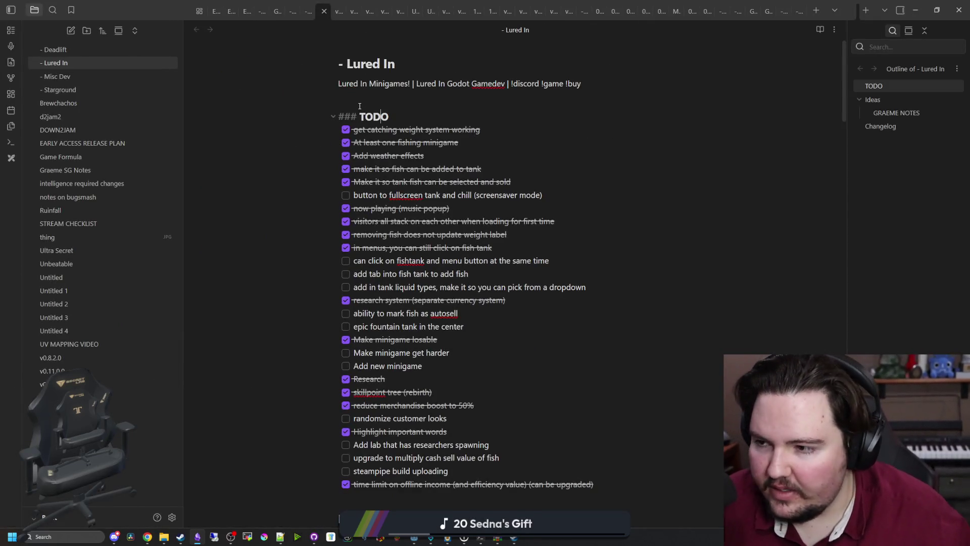
key("Return")
key("Return")
type("star")
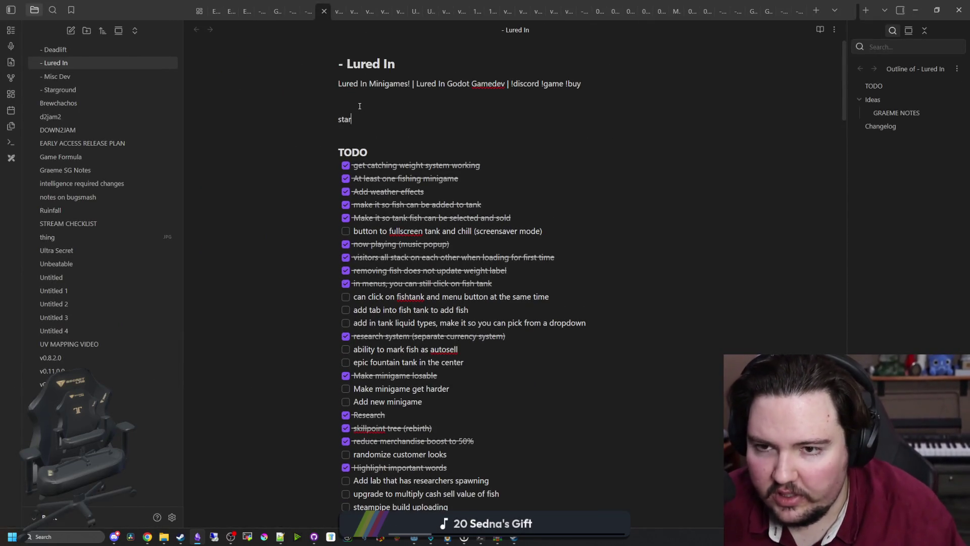
type("ground:building_sep")
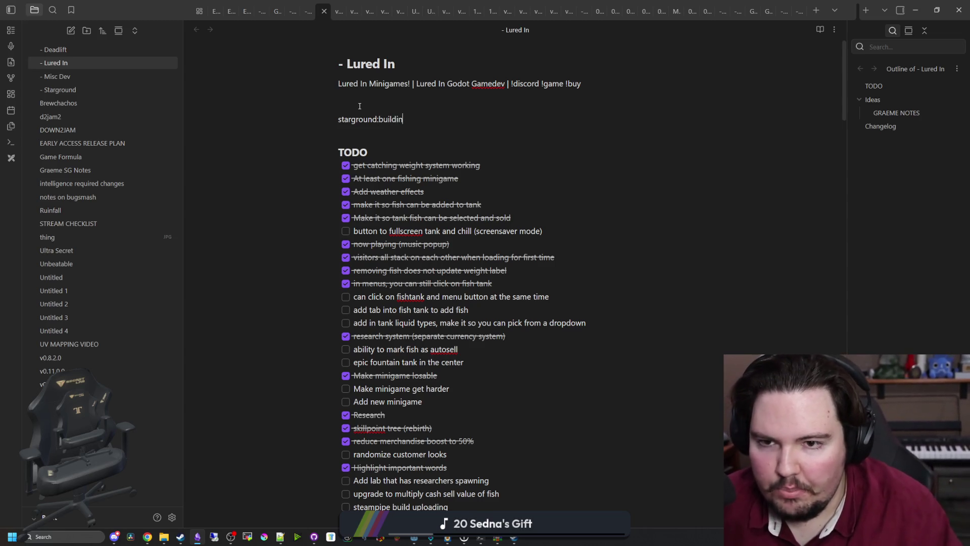
key("BackSpace")
key("BackSpace")
type("peaker")
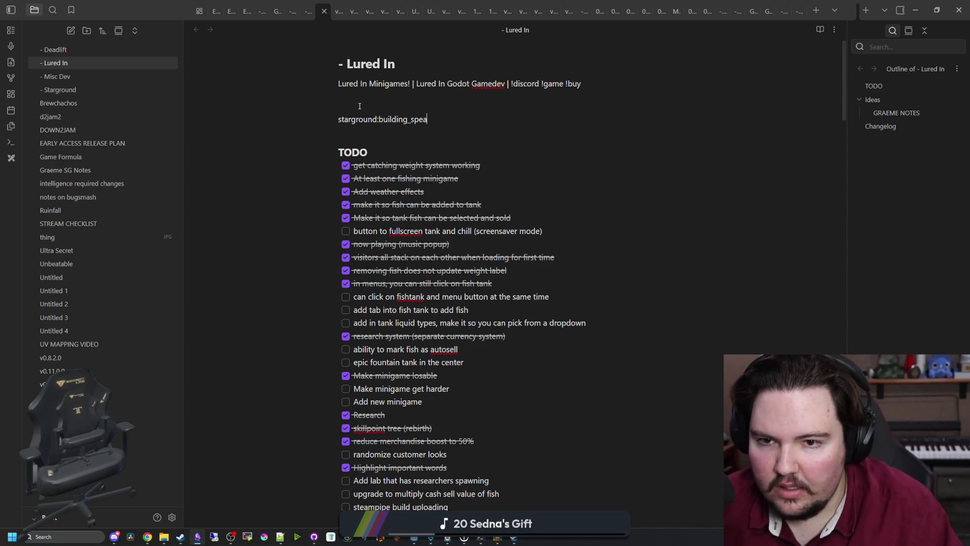
left_click_drag(459, 119, 340, 122)
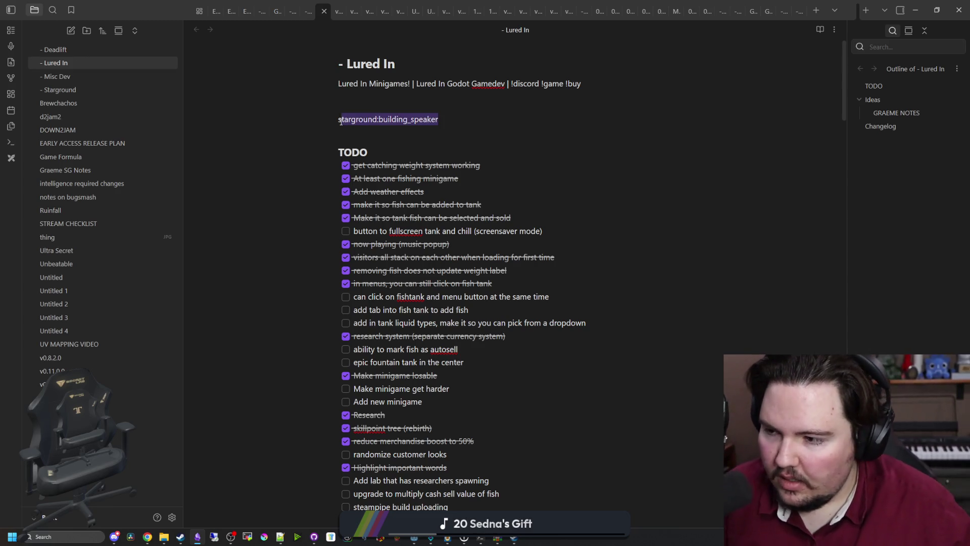
left_click(341, 122)
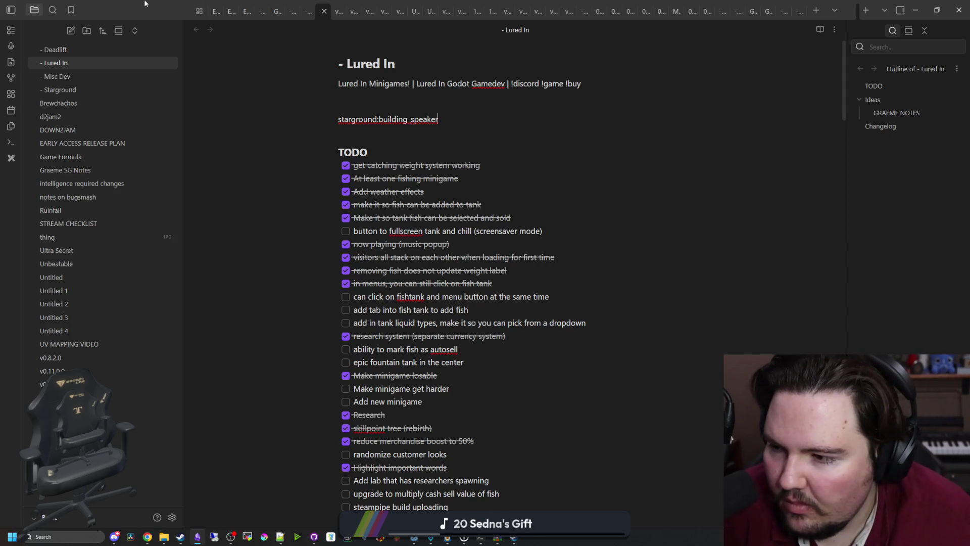
left_click_drag(154, 4, 442, 379)
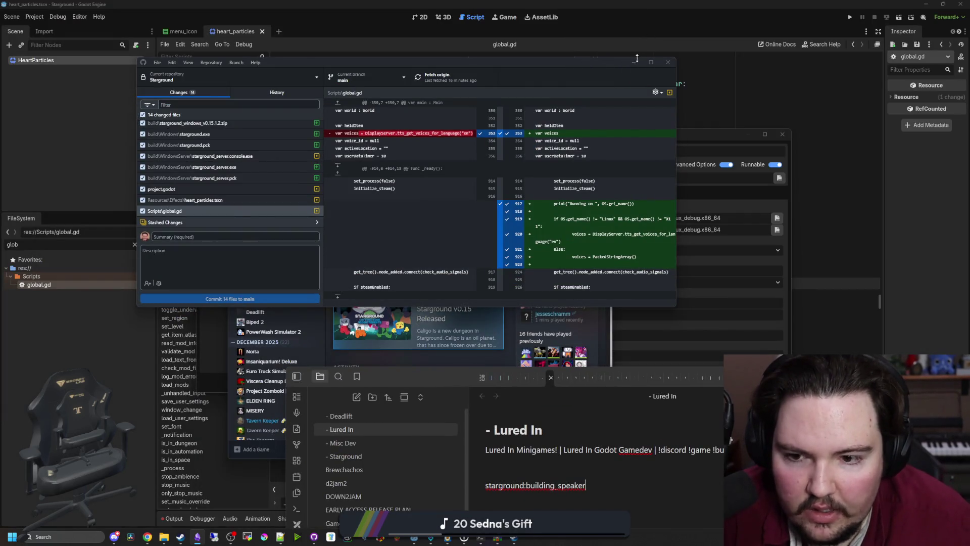
- Open the saved ubuntu SSH session in MobaXterm and log in with the account password
left_click(634, 61)
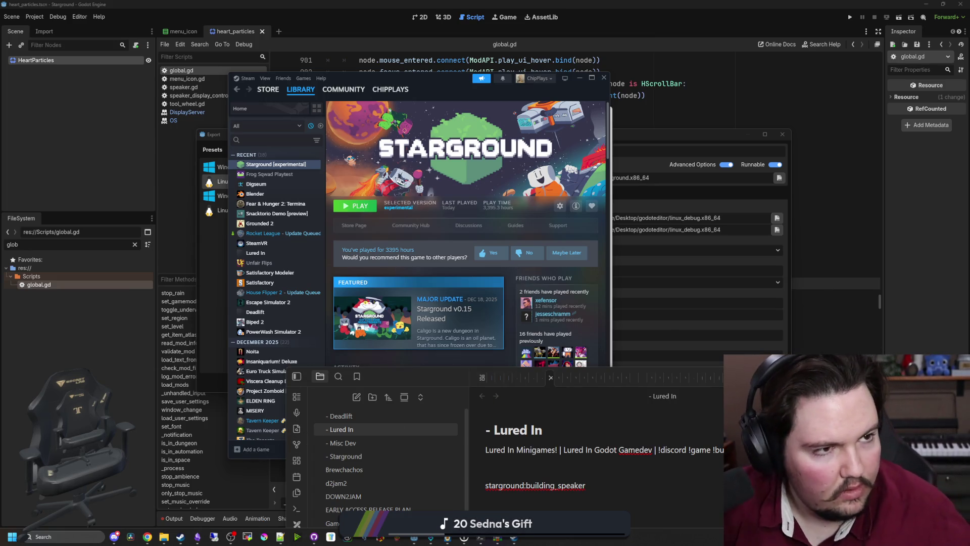
double_click(445, 130)
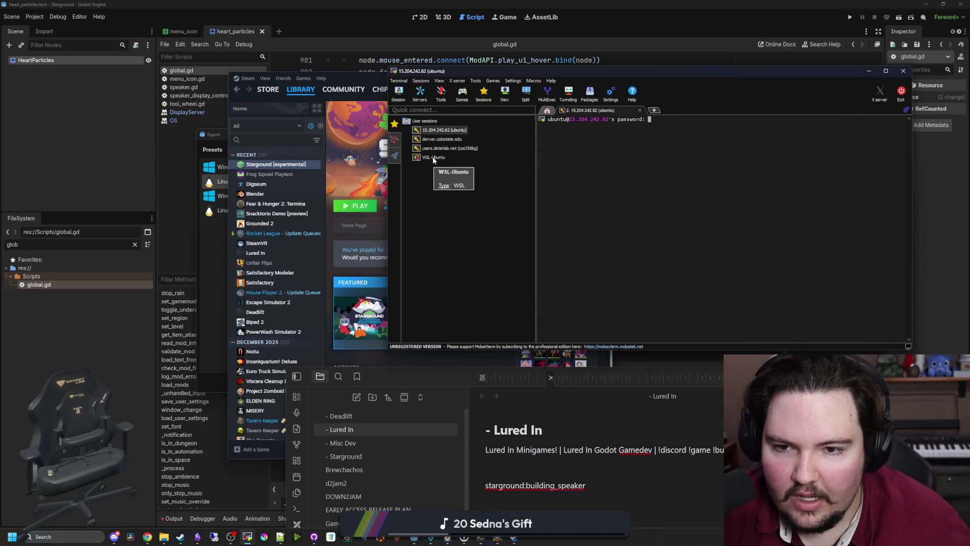
left_click_drag(668, 70, 569, 115)
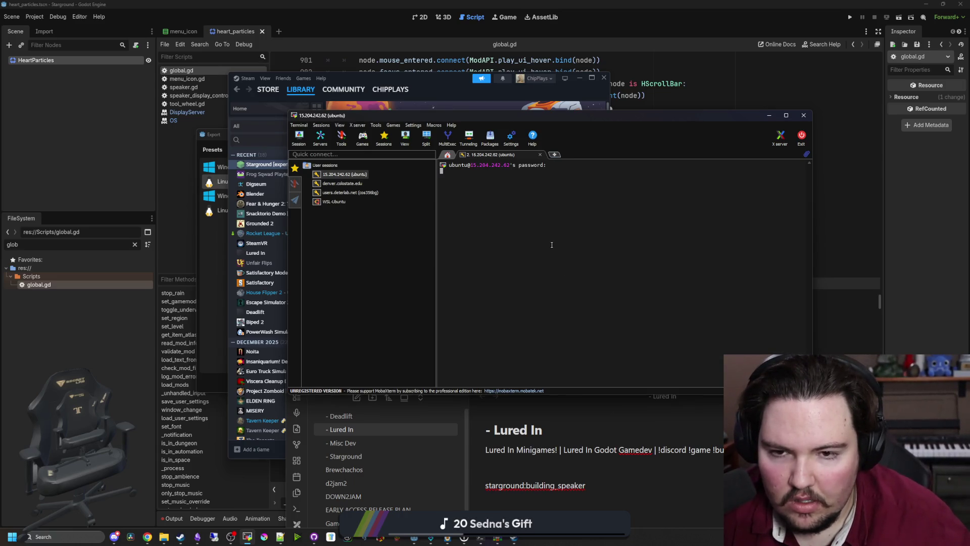
key("Return")
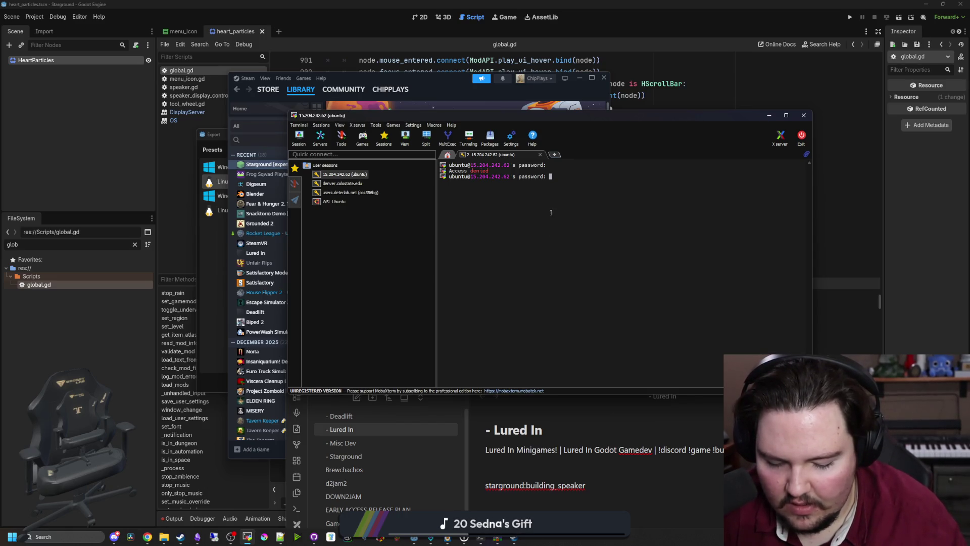
key("Return")
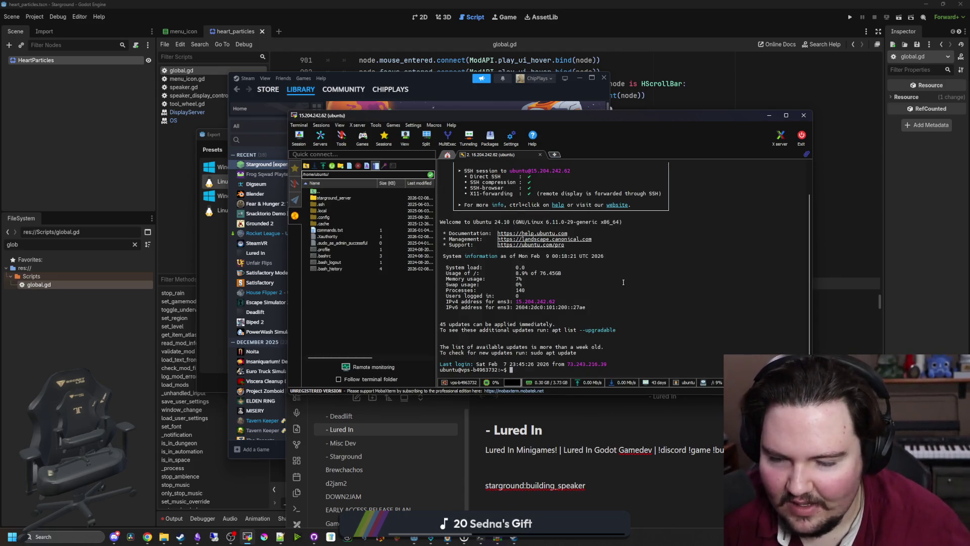
- List the home folder, change into starground_server, and list its contents
mouse_move(598, 116)
left_mouse_down()
mouse_move(915, 202)
mouse_move(501, 139)
left_mouse_up()
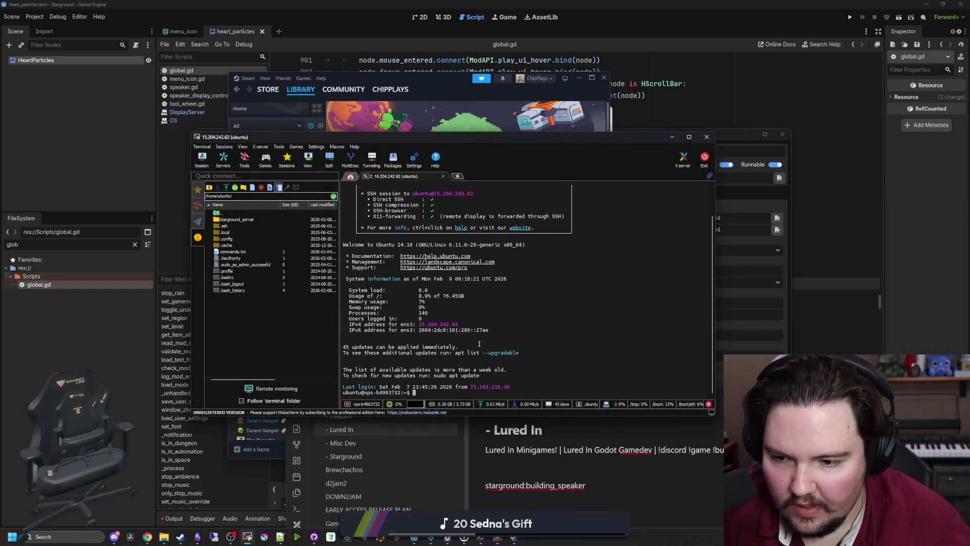
type("ls")
key("Return")
type("cd starground")
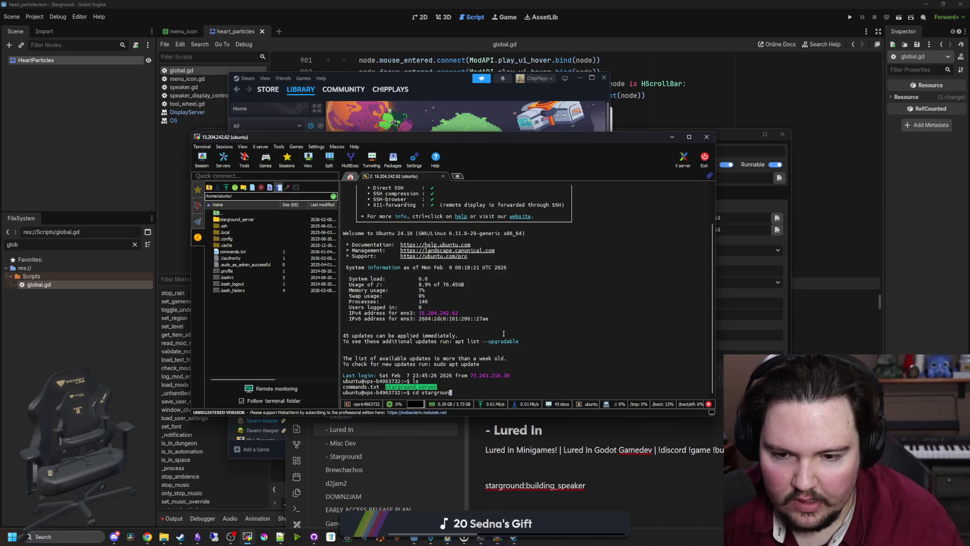
type("_server")
key("Return")
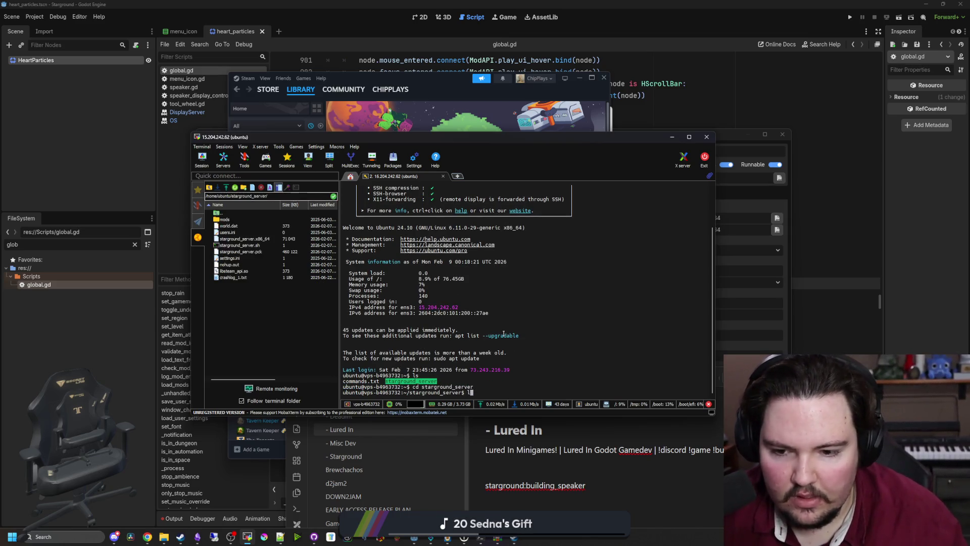
type("ls")
key("Return")
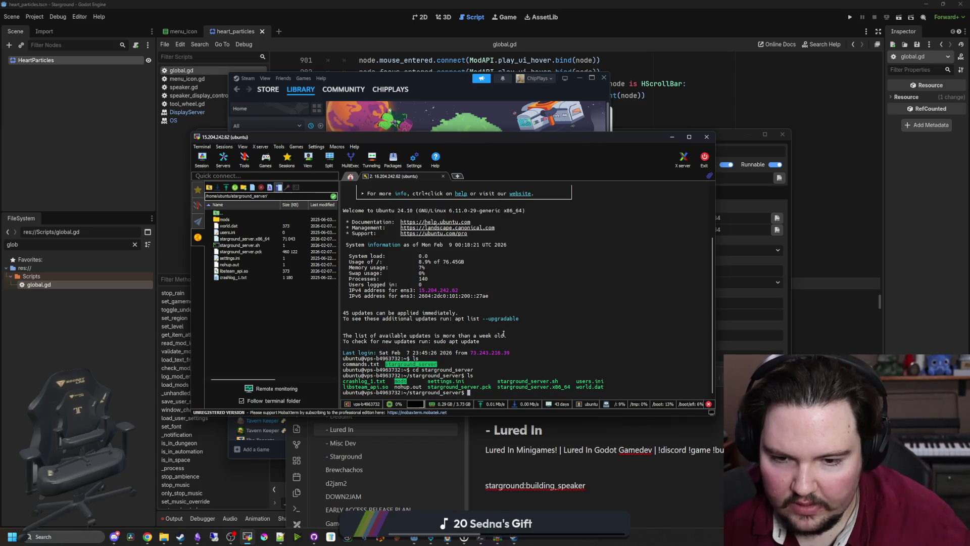
- Delete starground_server.pck, starground_server.x86_64, starground_server.sh and libsteam_api.so from the SFTP panel
left_click(241, 251)
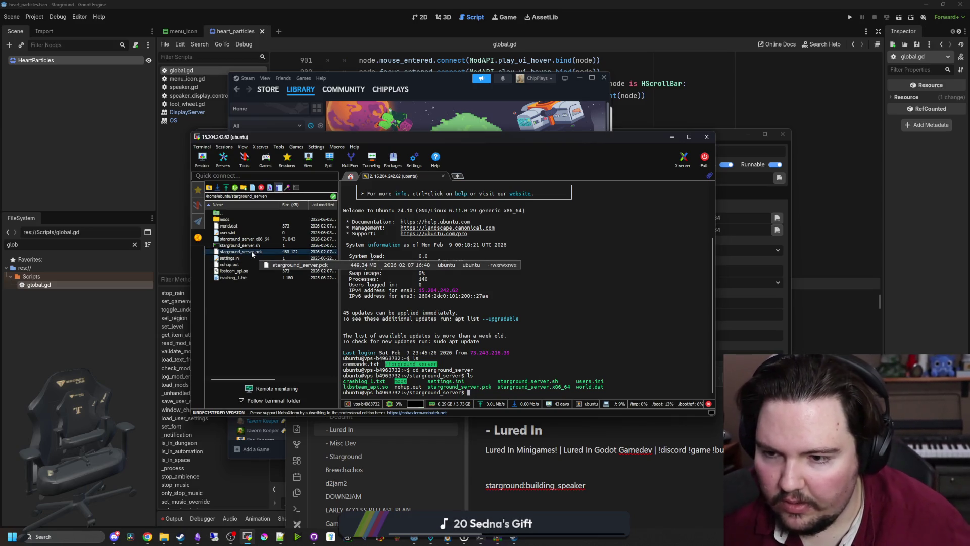
left_click(260, 239, "ctrl")
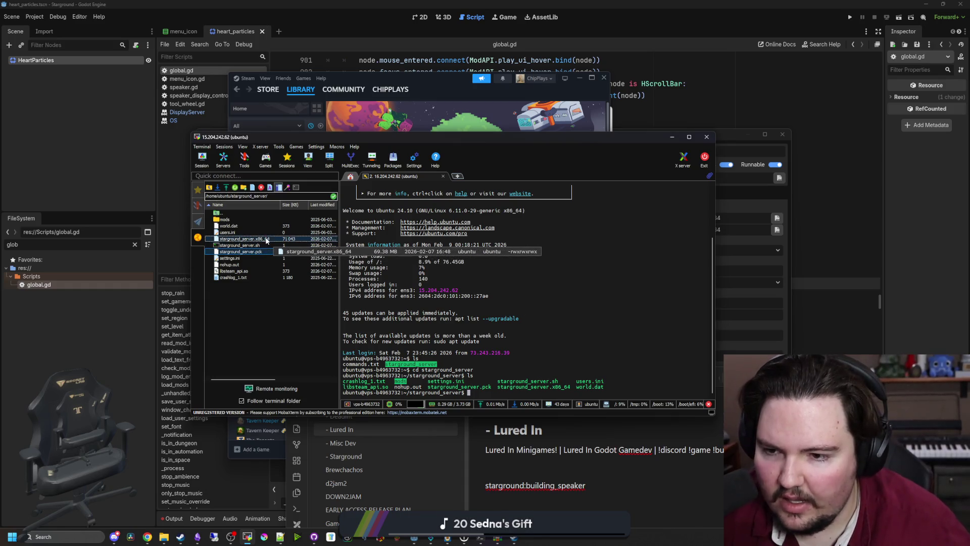
left_click(262, 245, "ctrl")
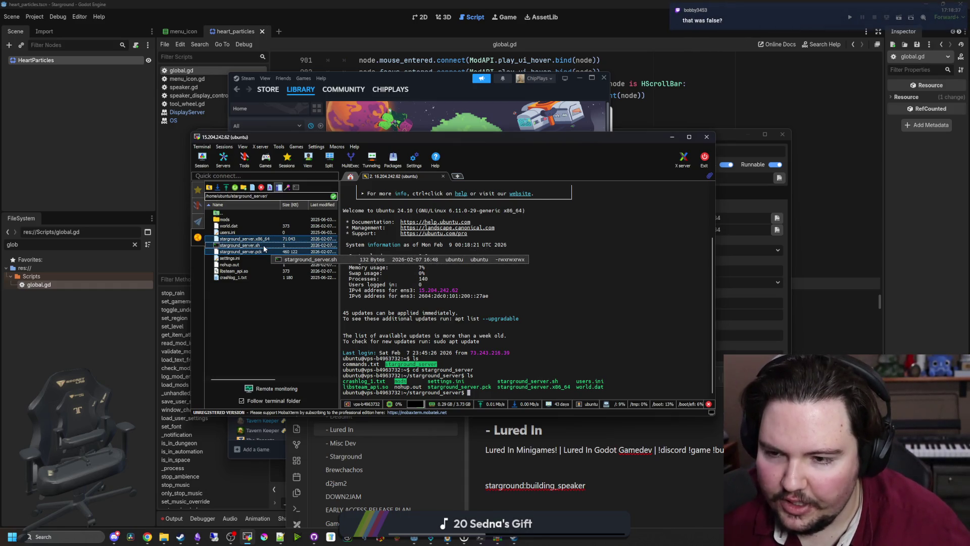
left_click(252, 271, "ctrl")
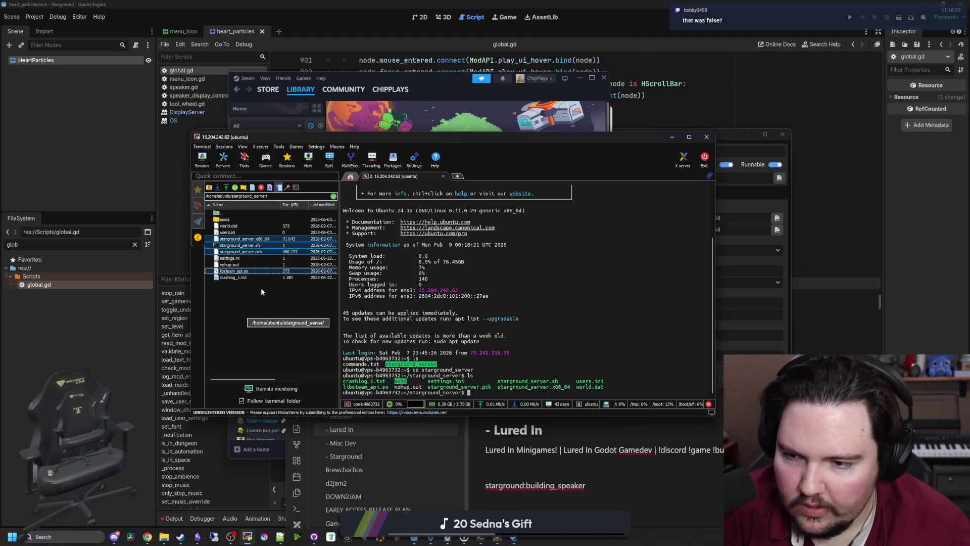
key("Delete")
left_click(503, 293)
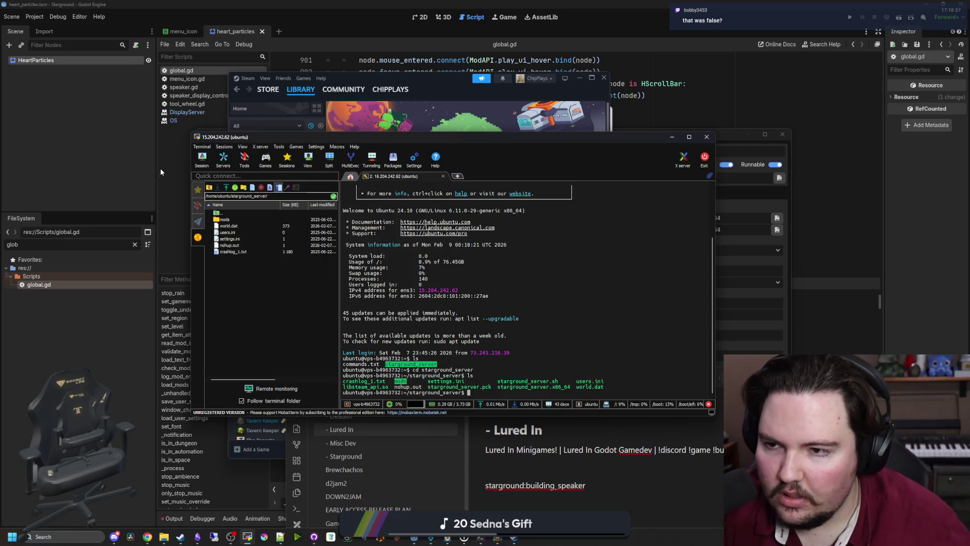
- Close the export settings in Godot and open buildings_table.gd in the script editor
left_click(160, 169)
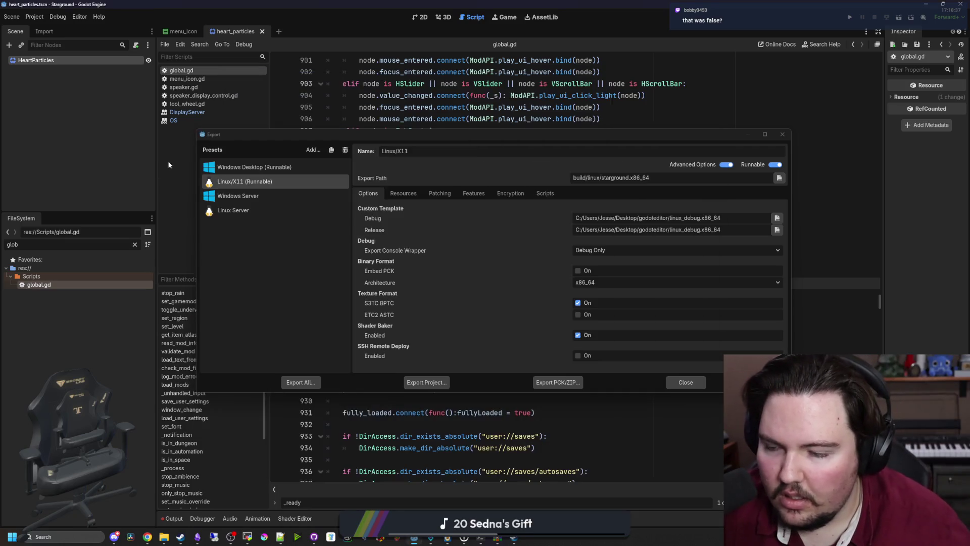
left_click(683, 383)
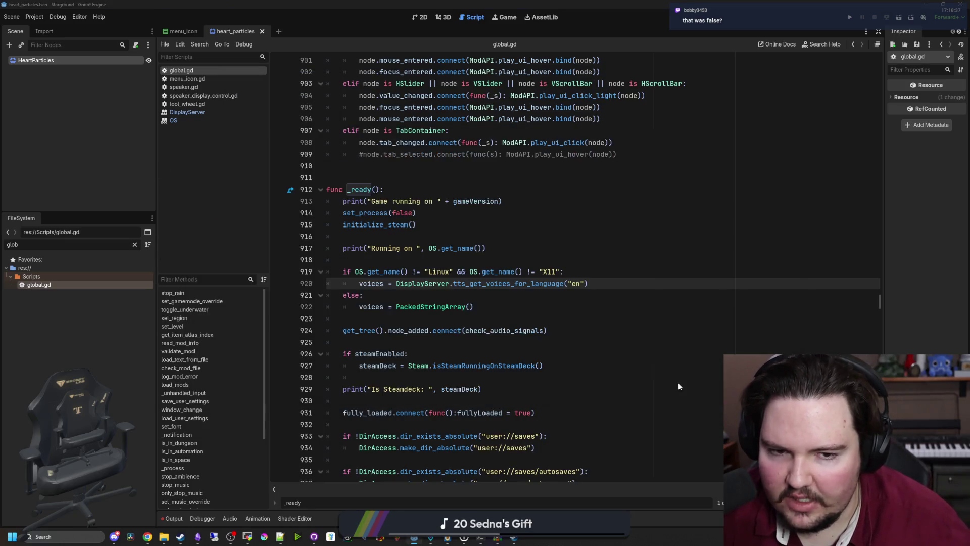
left_click(135, 244)
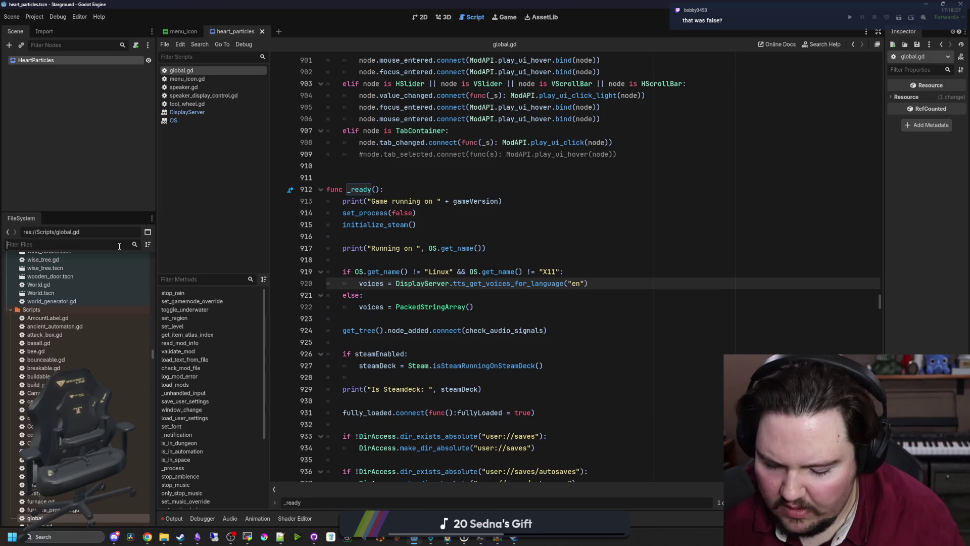
type("buildings")
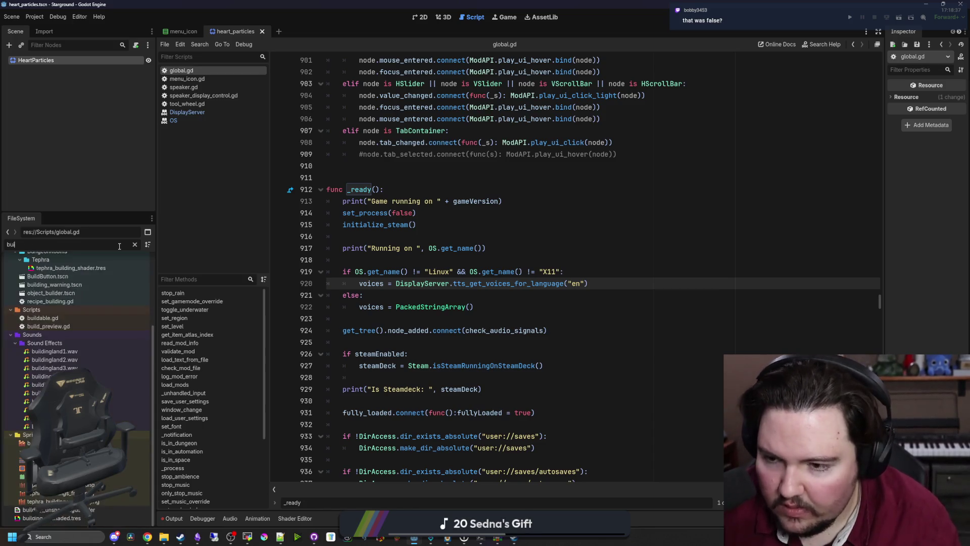
left_click(87, 285)
double_click(86, 285)
- Find the starground:building_speaker entry and select its path res://Scenes/speaker.tscn
key("ctrl+f")
type("speaker")
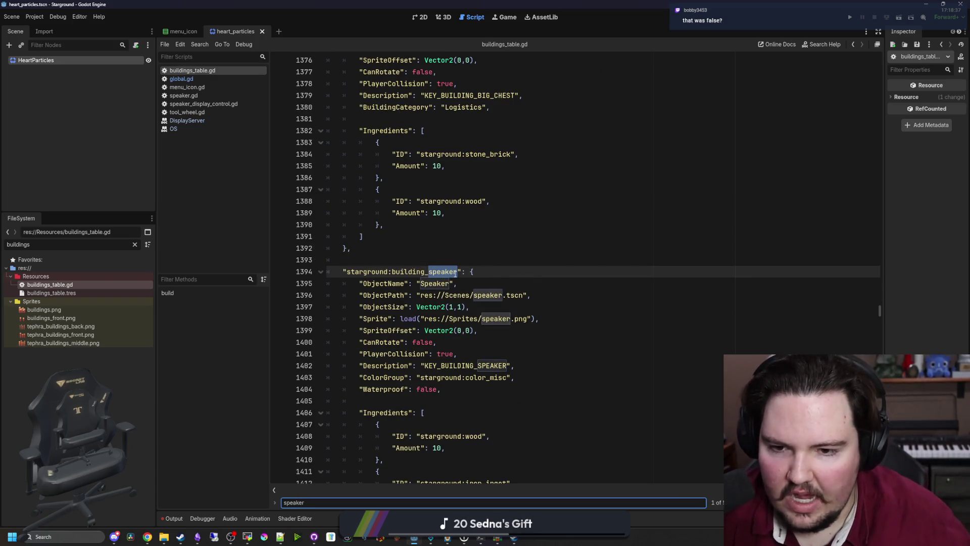
left_click_drag(457, 273, 348, 273)
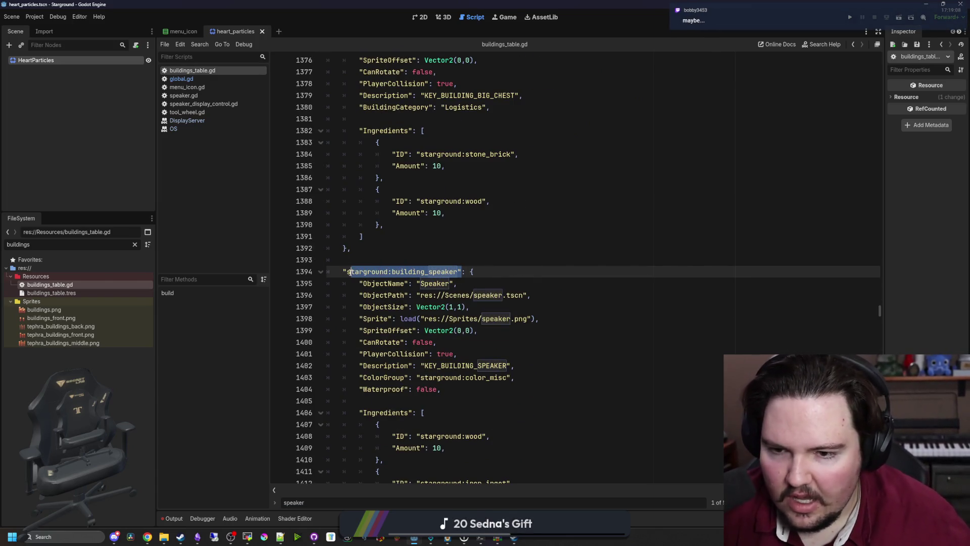
left_click(353, 248)
scroll(404, 252, "down", 1)
mouse_move(530, 260)
left_mouse_down()
mouse_move(410, 261)
mouse_move(535, 259)
left_mouse_up()
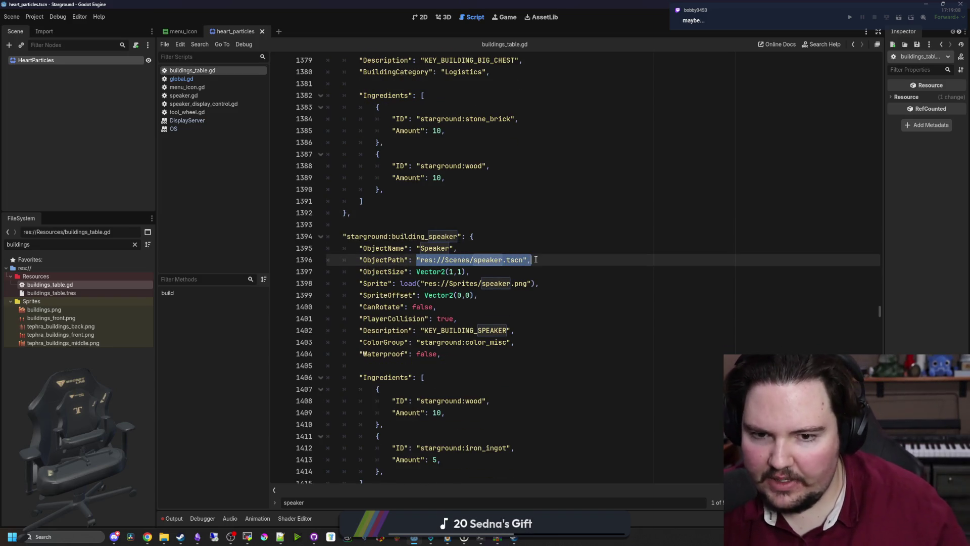
left_click(531, 247)
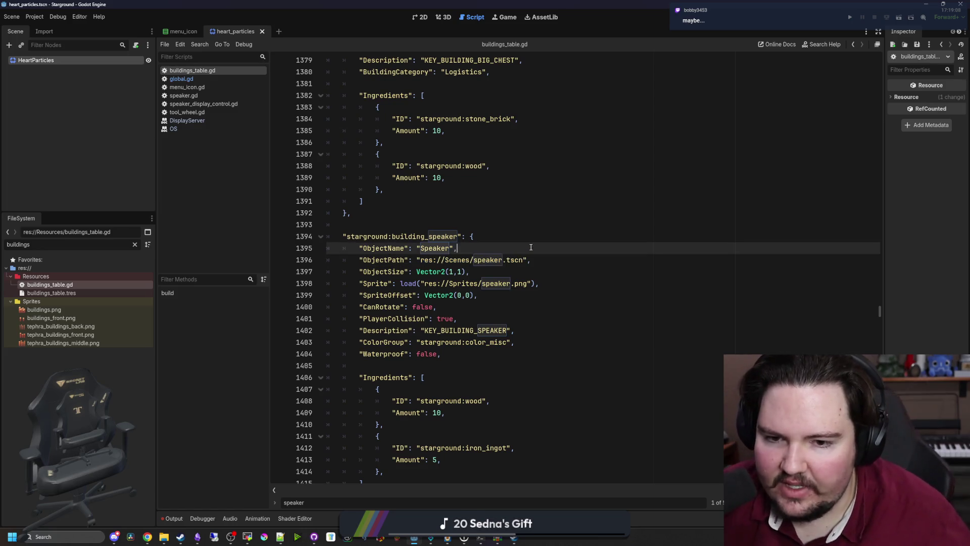
left_click_drag(523, 260, 421, 260)
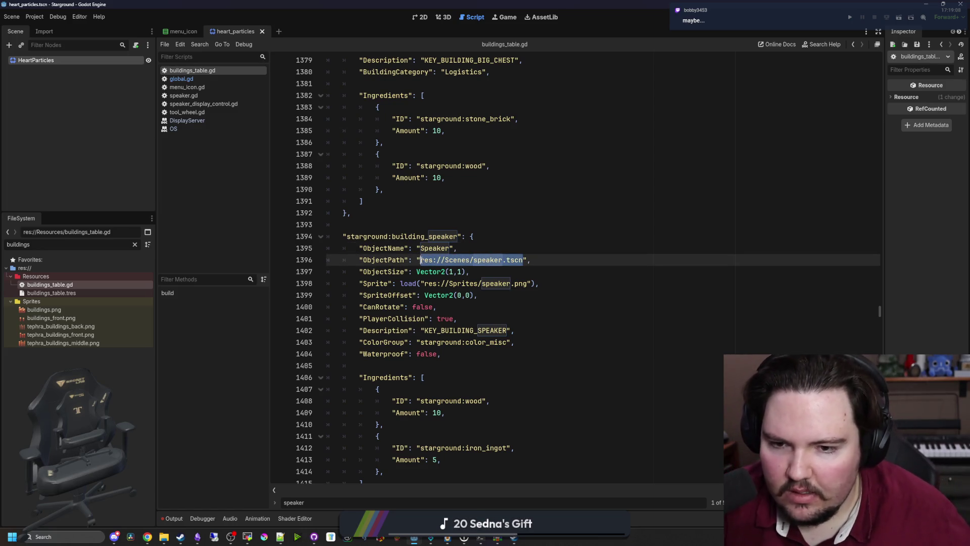
left_click(230, 537)
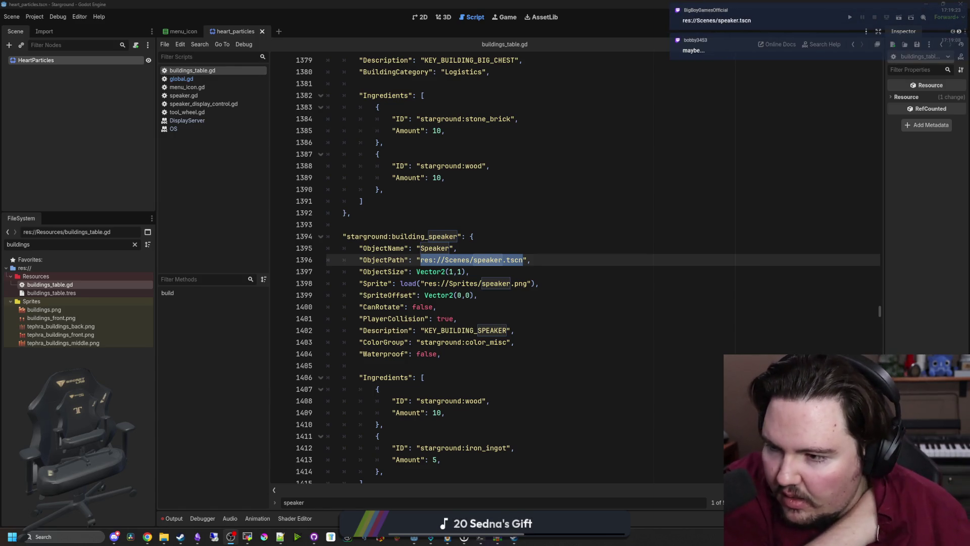
key("alt+Tab")
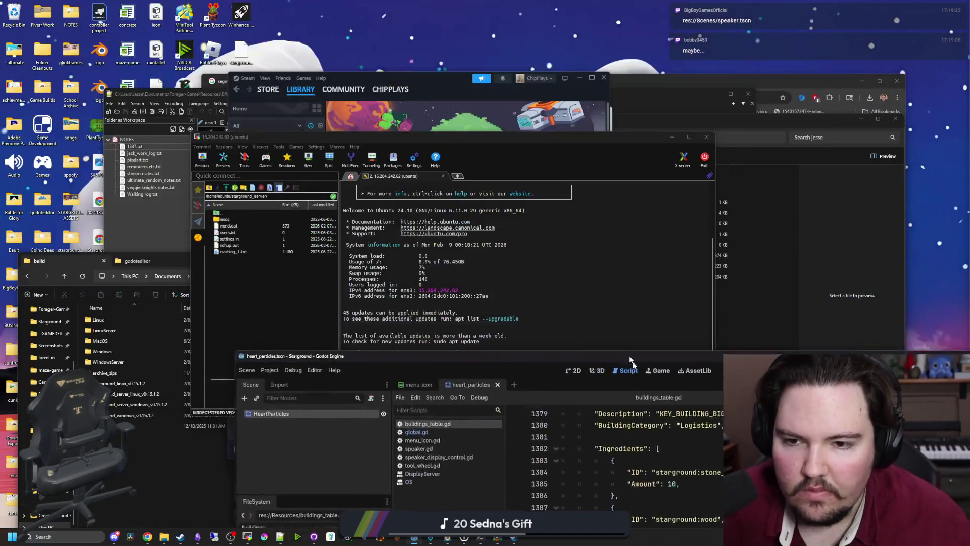
- Check the LinuxServer, Windows and WindowsServer build folders in File Explorer
left_click_drag(562, 155, 550, 84)
left_click(138, 466)
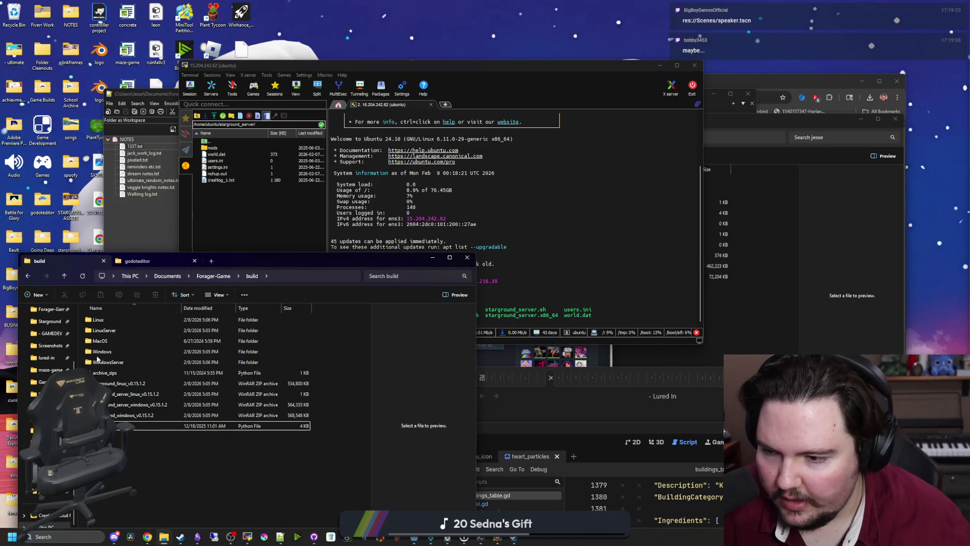
double_click(105, 329)
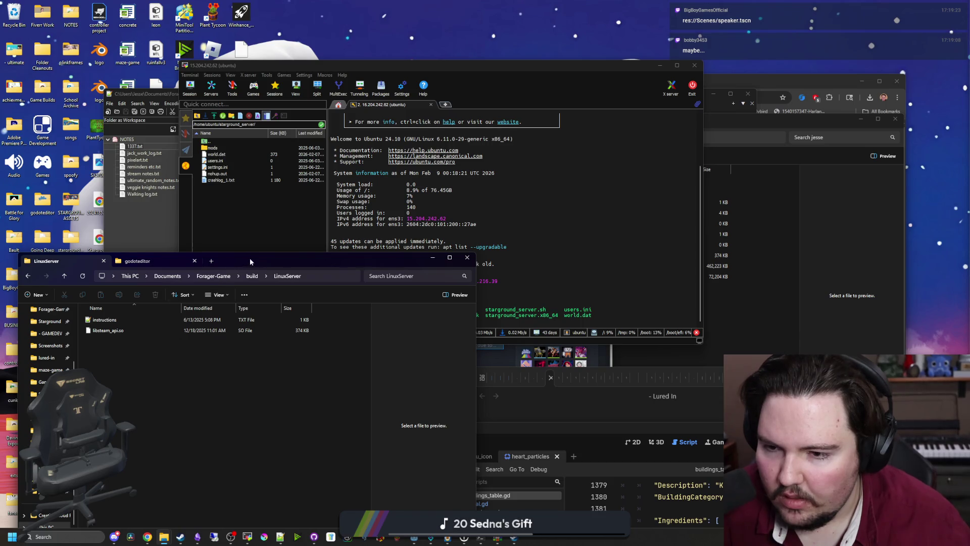
left_click_drag(250, 258, 257, 214)
left_click(264, 232)
double_click(117, 307)
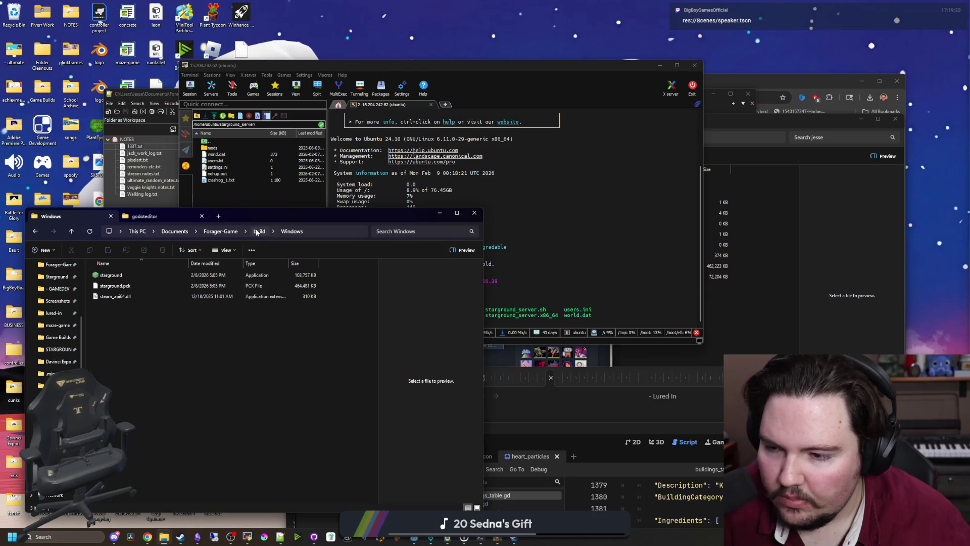
left_click(257, 232)
double_click(116, 318)
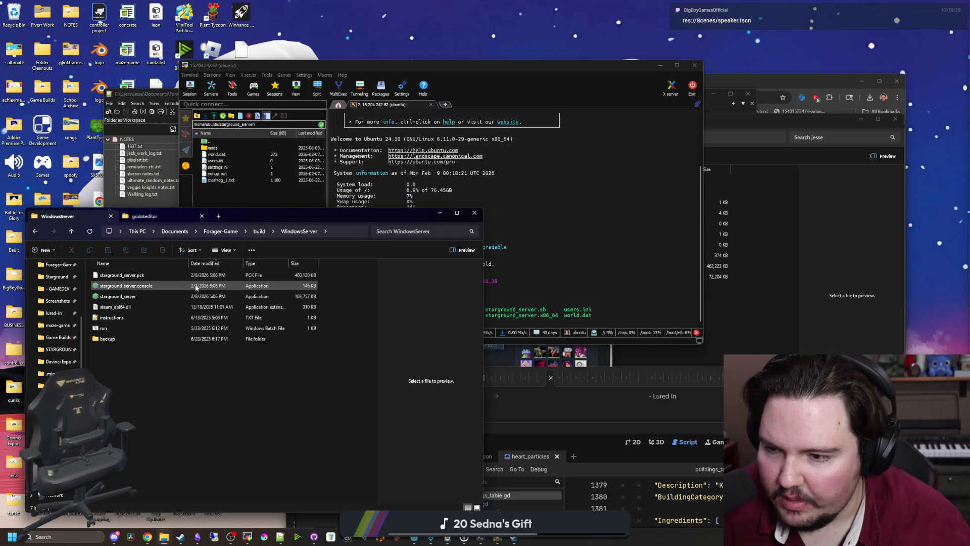
left_click(259, 231)
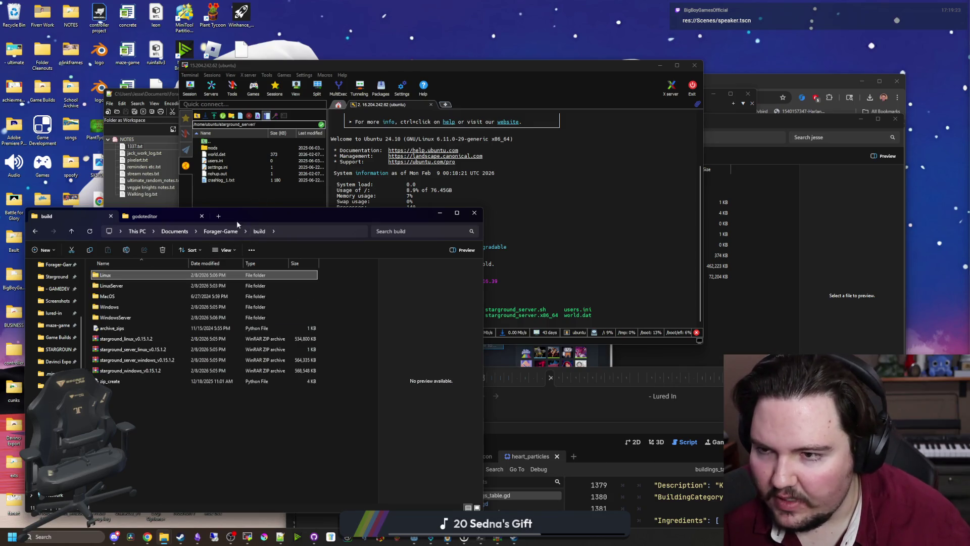
- Maximize the Godot editor and open the Project > Export presets dialog
mouse_move(415, 536)
mouse_move(444, 498)
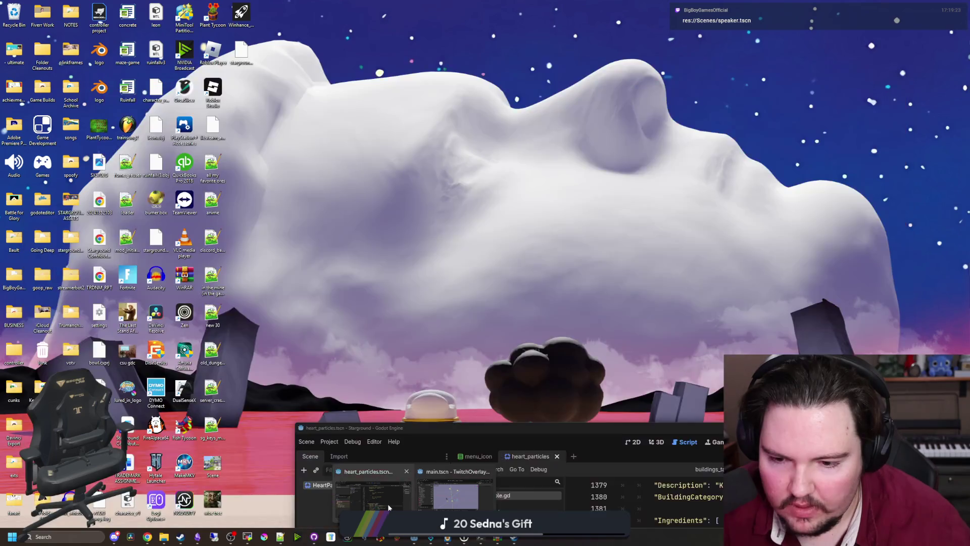
left_click(391, 496)
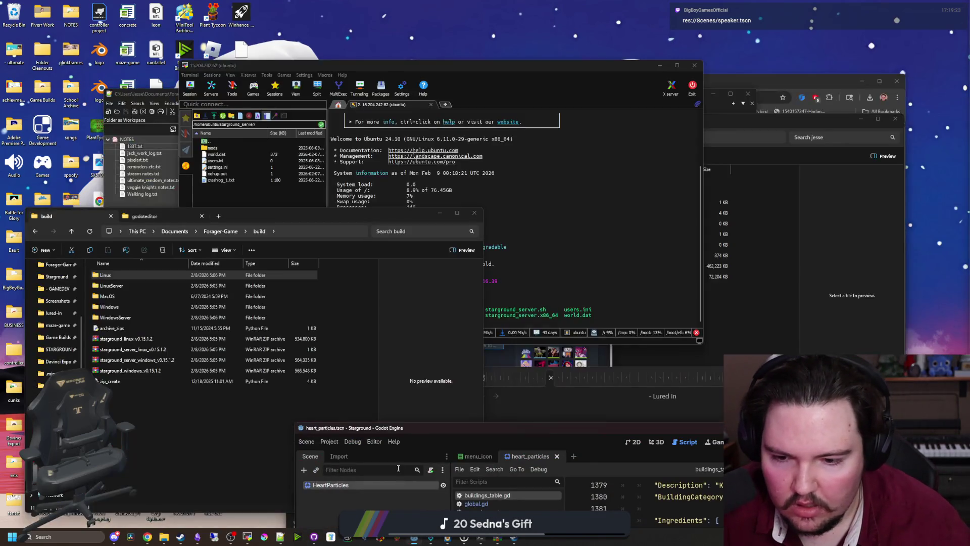
double_click(414, 415)
left_click(35, 16)
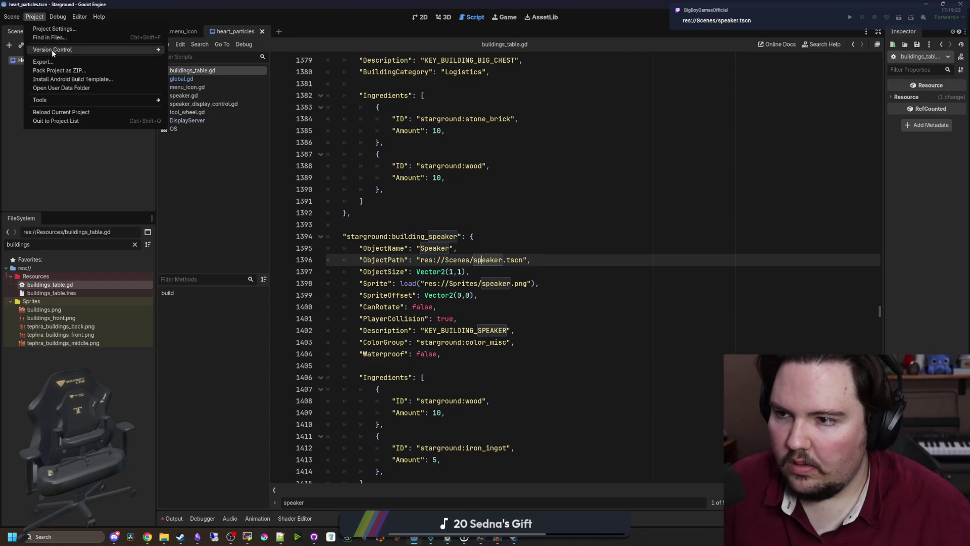
left_click(49, 62)
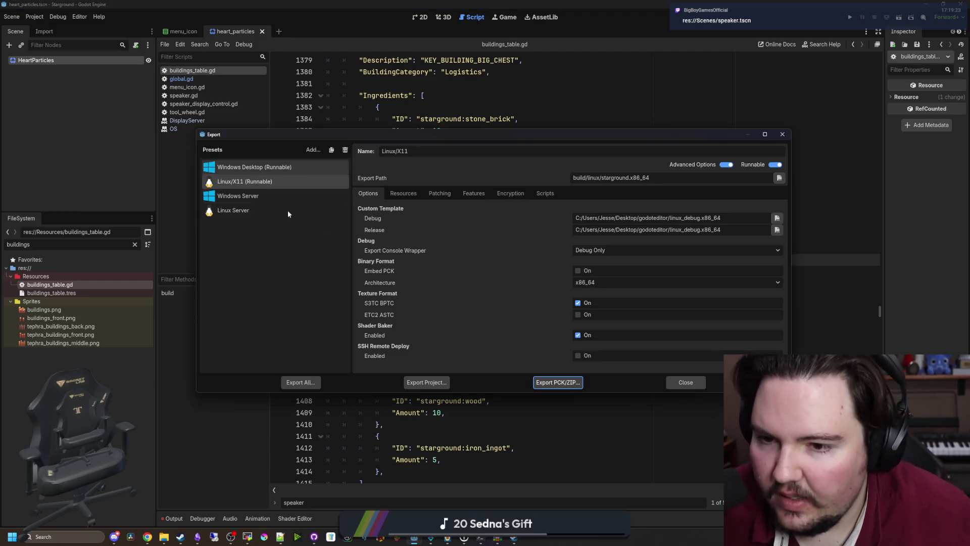
- Set Linux Server debug and release templates to godotsteam.46.template.x86_64 and export starground_server.x86_64
left_click(249, 212)
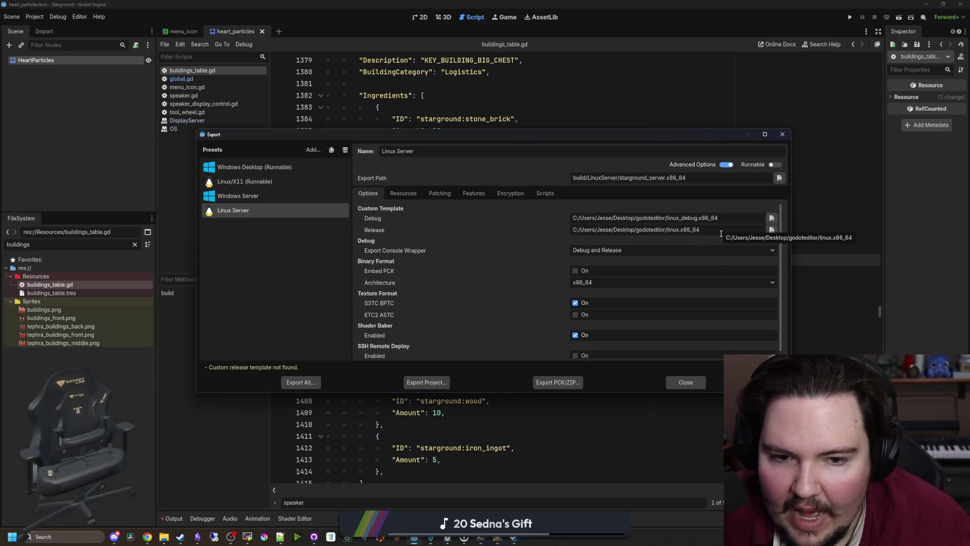
left_click(772, 229)
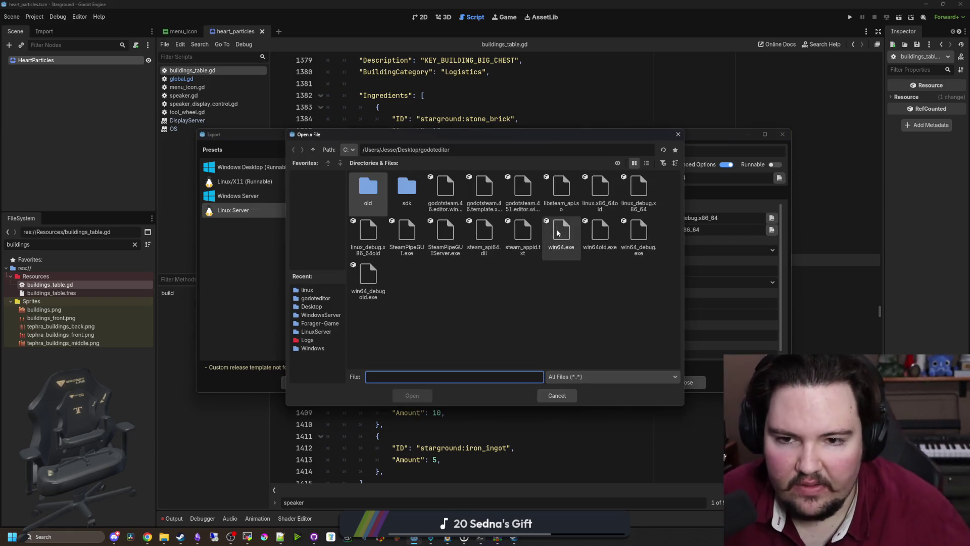
double_click(491, 178)
left_click(771, 217)
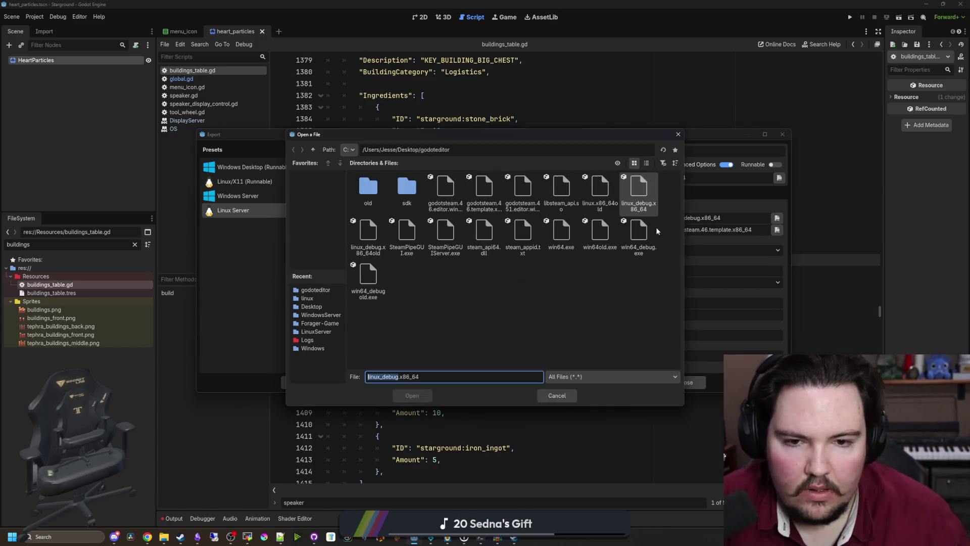
double_click(491, 184)
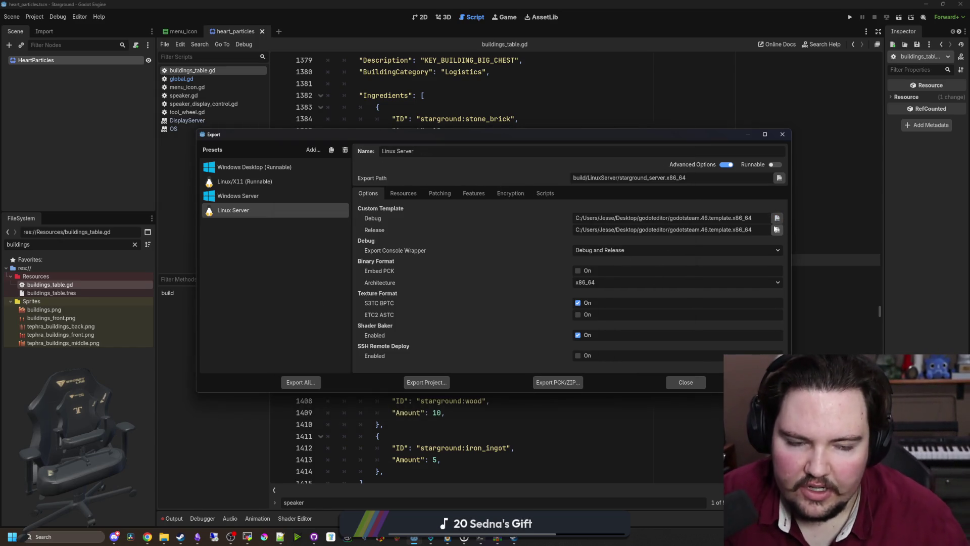
left_click(430, 382)
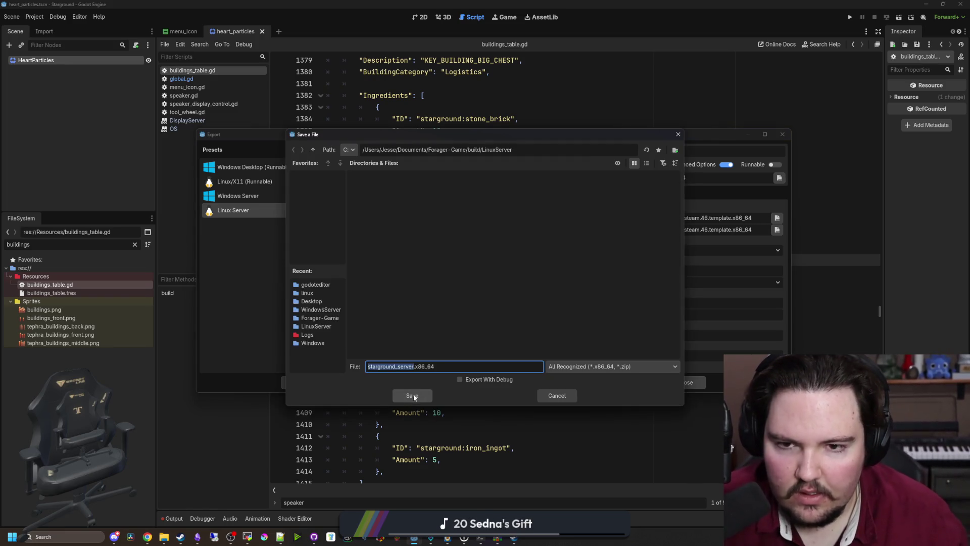
left_click(414, 394)
- Bring the build folder window back and dismiss Godot's export-completed message
mouse_move(163, 536)
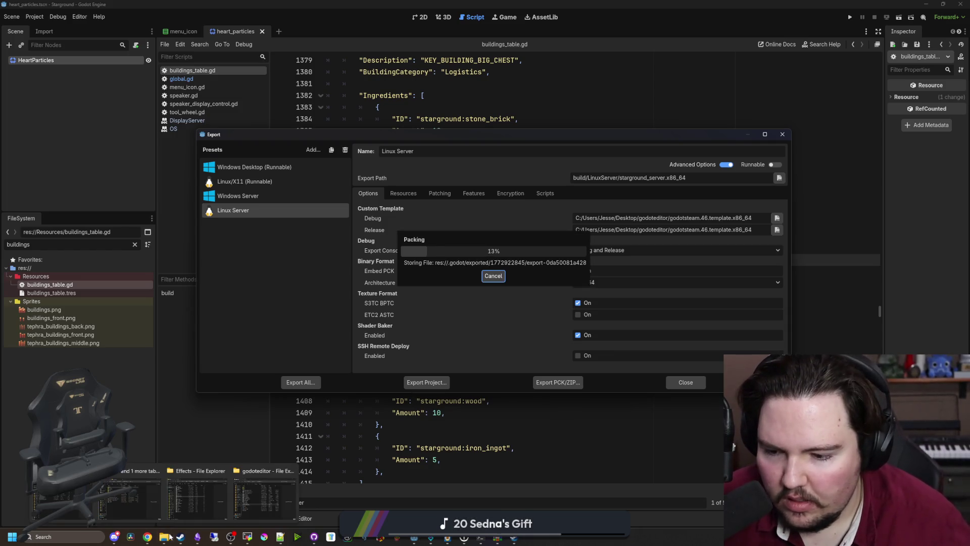
mouse_move(126, 500)
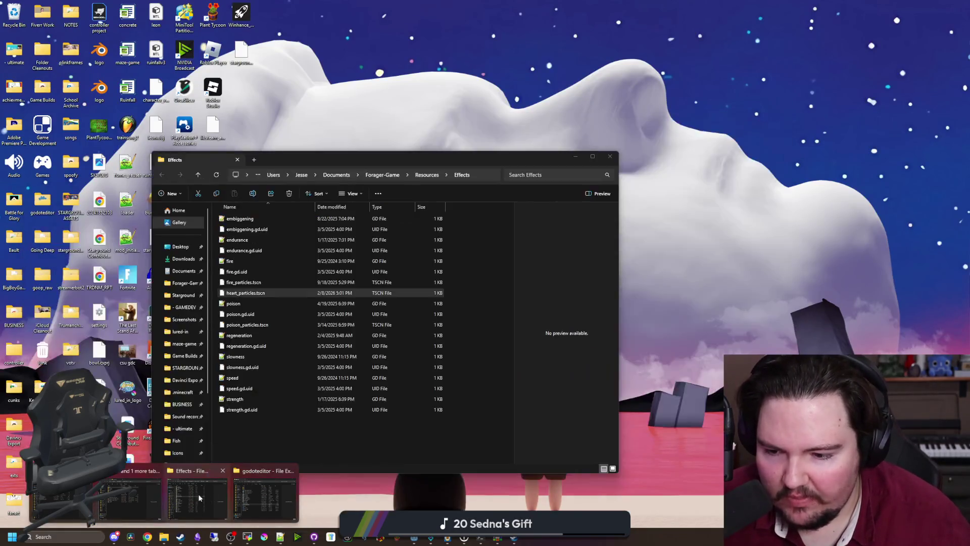
left_click(144, 468)
left_click_drag(242, 217, 456, 440)
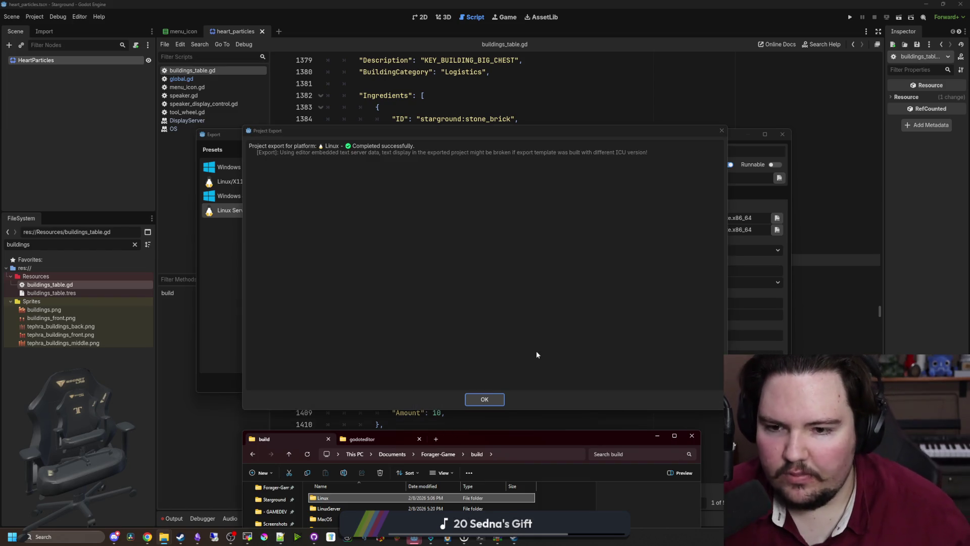
left_click(486, 398)
- Switch to the godoteditor folder window and launch the SteamPipe GUI server uploader
mouse_move(164, 536)
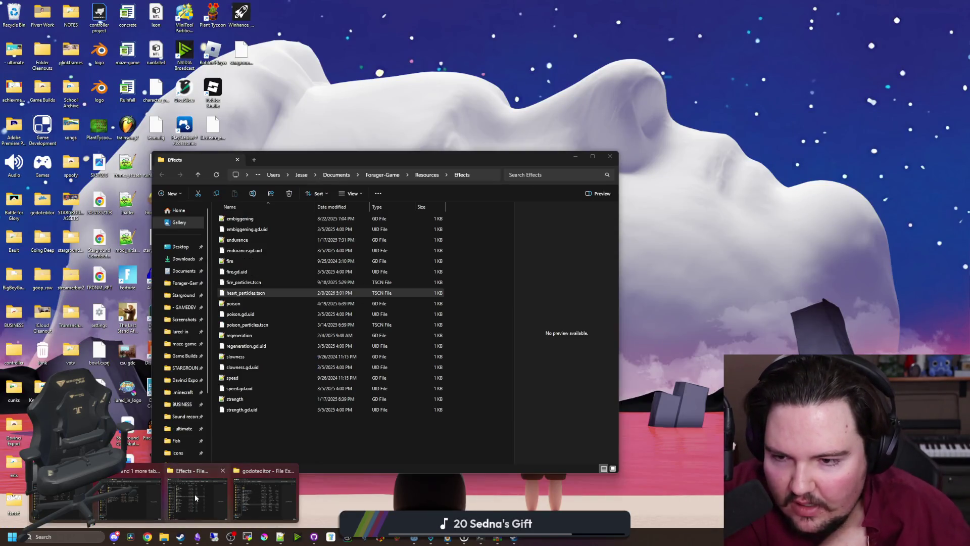
left_click(195, 493)
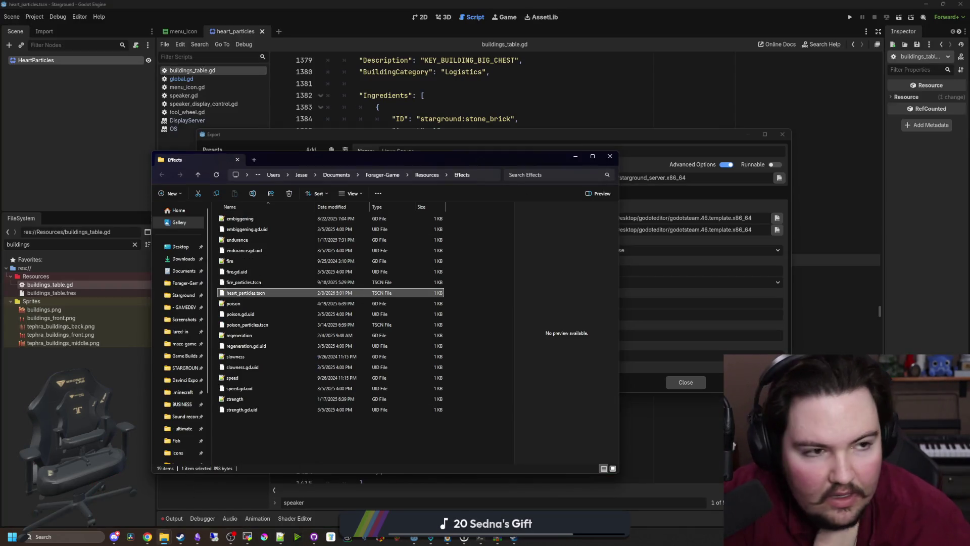
mouse_move(165, 536)
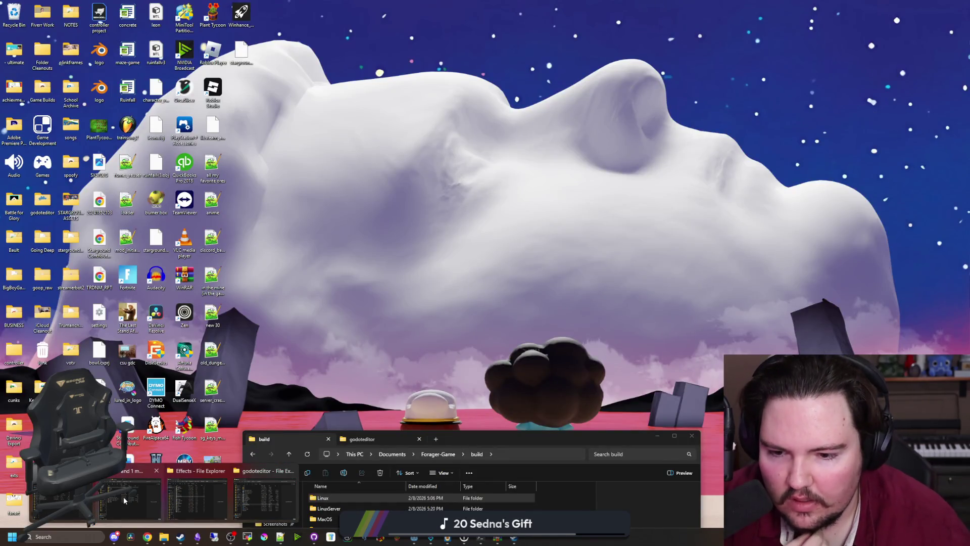
left_click(123, 496)
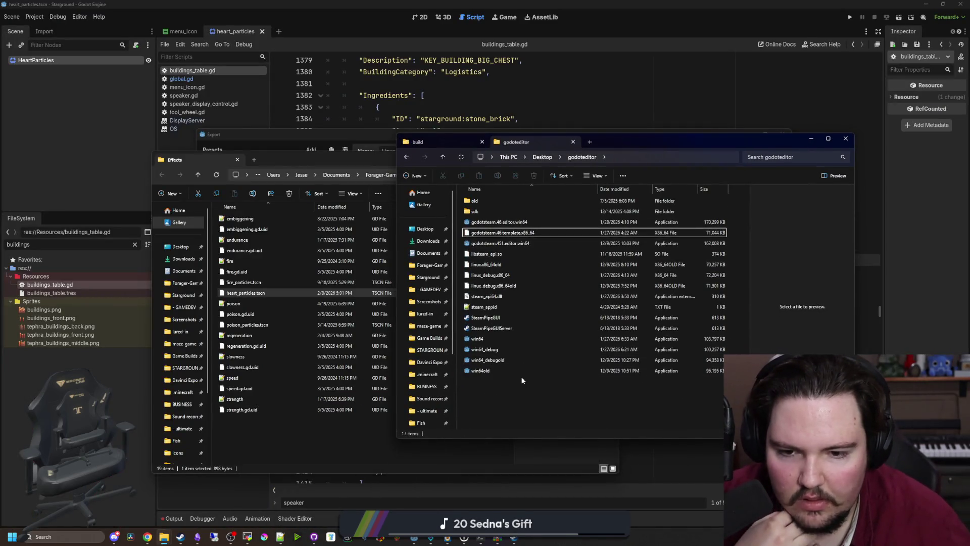
double_click(508, 328)
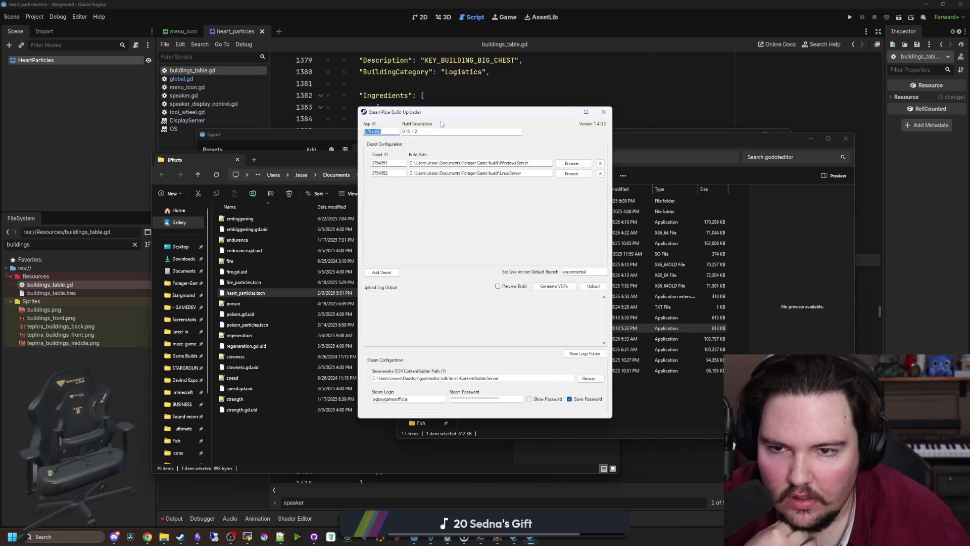
- Confirm the 0.15.1.2 build description and start uploading the server builds to Steam
left_click(444, 132)
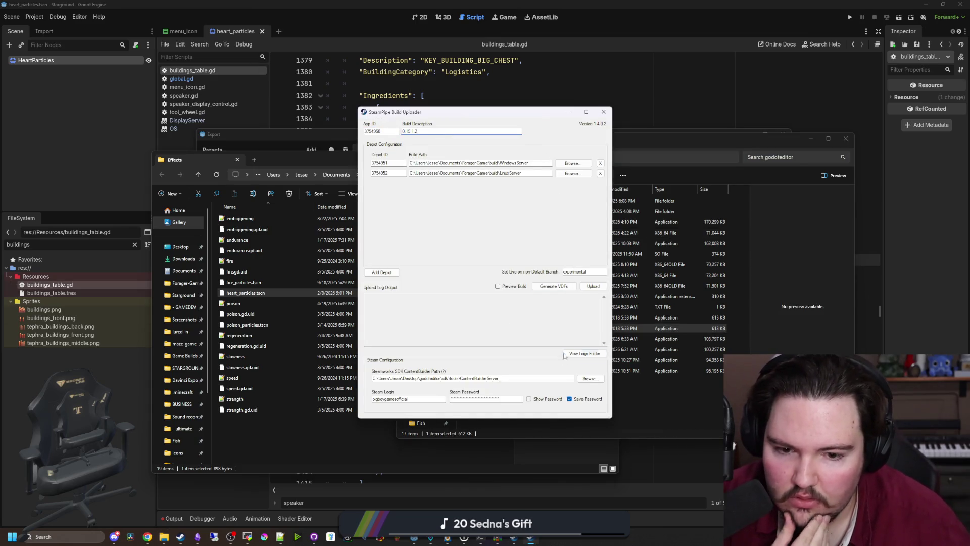
left_click(593, 286)
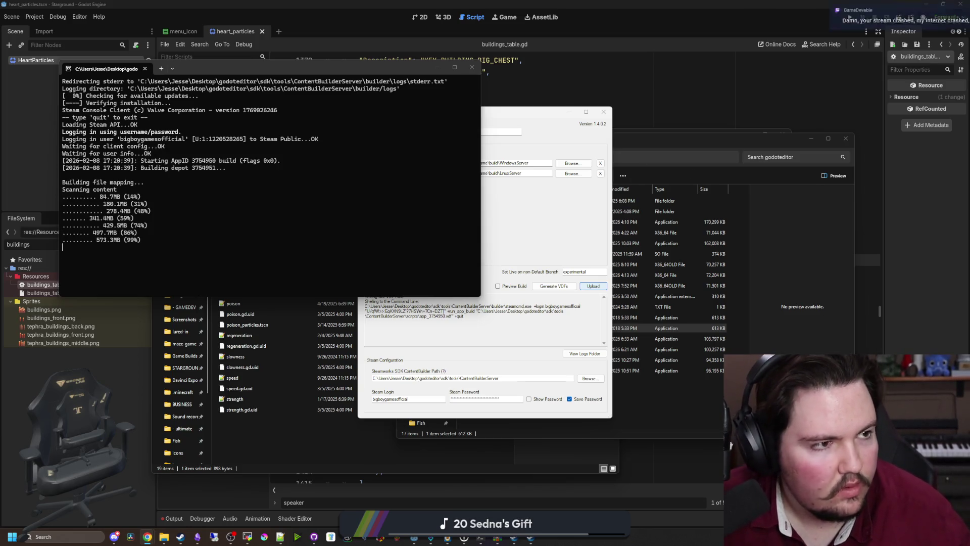
key("alt+Tab")
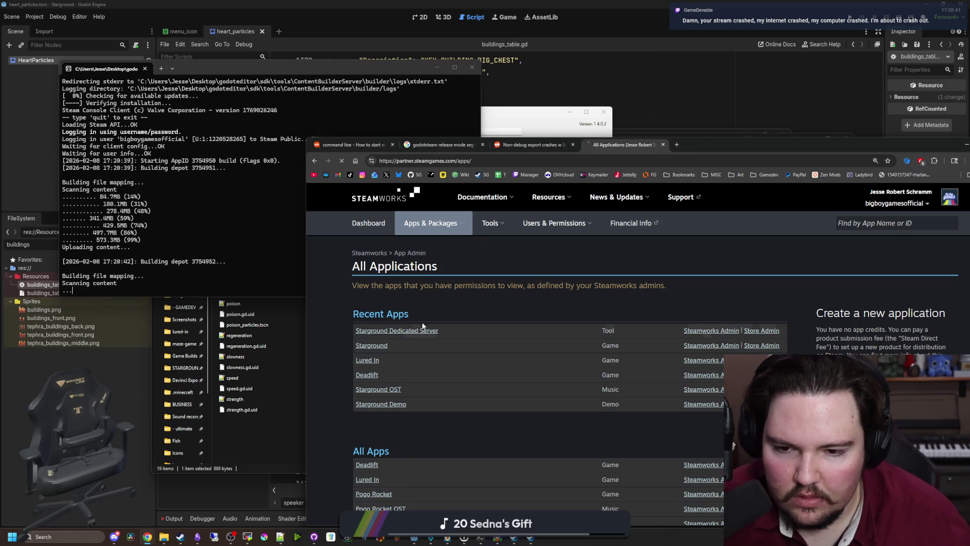
- Open the Builds page for Starground Dedicated Server (3754950) showing default and experimental branches
left_click(422, 329)
scroll(427, 354, "down", 5)
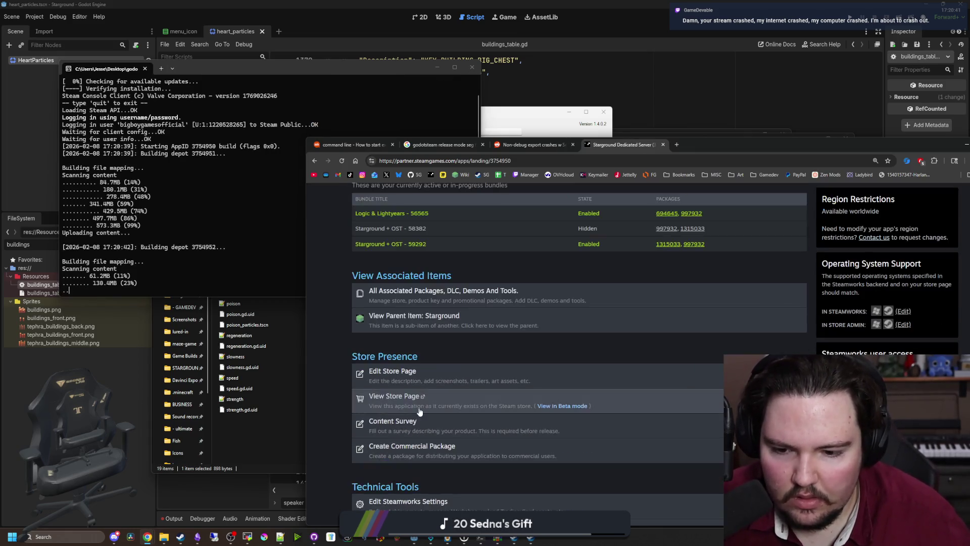
scroll(419, 412, "down", 2)
left_click(420, 446)
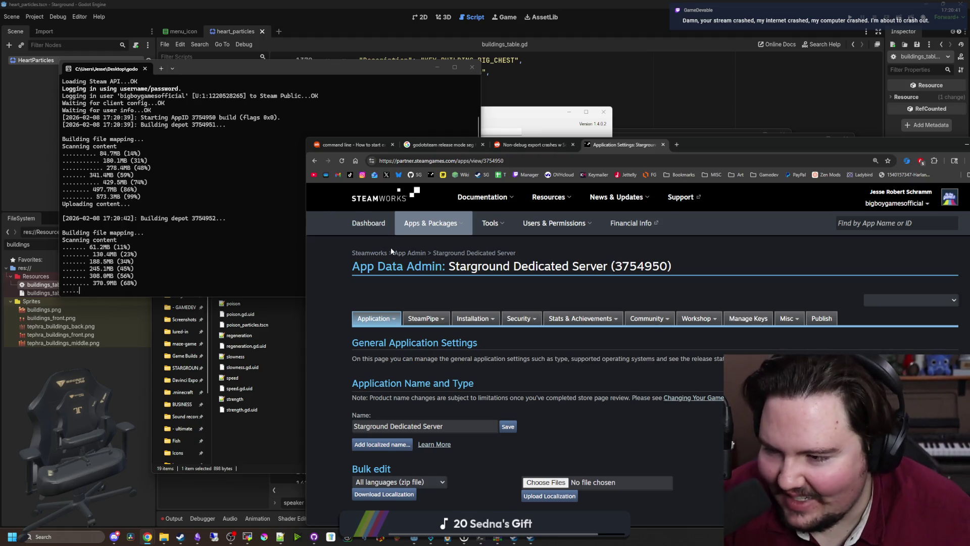
mouse_move(435, 322)
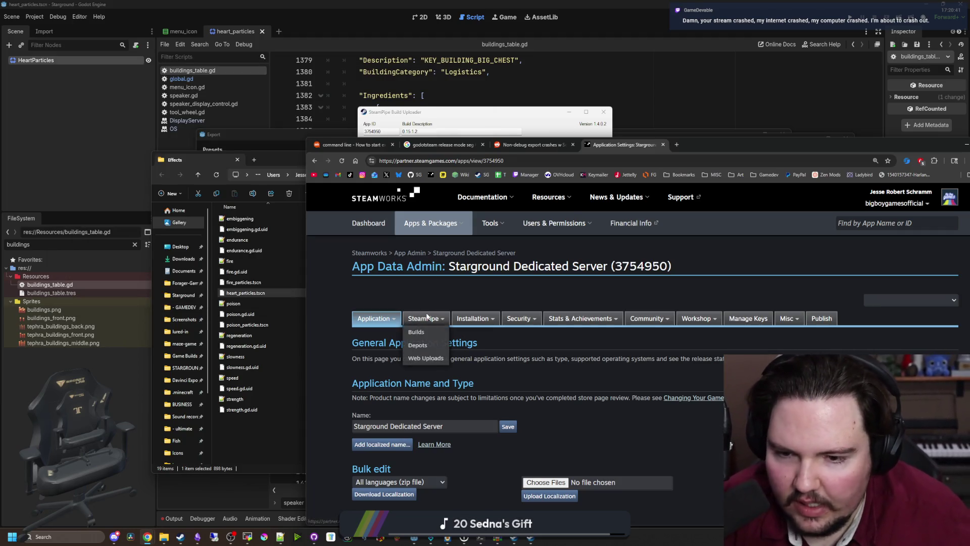
left_click(431, 337)
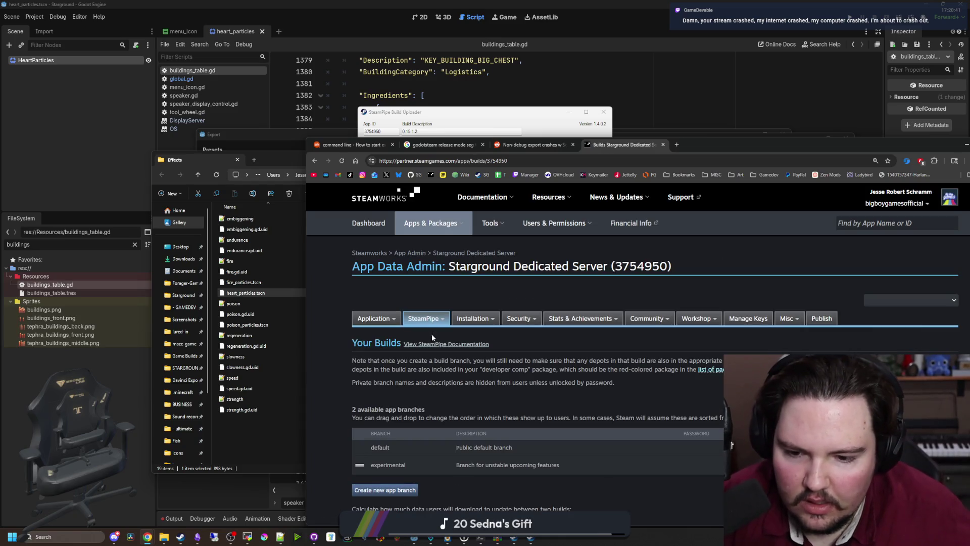
scroll(505, 333, "down", 4)
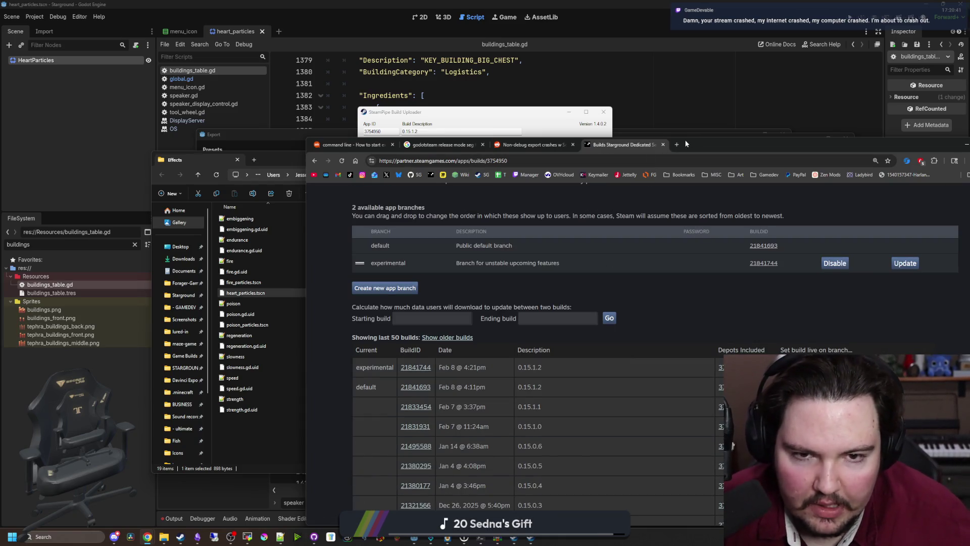
left_click_drag(686, 144, 631, 144)
- Set build 21841744 live on the default branch, confirming with the SMS verification code
left_click(828, 366)
left_click(547, 491)
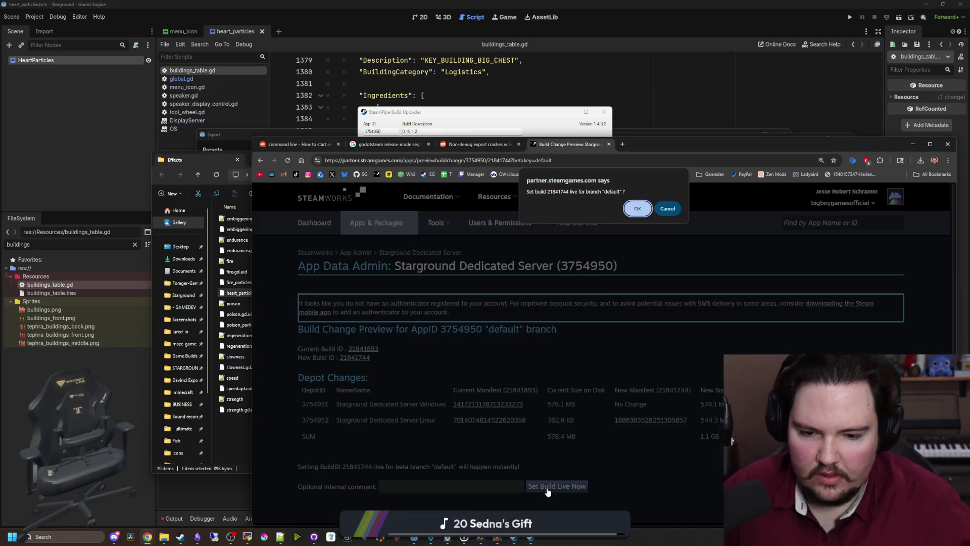
left_click(641, 211)
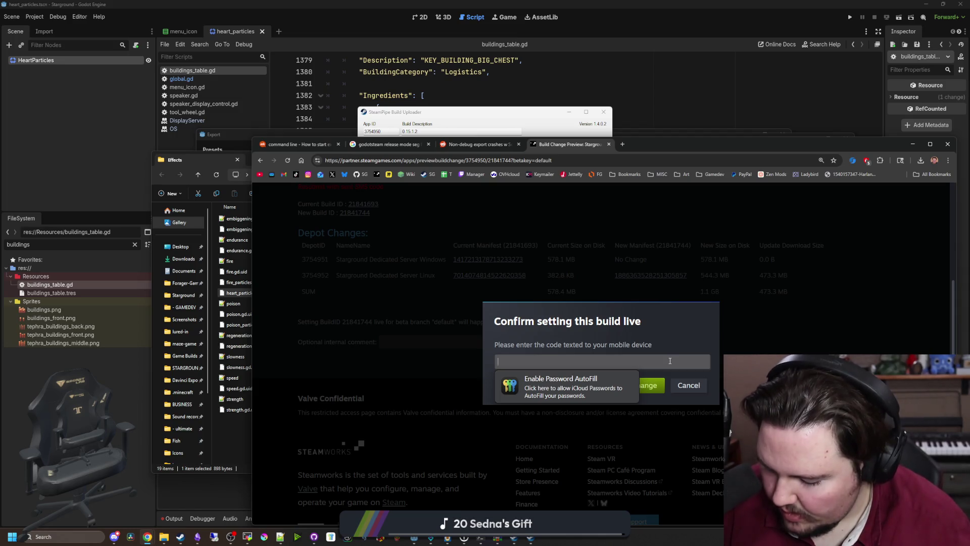
type("89922")
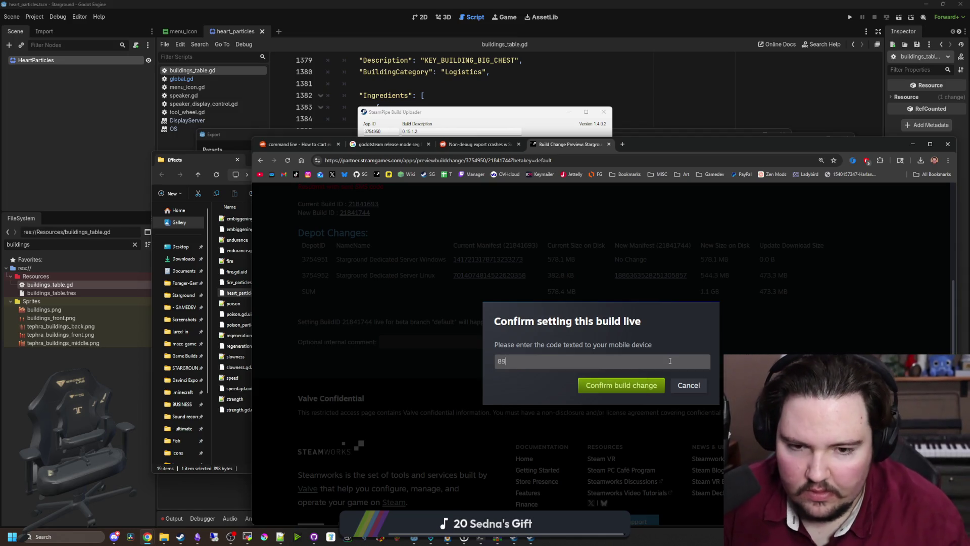
left_click(621, 385)
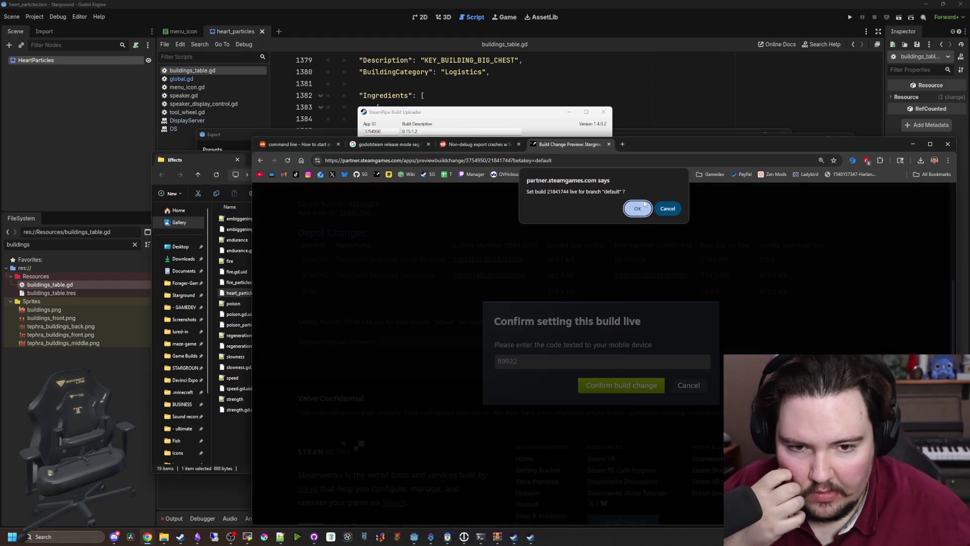
key("Return")
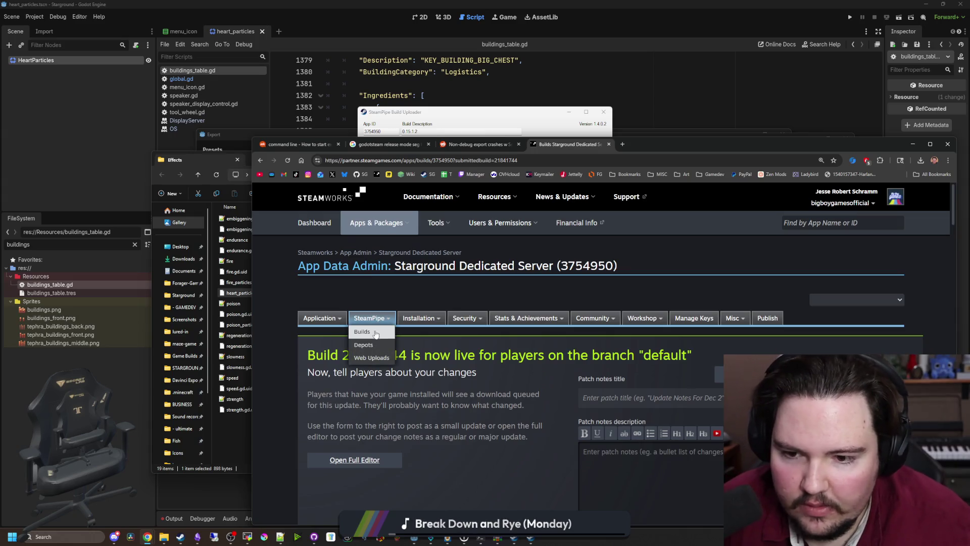
- Open build 21841693 from the builds list and check its Linux depot size of 382.8 KB
left_click(375, 332)
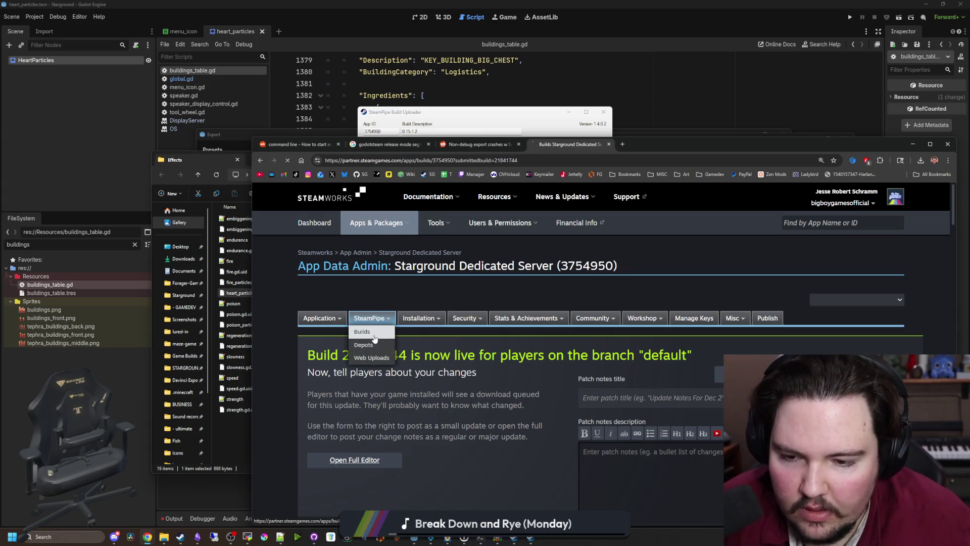
scroll(373, 334, "down", 3)
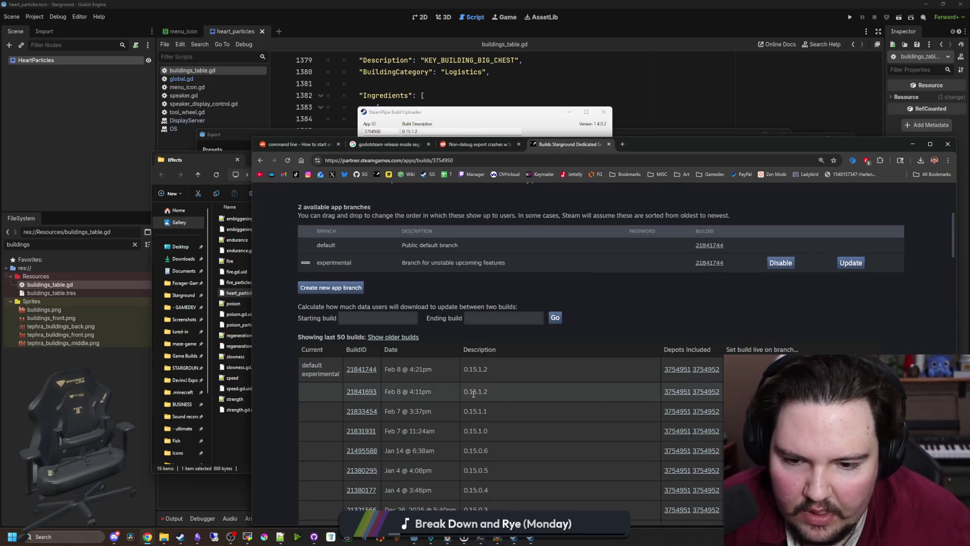
left_click(362, 391)
scroll(507, 347, "down", 4)
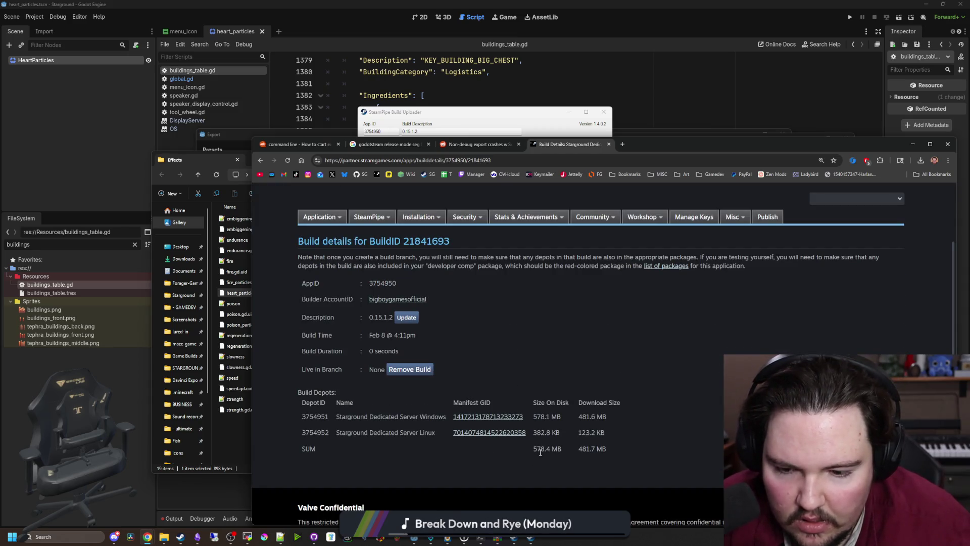
mouse_move(562, 432)
left_mouse_down()
mouse_move(534, 429)
mouse_move(561, 433)
left_mouse_up()
left_click(534, 430)
left_click(535, 425)
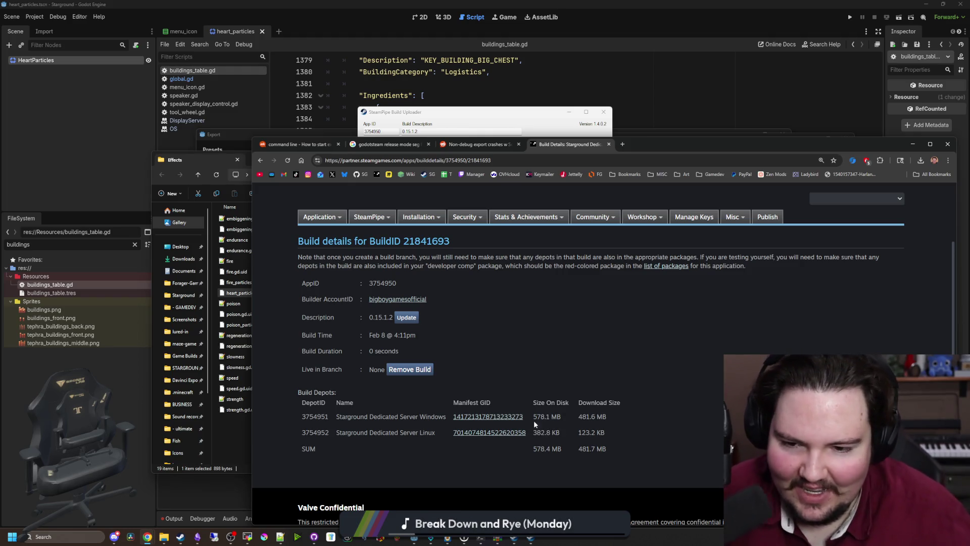
- Remove the unused build 21841693, confirming the removal, and review the remaining builds
left_click(426, 374)
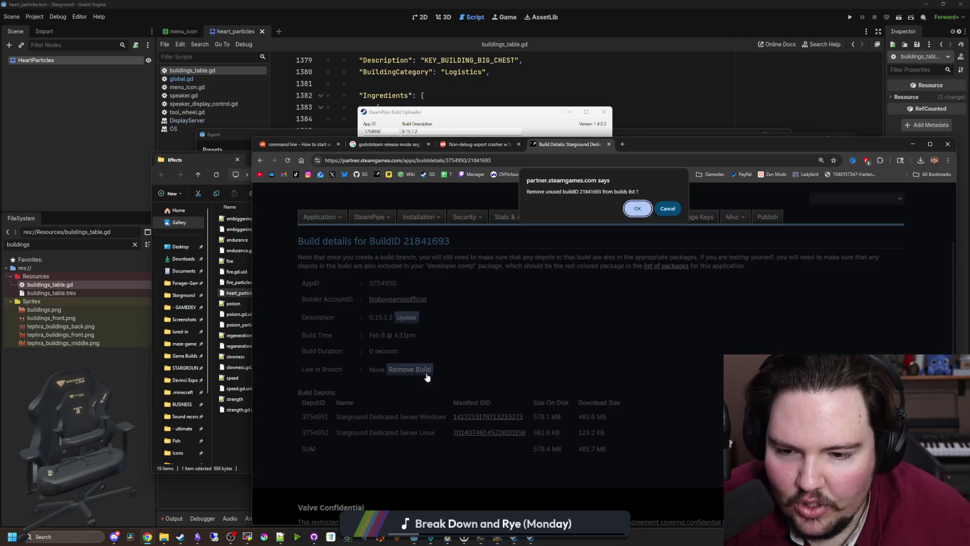
key("Return")
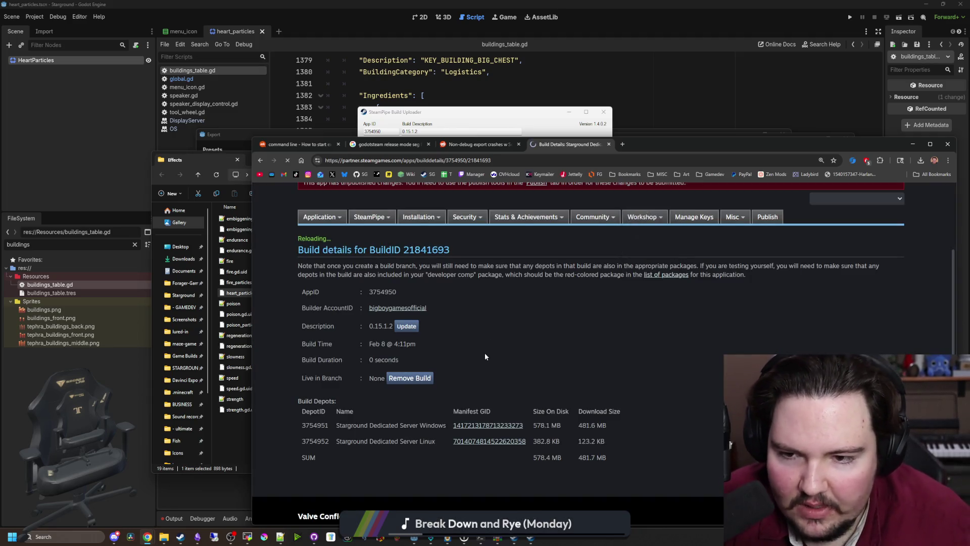
scroll(480, 352, "down", 10)
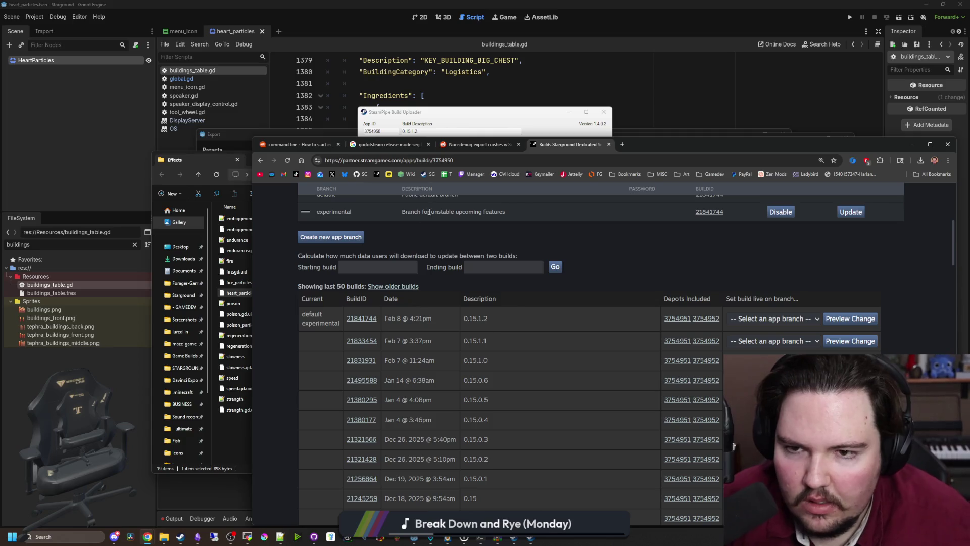
scroll(447, 192, "up", 5)
left_click(768, 317)
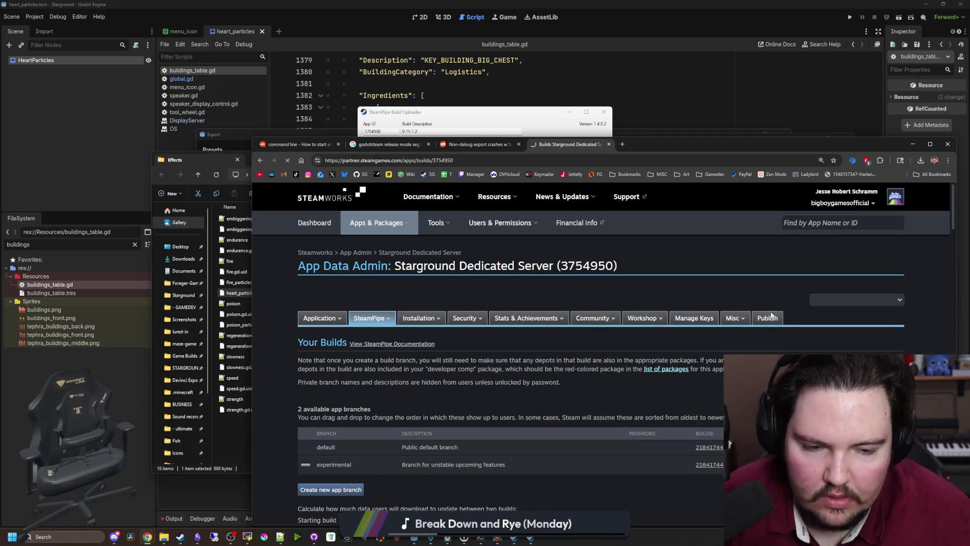
- Prepare and publish the pending changes to Steam with the confirmation word, then close the SteamPipe uploader
scroll(357, 441, "down", 1)
left_click(334, 389)
left_click(343, 455)
type("STEAMW")
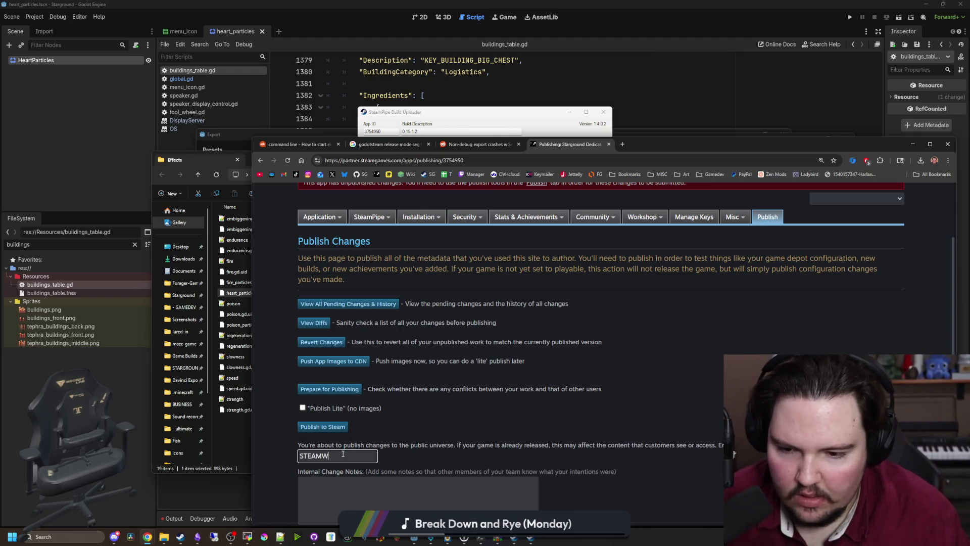
scroll(361, 420, "down", 4)
left_click(320, 355)
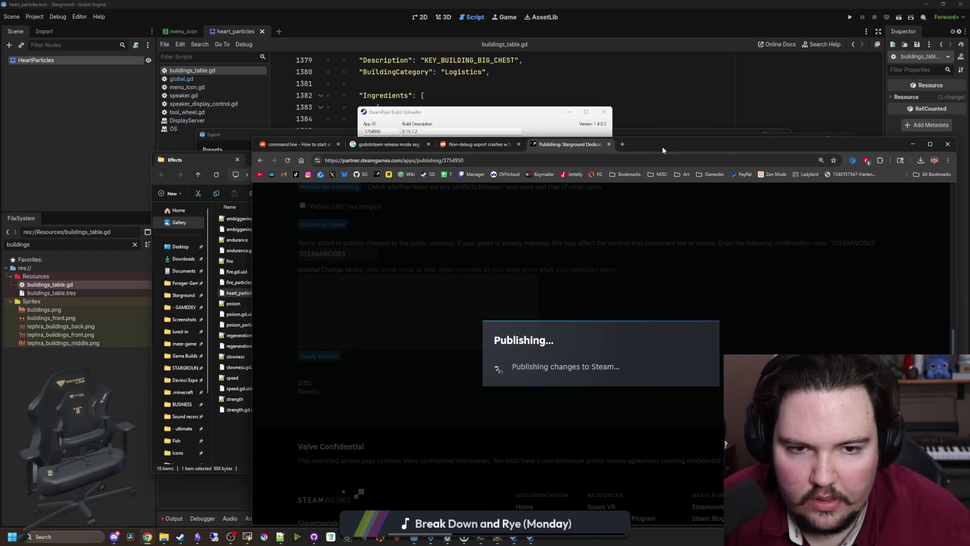
left_click(913, 144)
left_click(603, 112)
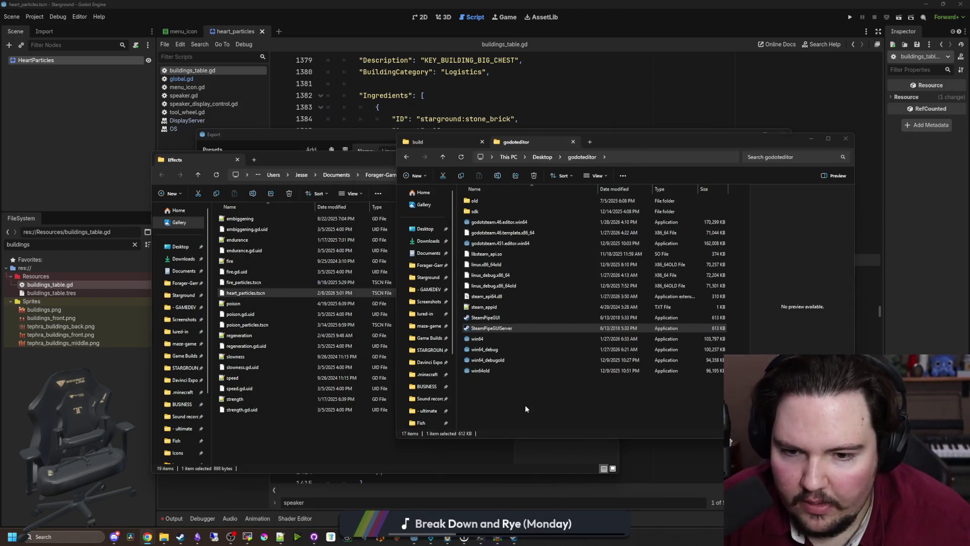
- Run ls in the server's SSH terminal to list the starground_server folder
left_click(247, 537)
double_click(482, 273)
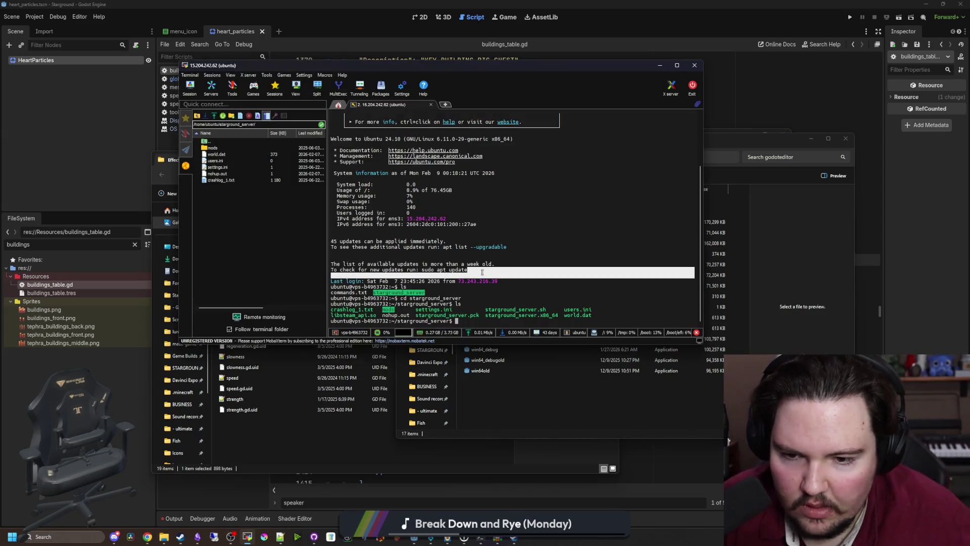
type("ls")
key("Return")
- Rearrange the terminal and Explorer windows, bringing the Effects window forward into Forager-Game
left_click_drag(517, 65, 812, 225)
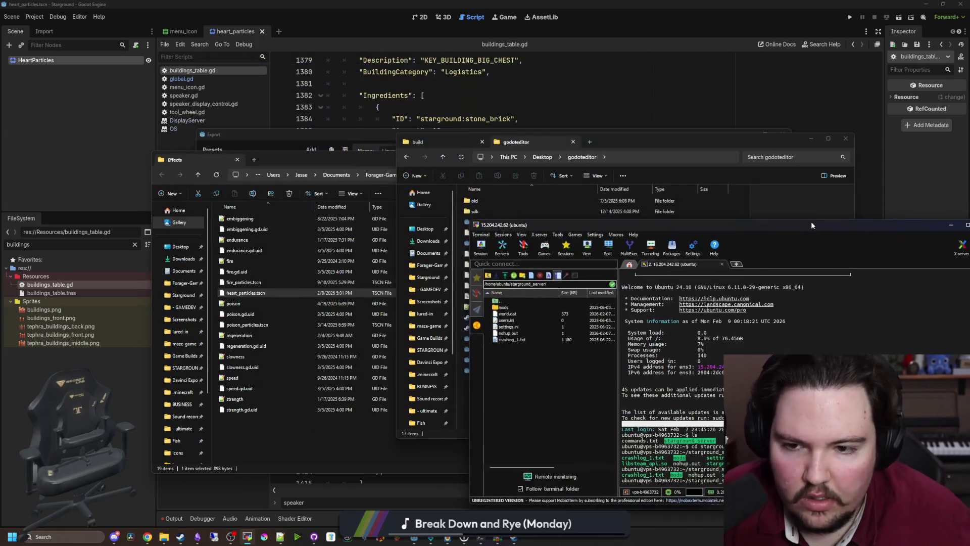
mouse_move(626, 138)
left_mouse_down()
mouse_move(631, 169)
mouse_move(379, 357)
mouse_move(401, 179)
mouse_move(393, 315)
left_mouse_up()
left_click_drag(369, 160, 277, 129)
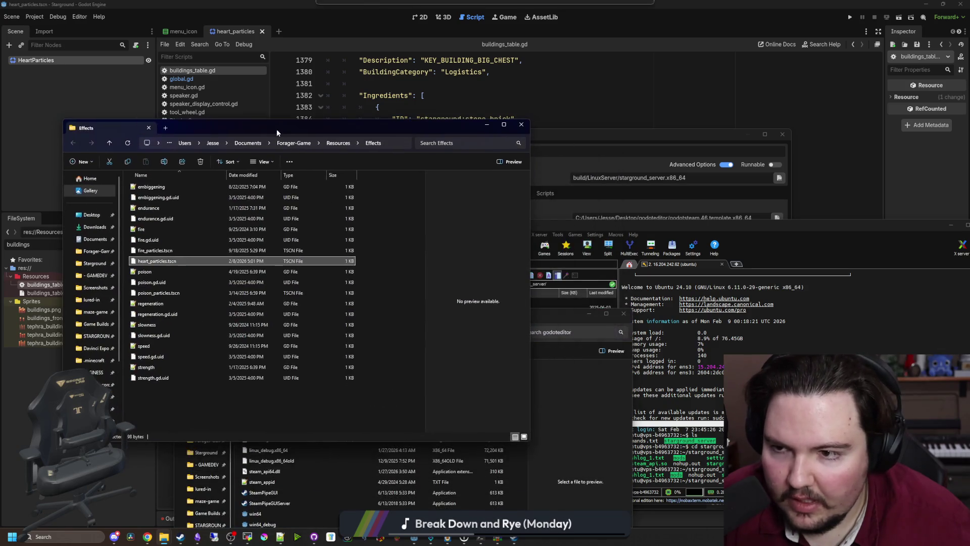
left_click(94, 251)
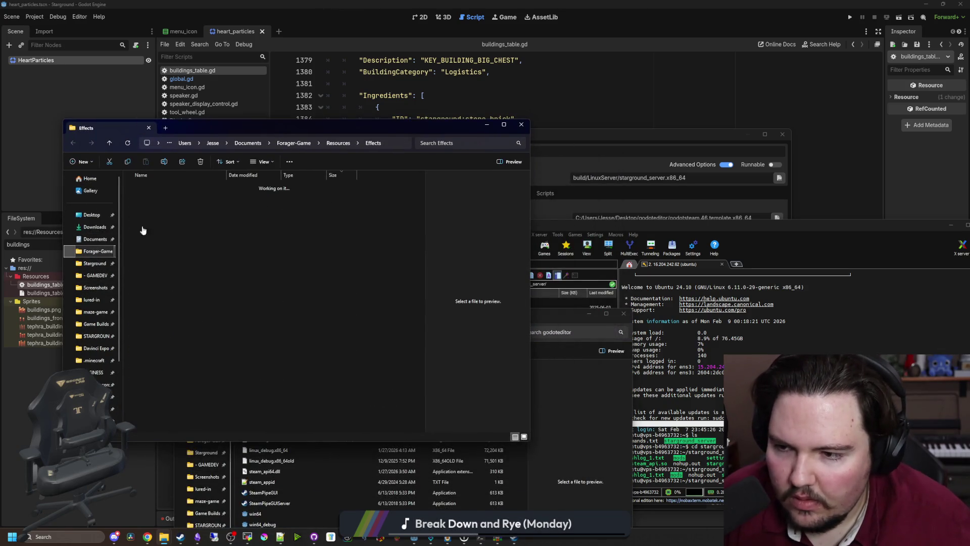
- Open Forager-Game's build\LinuxServer folder and position it beside the terminal
scroll(172, 202, "down", 20)
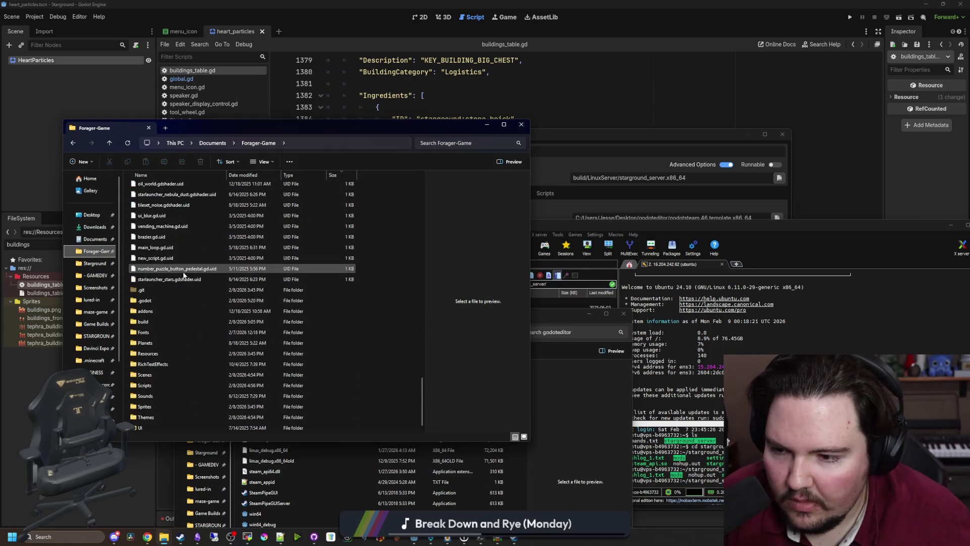
double_click(147, 323)
left_click(154, 198)
double_click(153, 199)
left_click_drag(675, 225, 675, 142)
left_click_drag(213, 127, 165, 128)
- Select the four server files from libsteam_api.so to starground_server.x86_64 and drop them into the remote folder
left_click(119, 210)
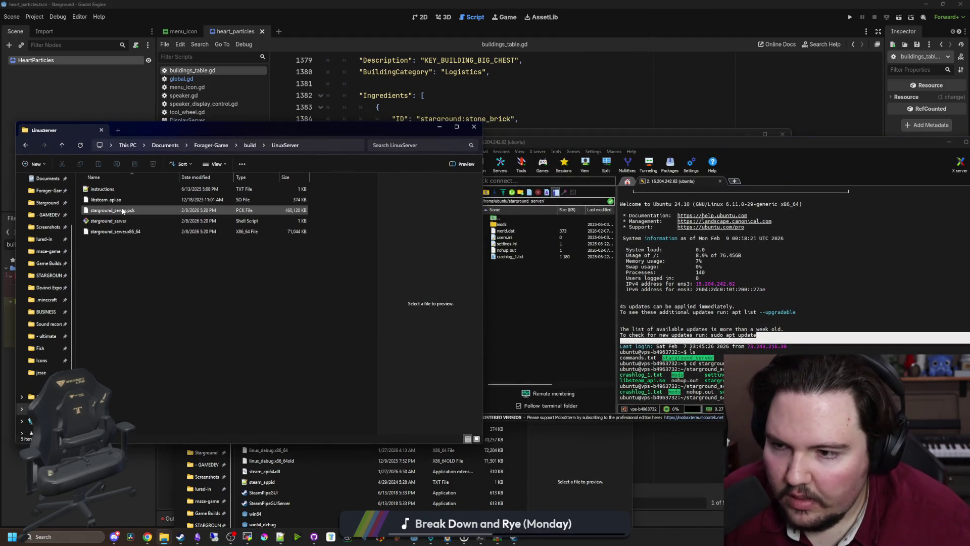
left_click(119, 231, "shift")
left_click(117, 200, "ctrl")
left_click_drag(118, 202, 543, 299)
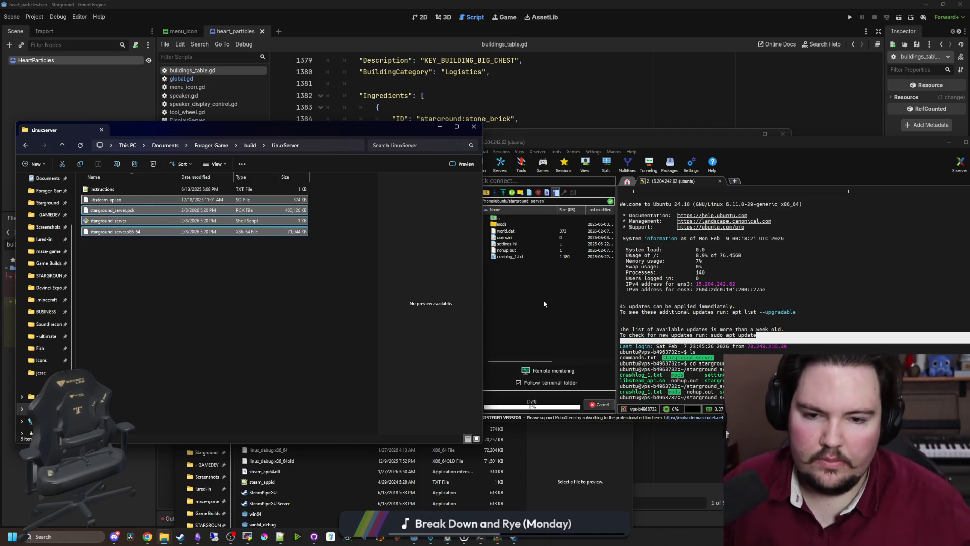
left_click_drag(720, 147, 536, 154)
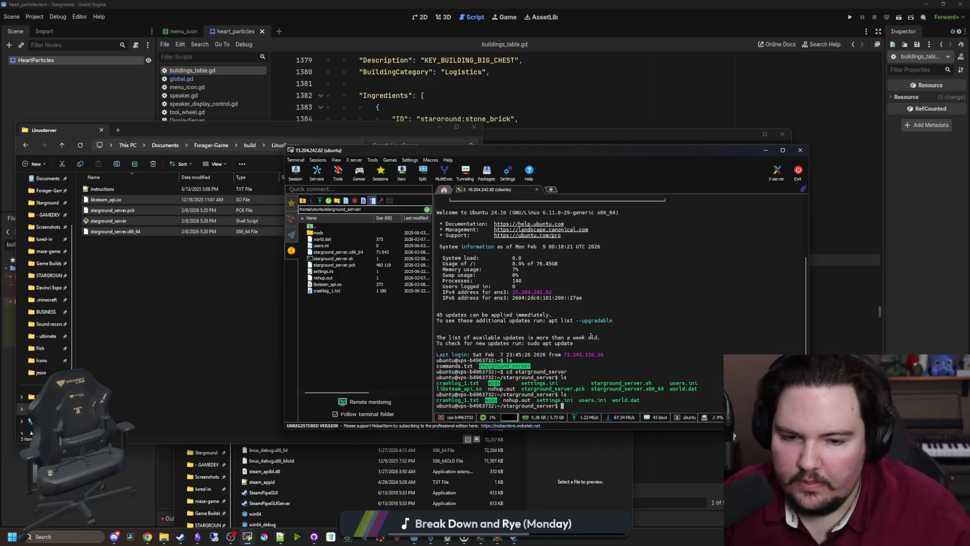
- List the uploaded files, run chmod -R 777 . on the folder, and list again
type("ls")
key("Return")
type("chmod -R")
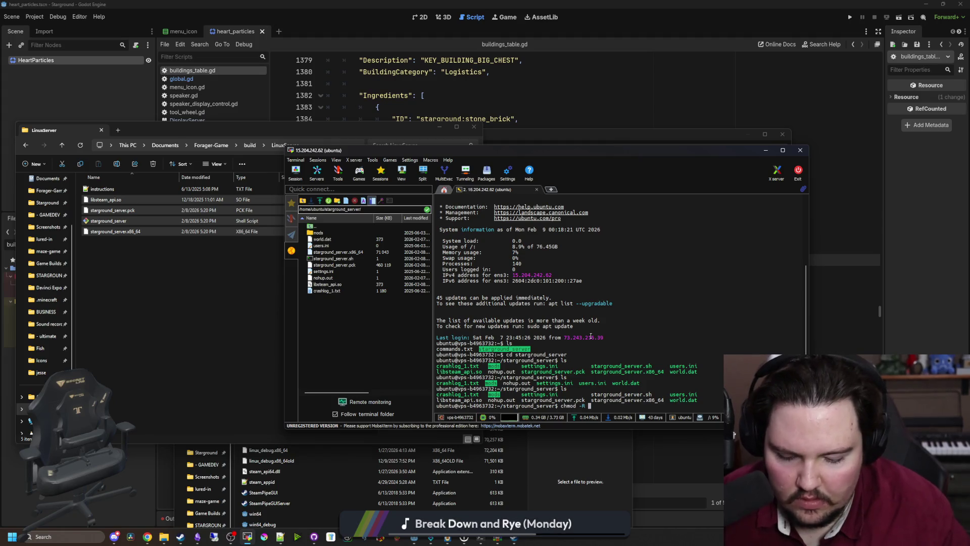
type("7")
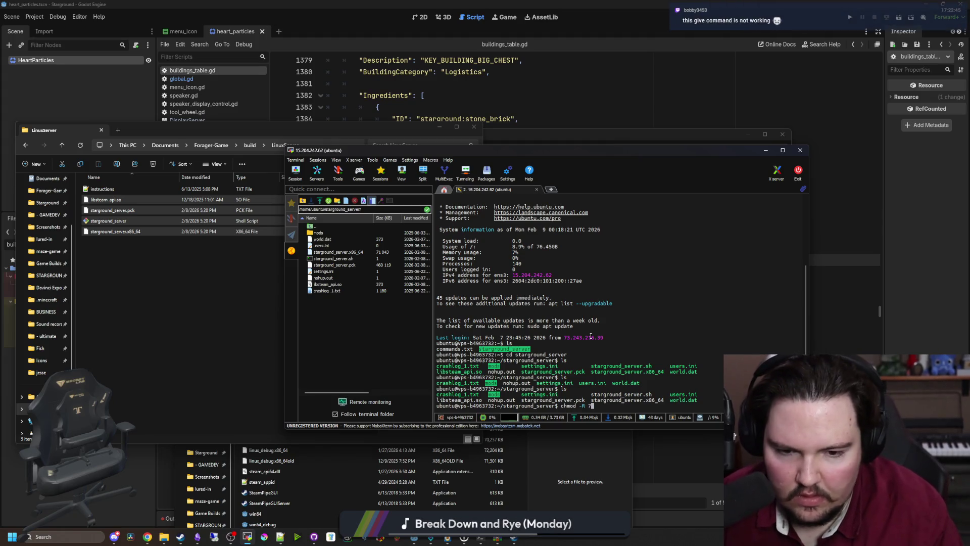
type("77 .")
key("Return")
type("ls")
key("Return")
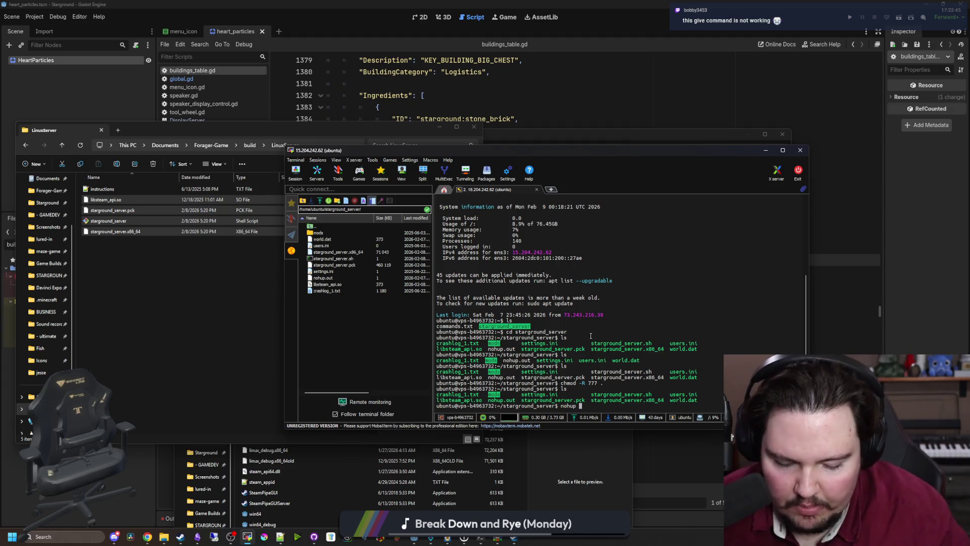
- Launch starground_server.sh in the background with nohup and move the terminal aside
type("./starground_server.sh &")
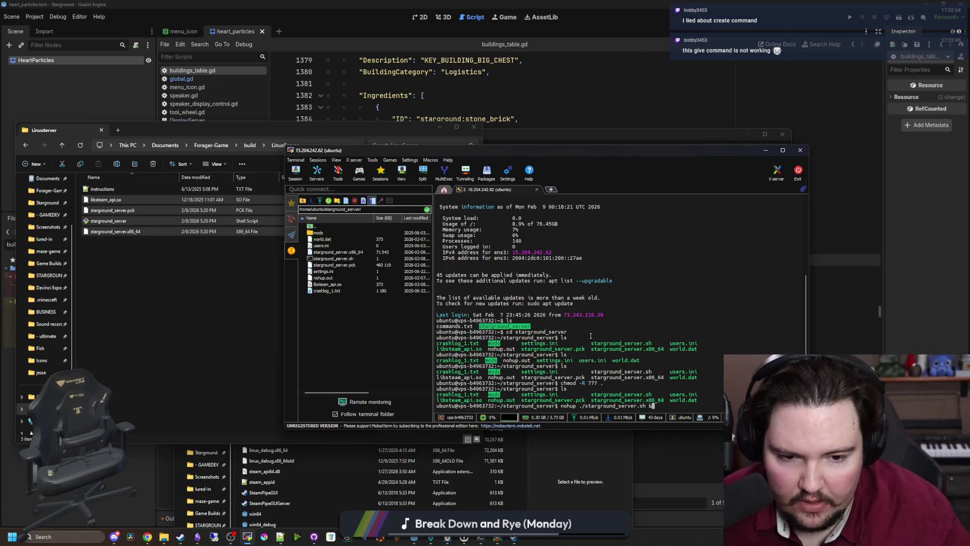
key("Return")
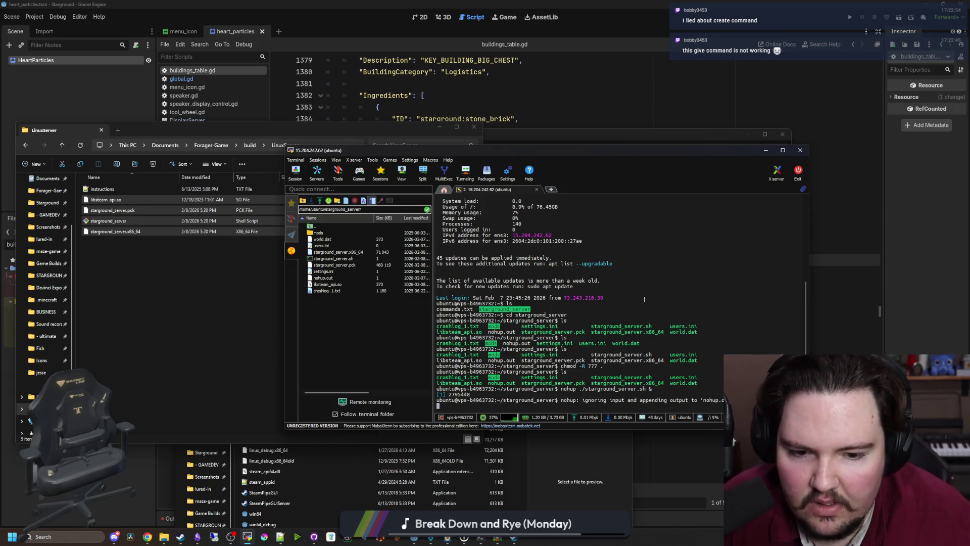
left_click_drag(575, 151, 638, 192)
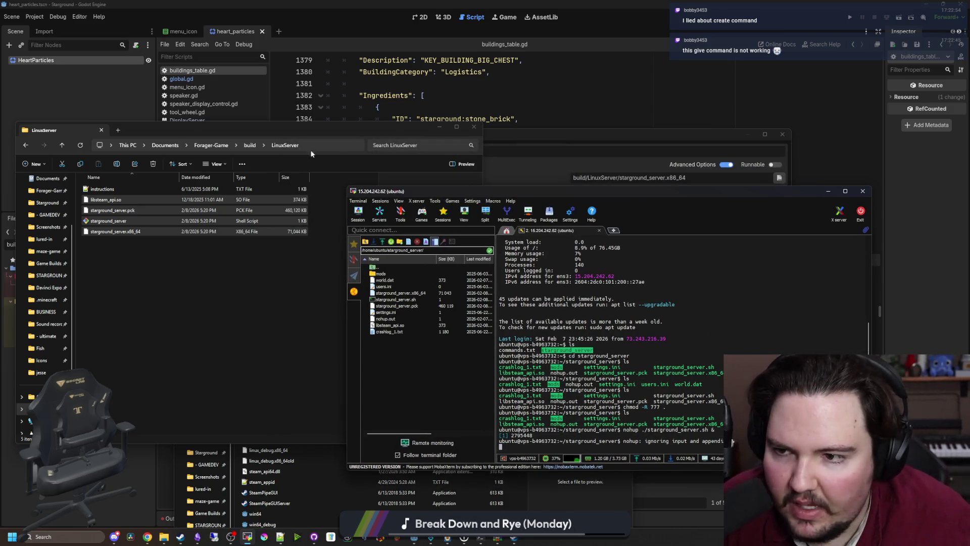
left_click(440, 127)
- Switch Starground to the Default Public Version in Steam's Game Versions & Betas
left_click(456, 135)
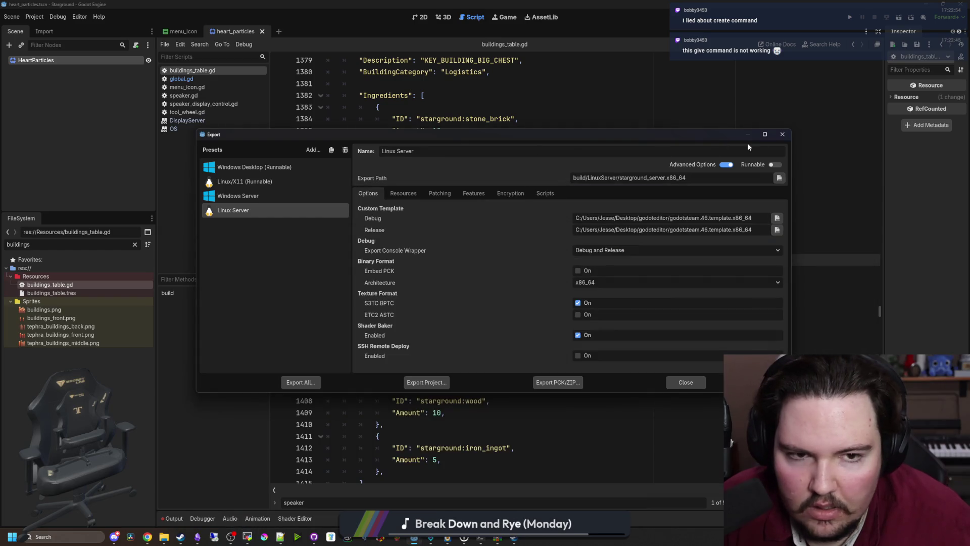
left_click(747, 134)
left_click(180, 536)
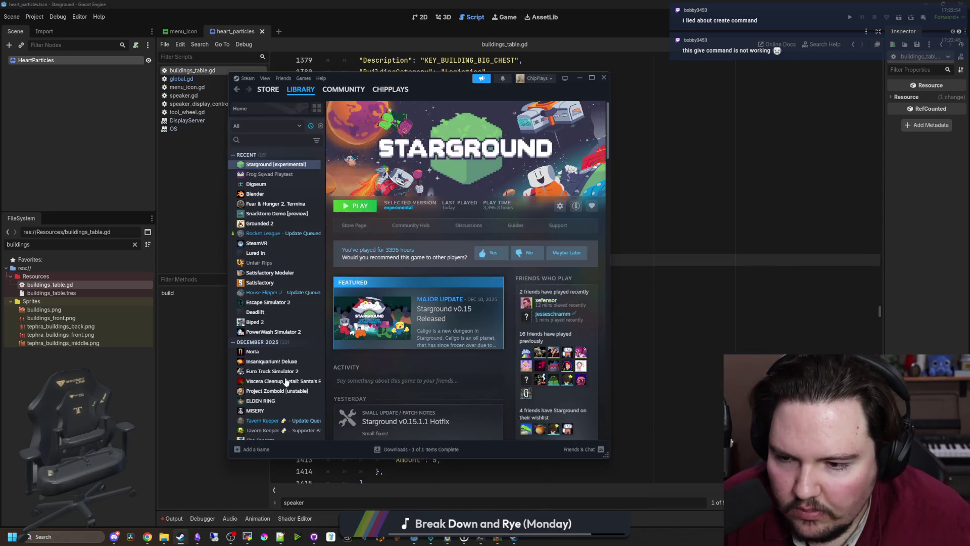
right_click(288, 165)
left_click(298, 223)
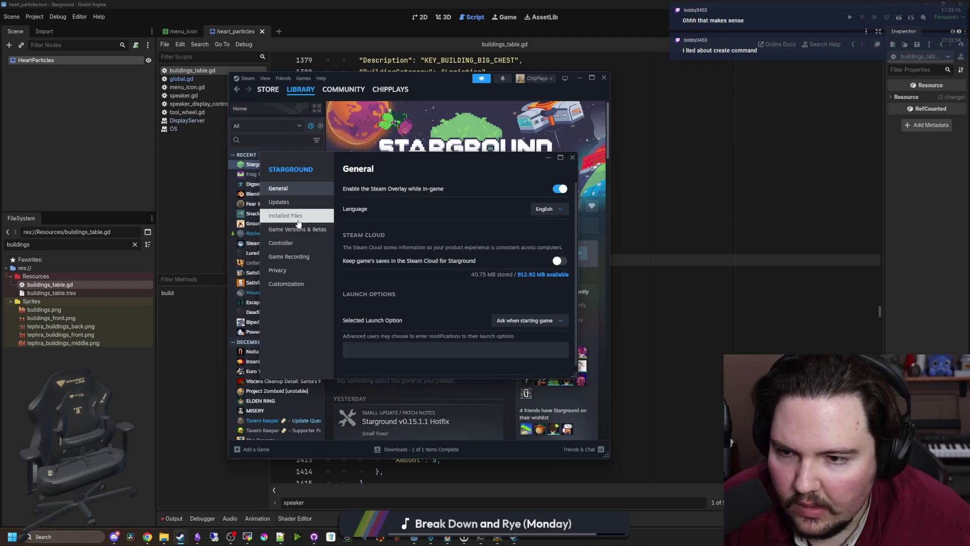
left_click(300, 230)
left_click(351, 242)
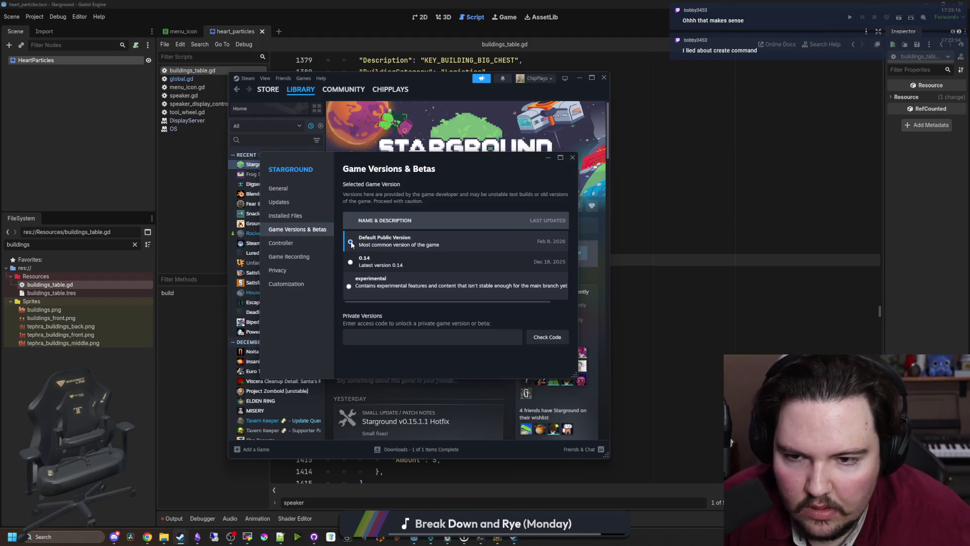
left_click(572, 157)
- Verify Starground's installed files, launch the game, and return to the LinuxServer folder
right_click(295, 165)
left_click(310, 223)
left_click(299, 230)
left_click(307, 216)
left_click(523, 264)
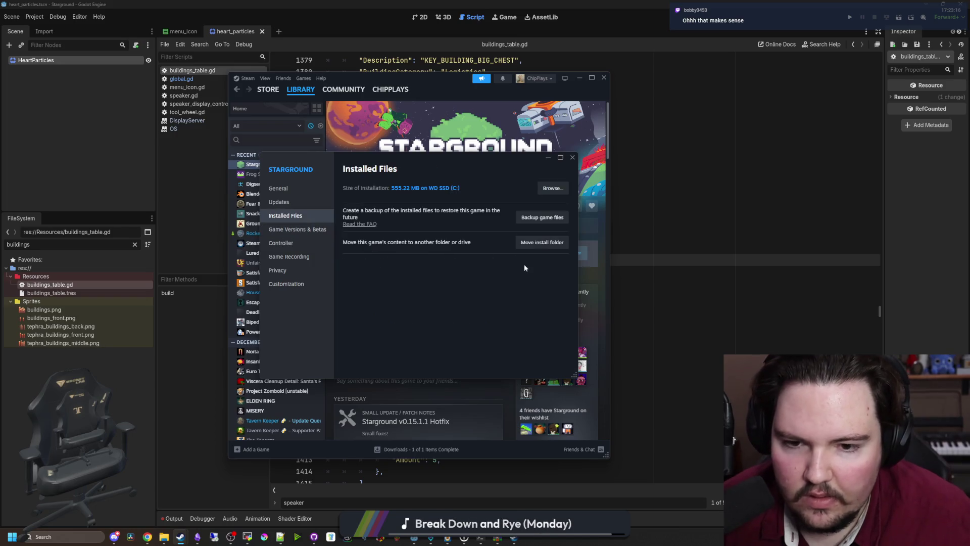
left_click(572, 158)
left_click(368, 260)
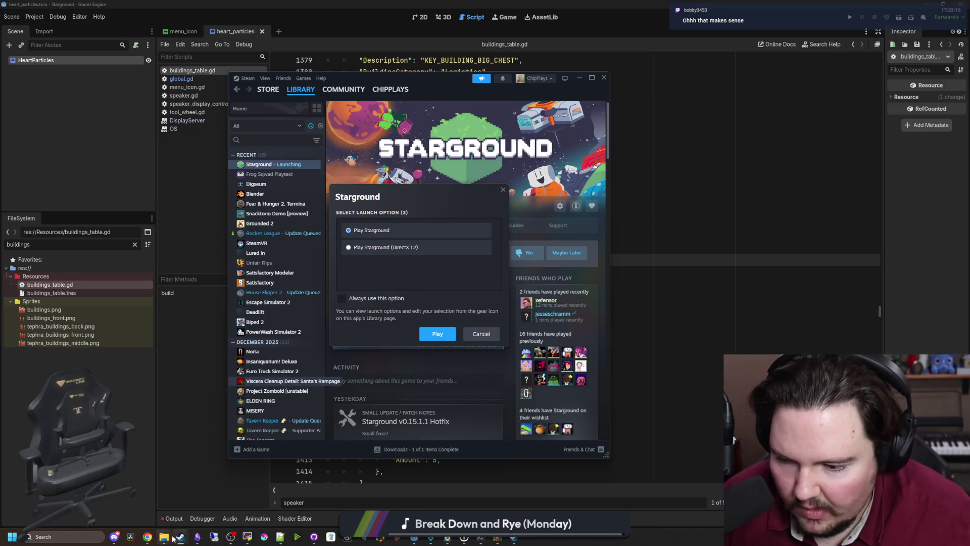
mouse_move(165, 537)
left_click(274, 486)
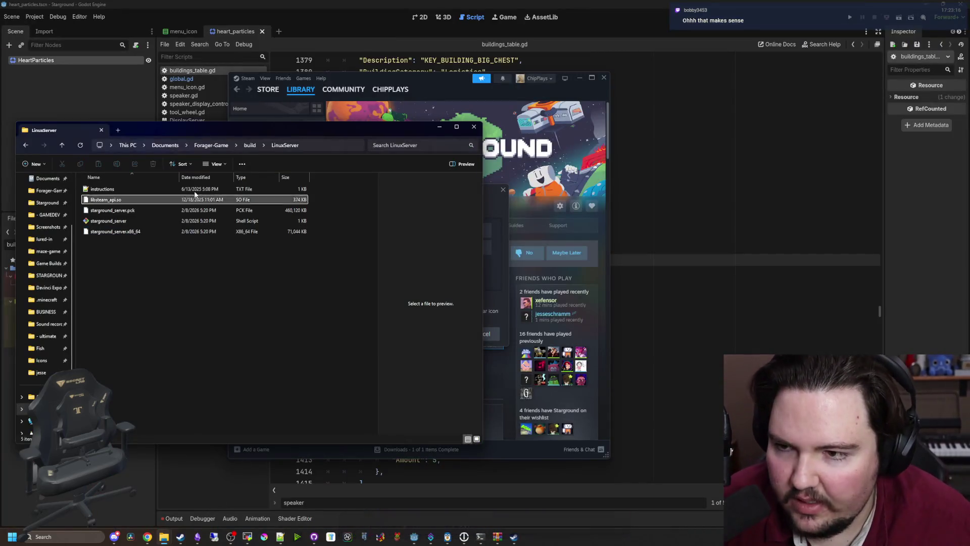
- Browse the Windows and LinuxServer build folders and select all five LinuxServer files
key("alt+Up")
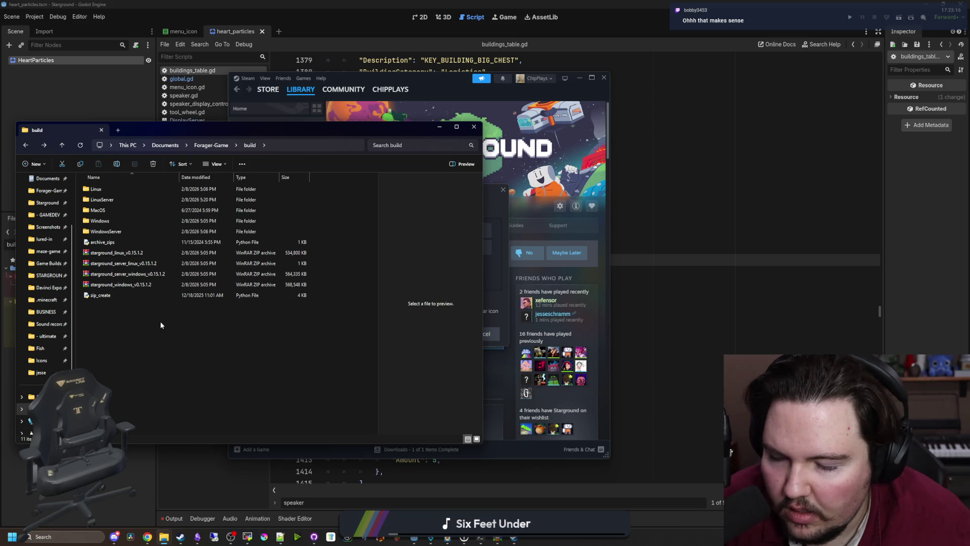
double_click(103, 221)
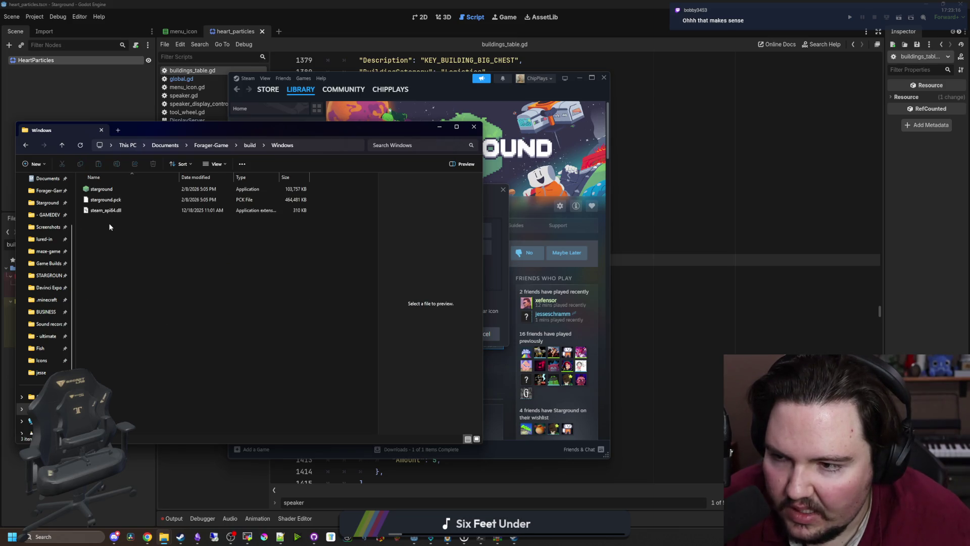
key("alt+Up")
double_click(117, 199)
left_click_drag(133, 253, 109, 202)
left_click_drag(158, 294, 114, 191)
- Go back to build and open starground_server_linux_v0.15.1.2.zip in WinRAR
key("alt+Up")
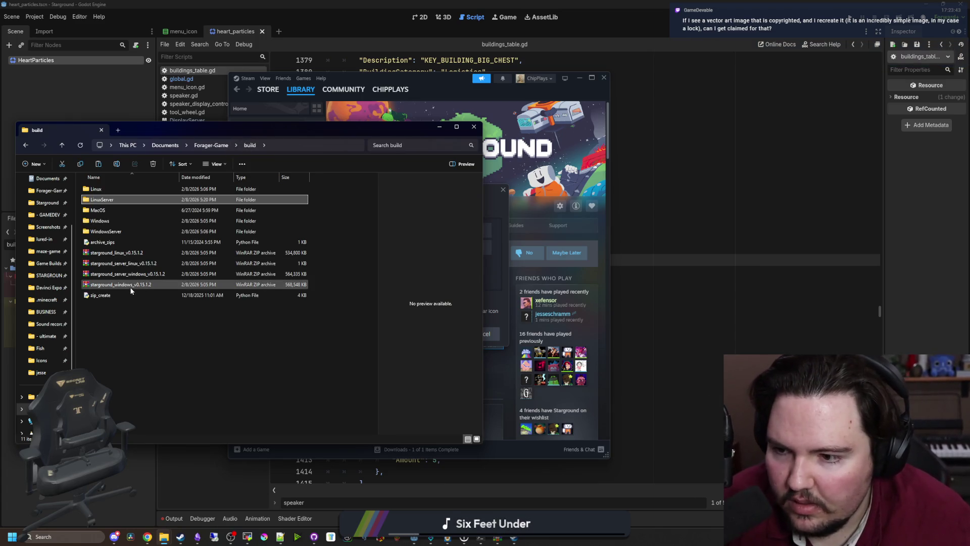
left_click(135, 265)
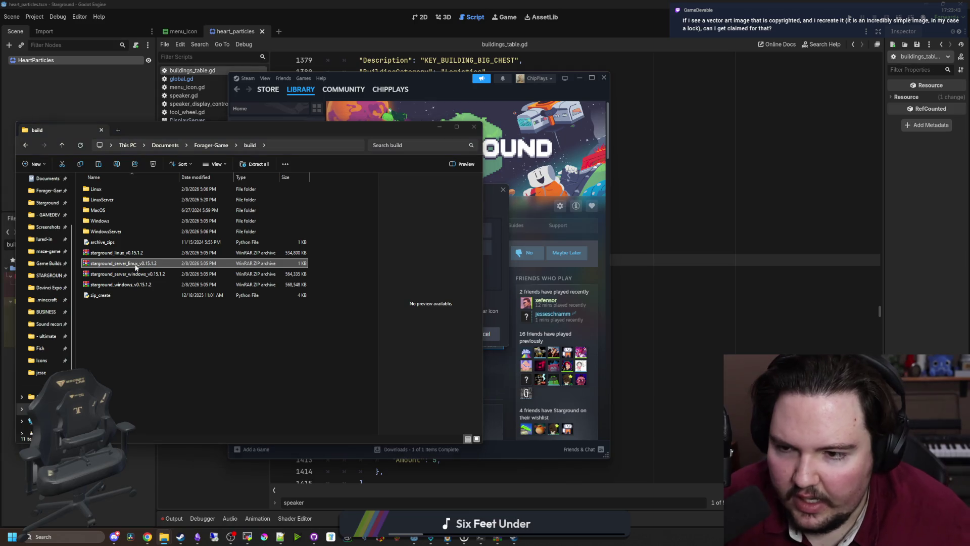
double_click(136, 267)
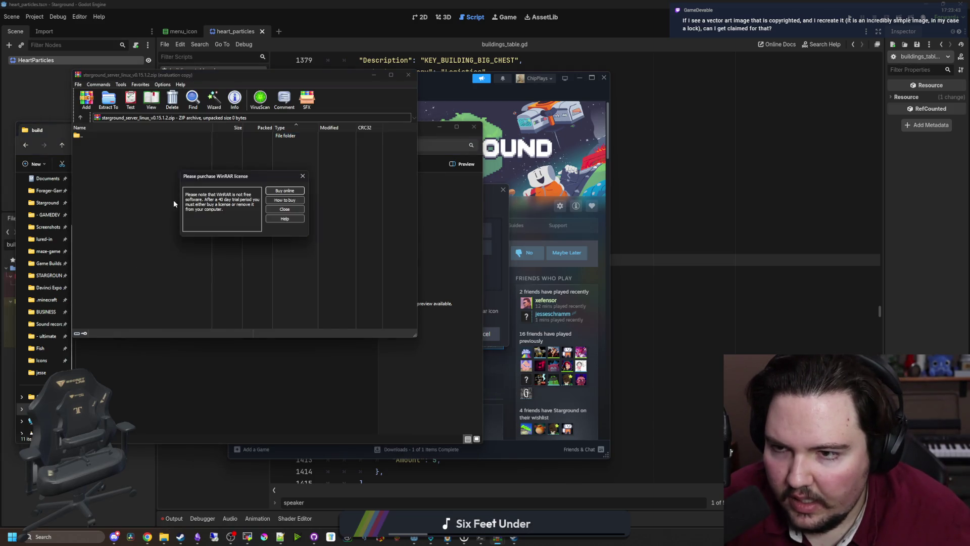
- Add the five server files, including starground_server.x86_64 and instructions.txt, to the Linux server zip
key("Escape")
right_click(121, 195)
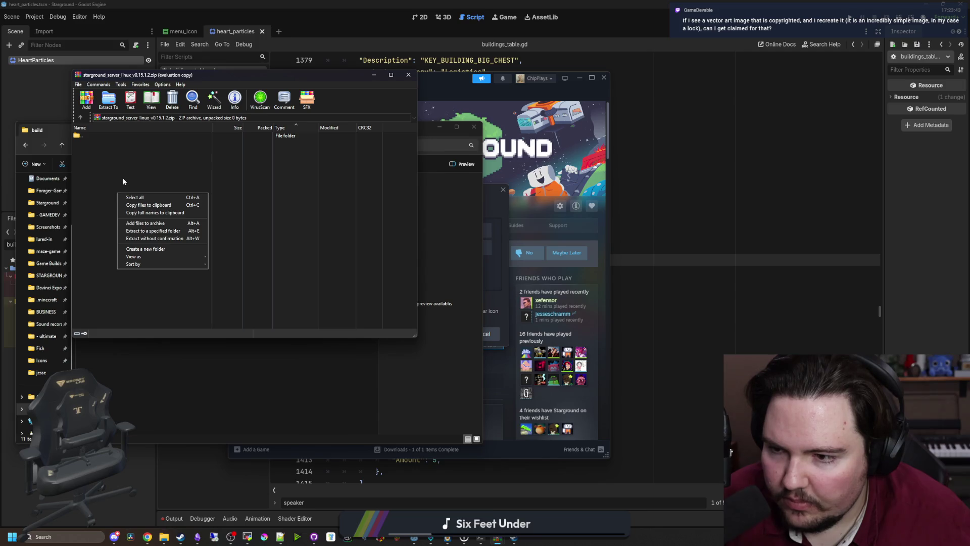
key("alt+a")
left_click(253, 277)
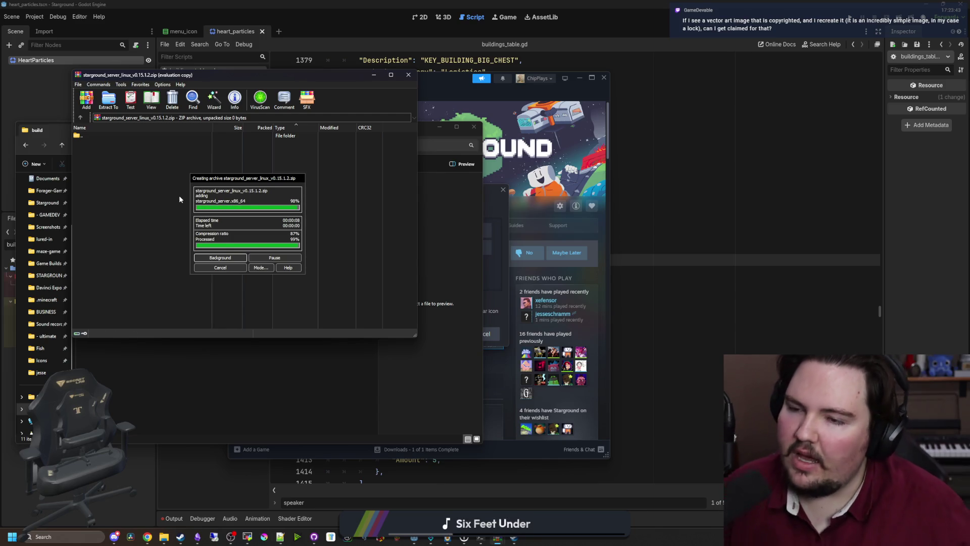
left_click(231, 215)
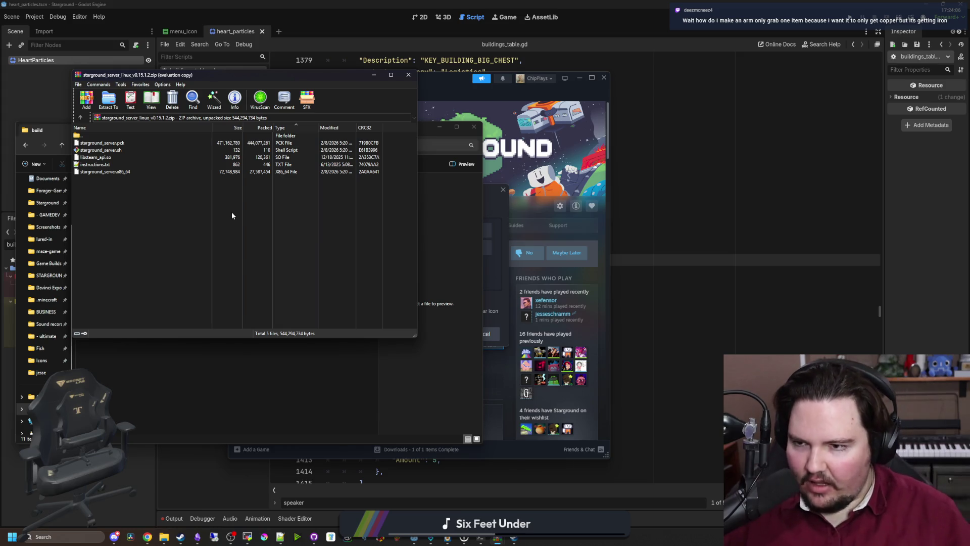
mouse_move(234, 73)
left_mouse_down()
mouse_move(562, 173)
mouse_move(620, 163)
mouse_move(645, 138)
left_mouse_up()
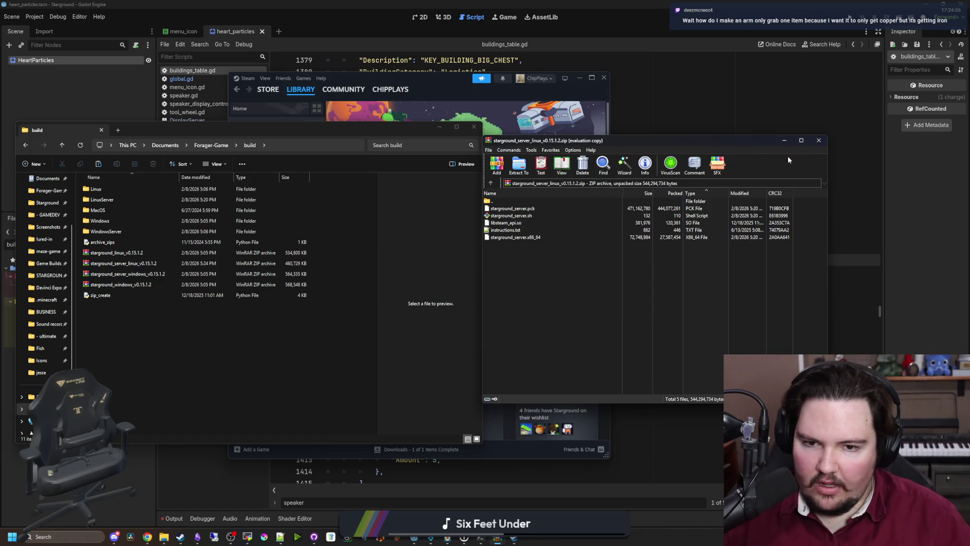
- Close the Linux archive and inspect starground_server_windows_v0.15.1.2.zip in WinRAR
left_click(819, 141)
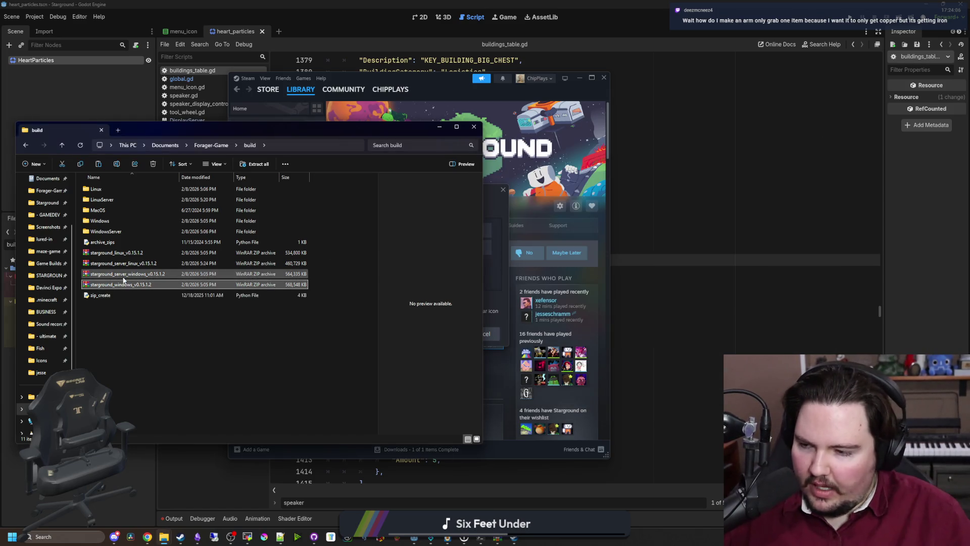
left_click(124, 276)
double_click(124, 276)
left_click(819, 140)
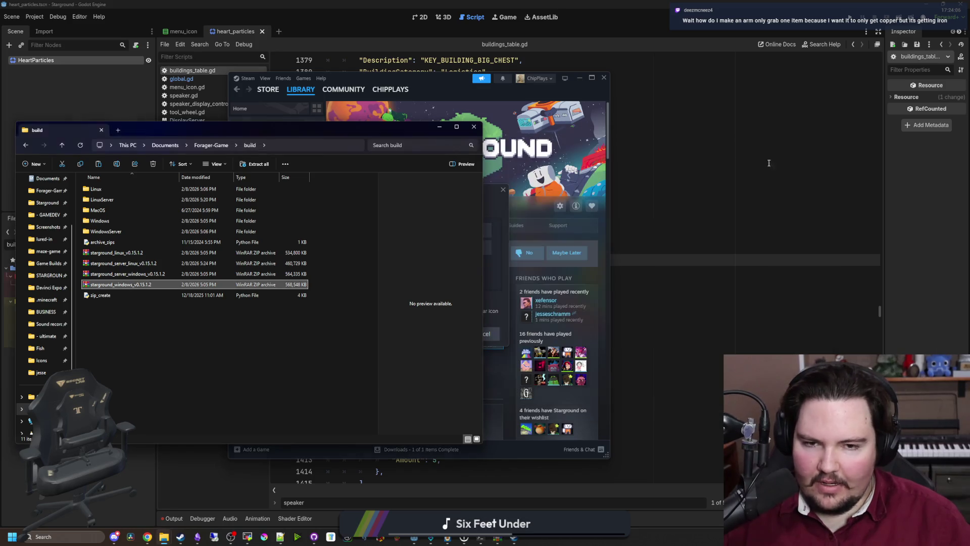
left_click(112, 283)
left_click(114, 274)
left_click(623, 191)
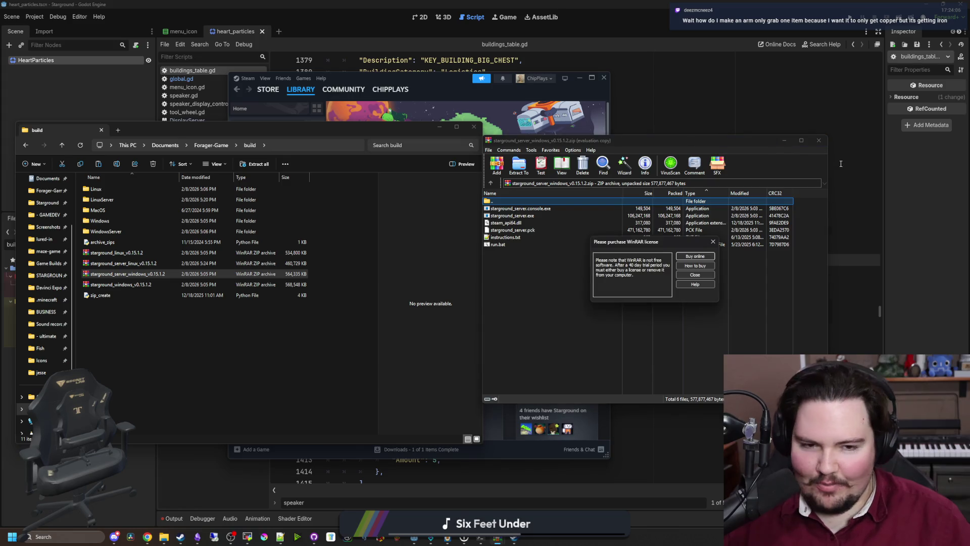
left_click(695, 274)
left_click(818, 140)
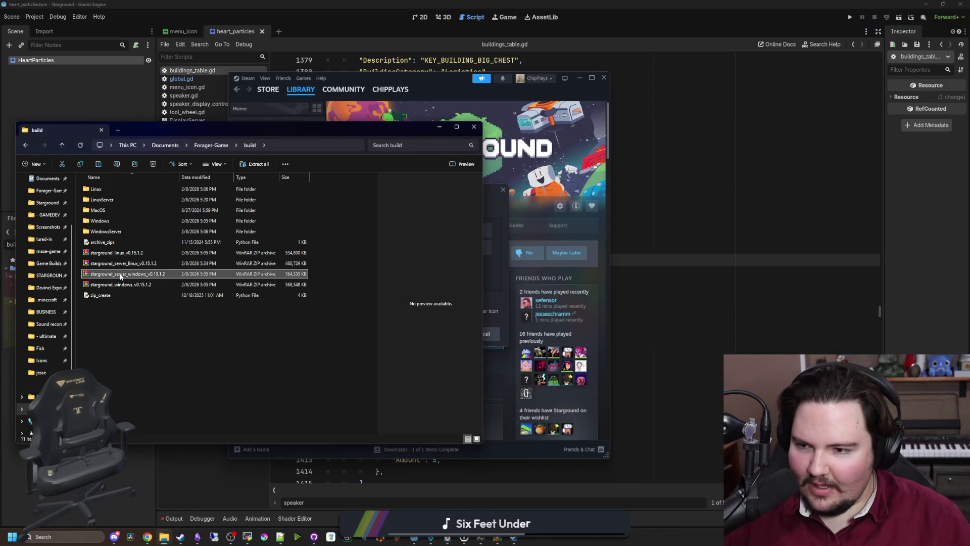
- Inspect both Linux zips, select all four v0.15.1.2 archives, and open a new Chrome window
left_click(129, 265)
double_click(129, 265)
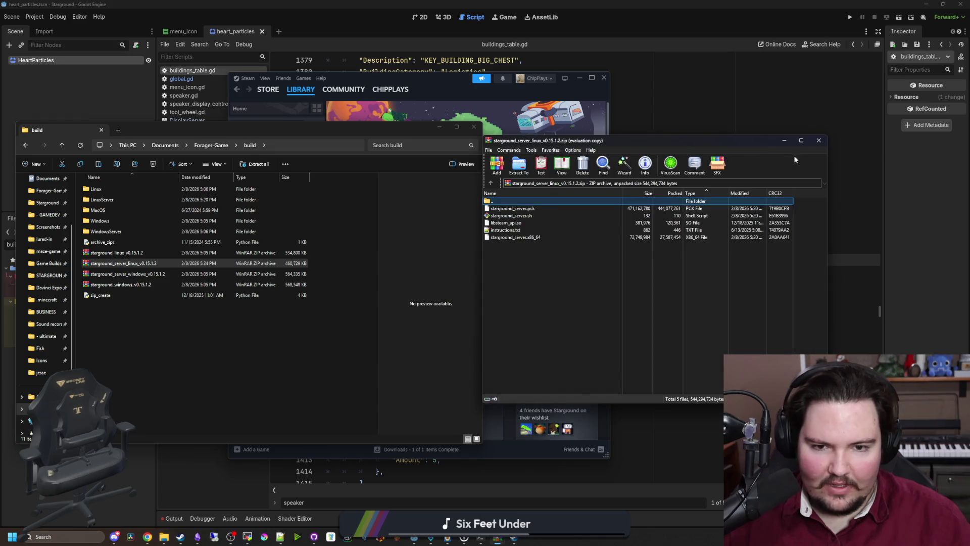
left_click(826, 141)
double_click(143, 255)
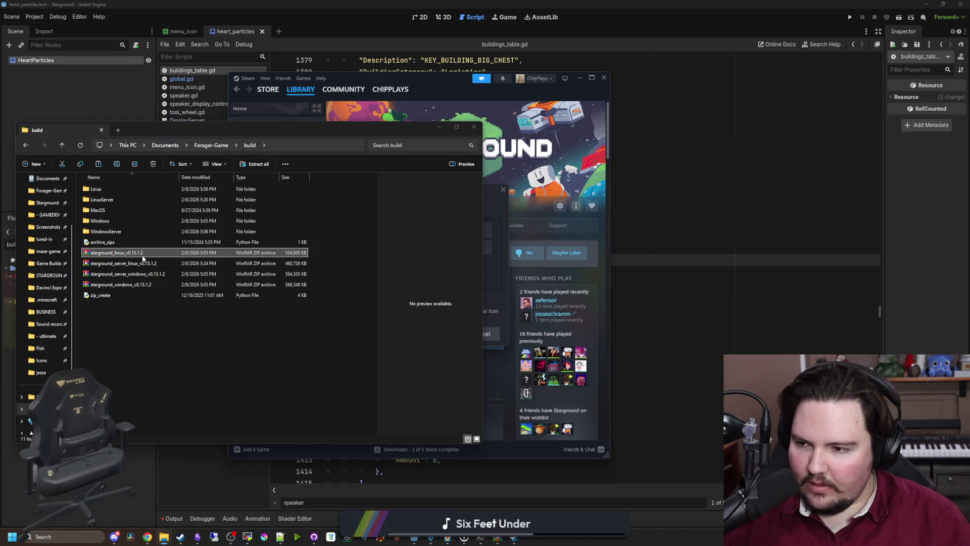
left_click(819, 140)
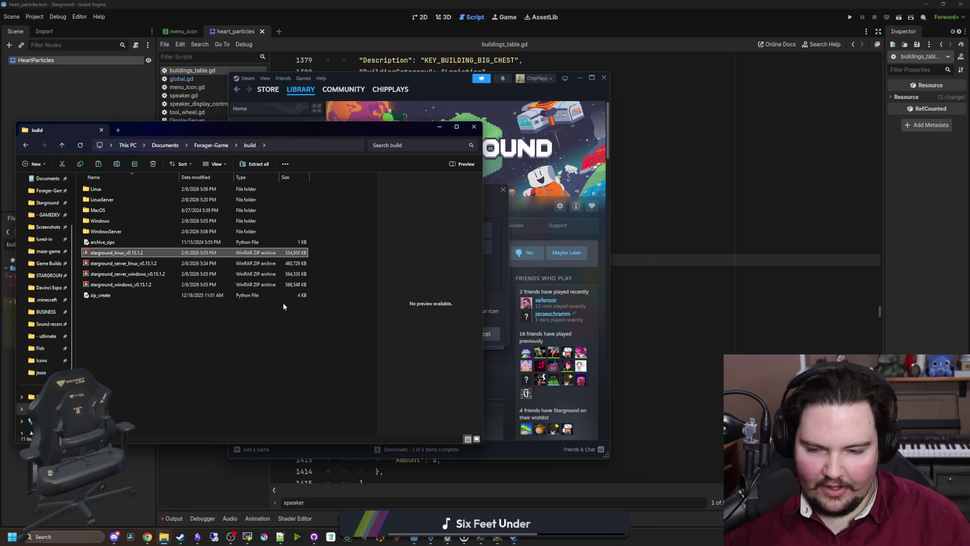
left_click(147, 285)
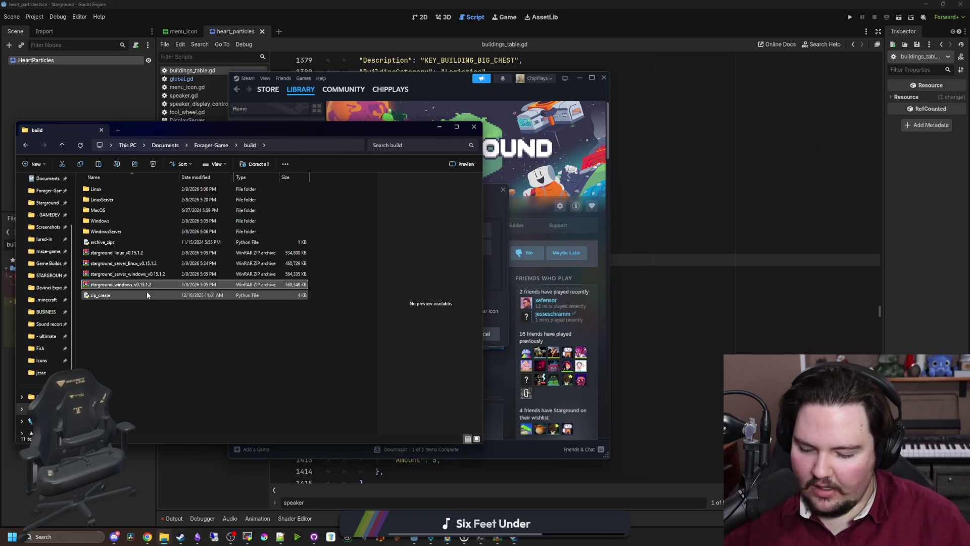
left_click(130, 253, "shift")
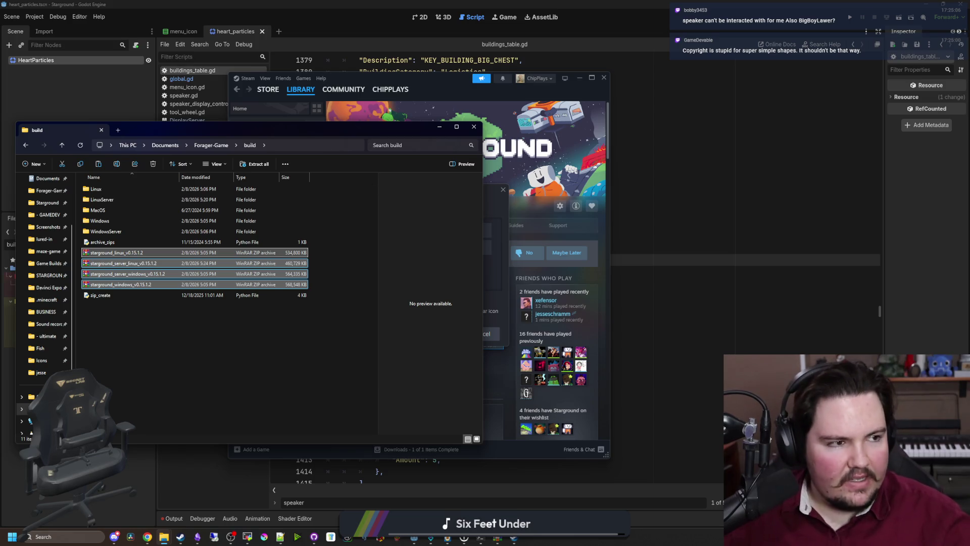
left_click(147, 537)
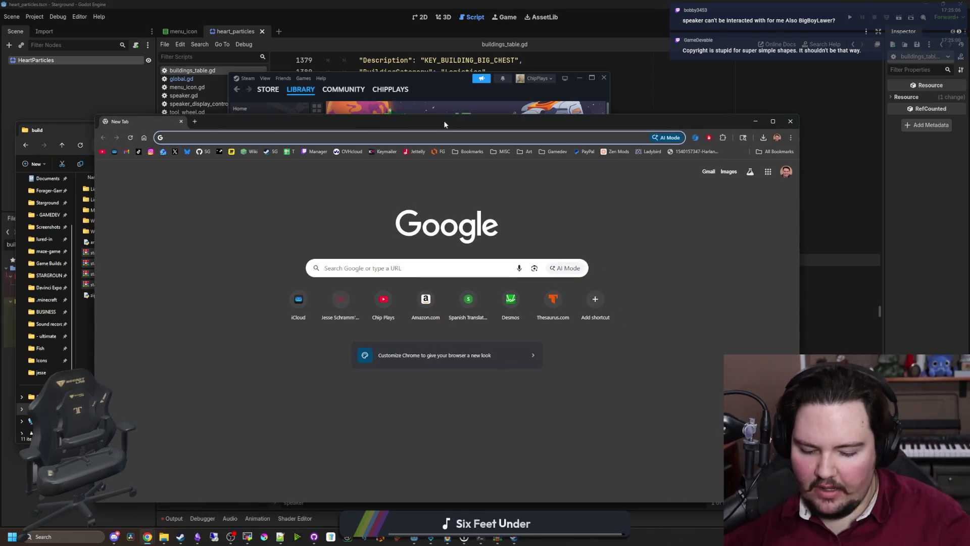
- Search Google Images for 'door icon' and preview the first open-door result
type("door icon")
key("Return")
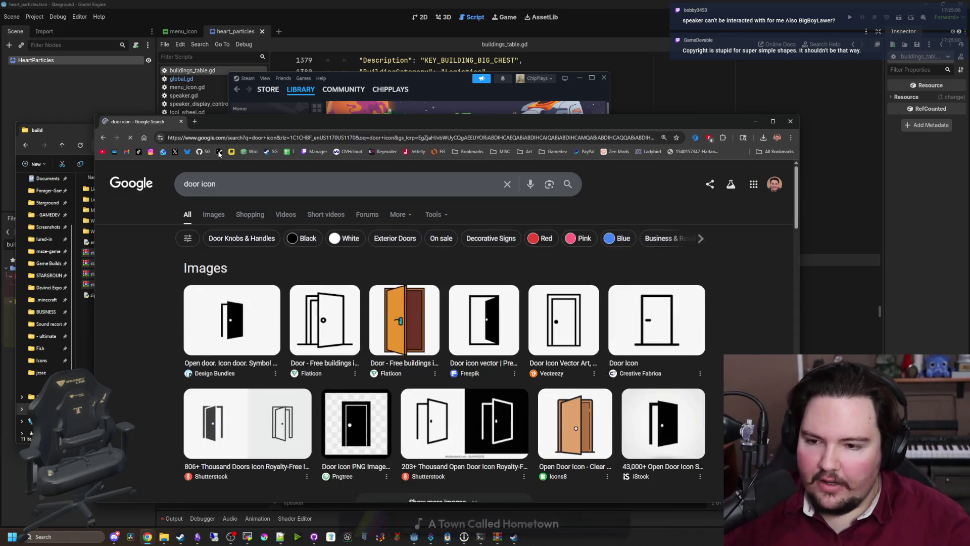
left_click(214, 214)
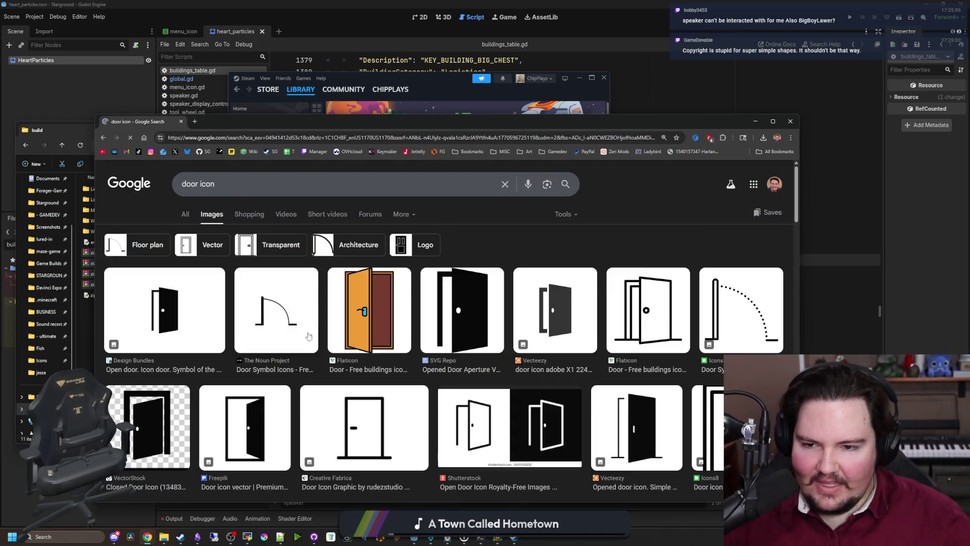
left_click(192, 325)
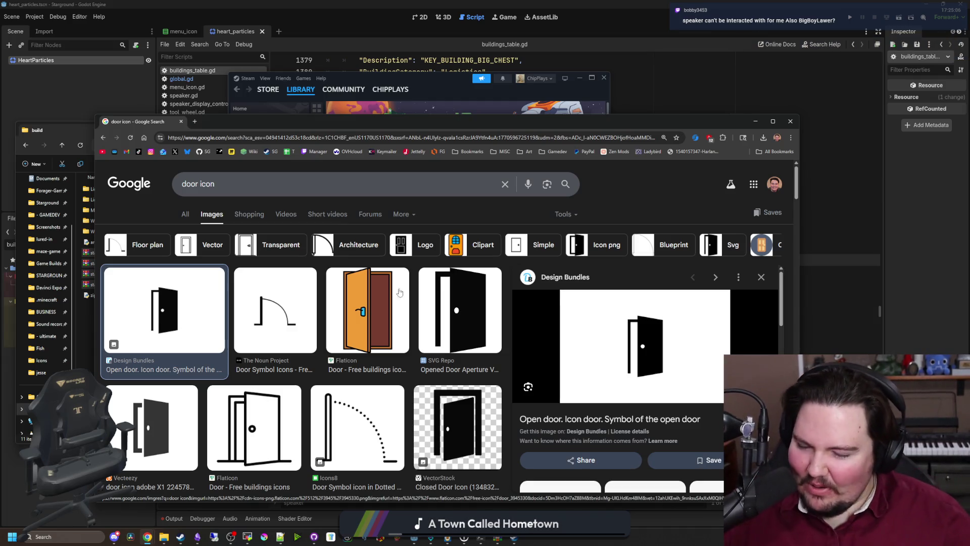
scroll(310, 391, "down", 2)
scroll(303, 354, "down", 4)
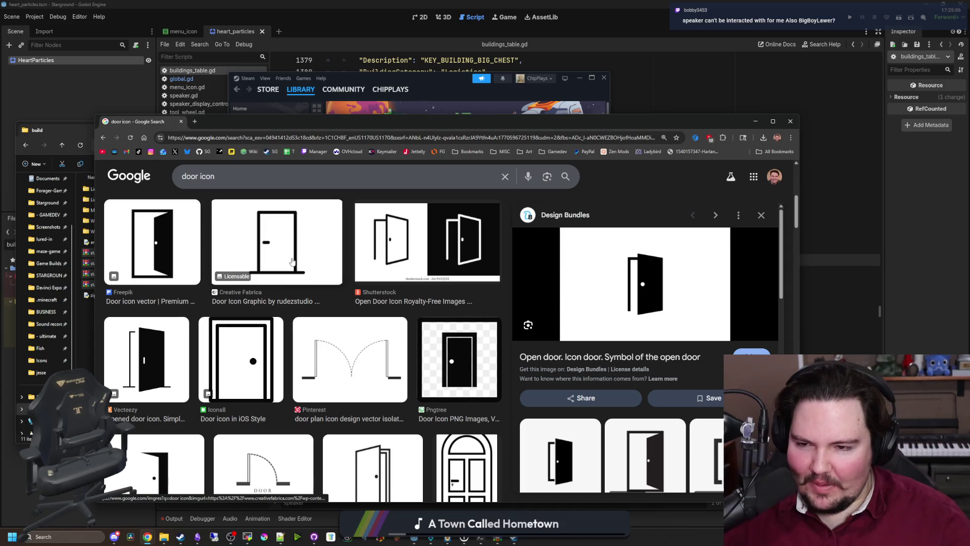
scroll(292, 262, "down", 2)
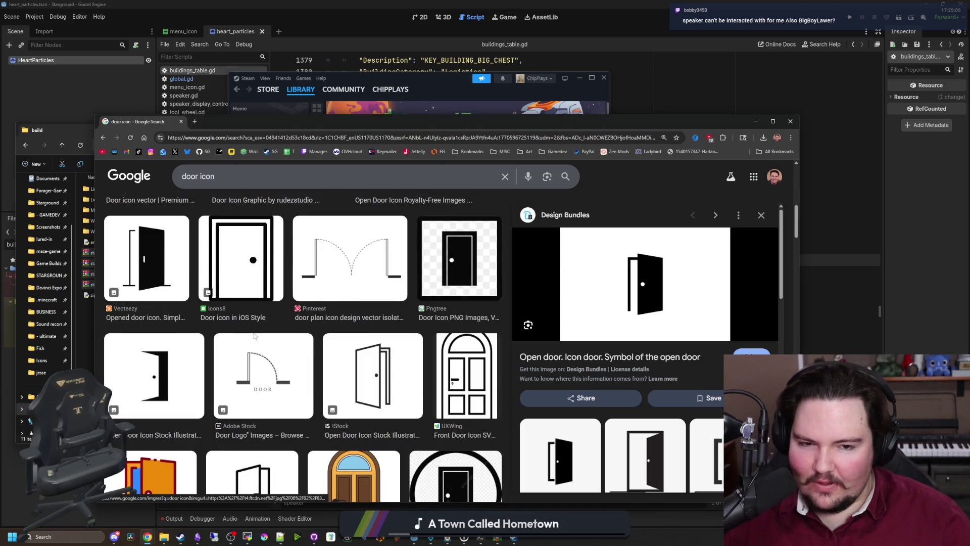
scroll(252, 332, "up", 2)
- Compare the Vecteezy and Design Bundles door icon previews
left_click(147, 353)
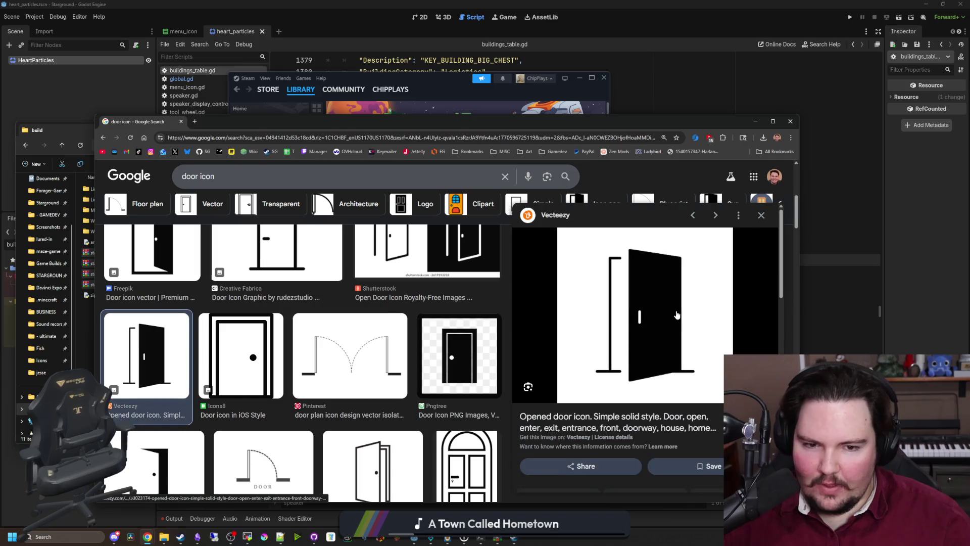
scroll(322, 370, "up", 3)
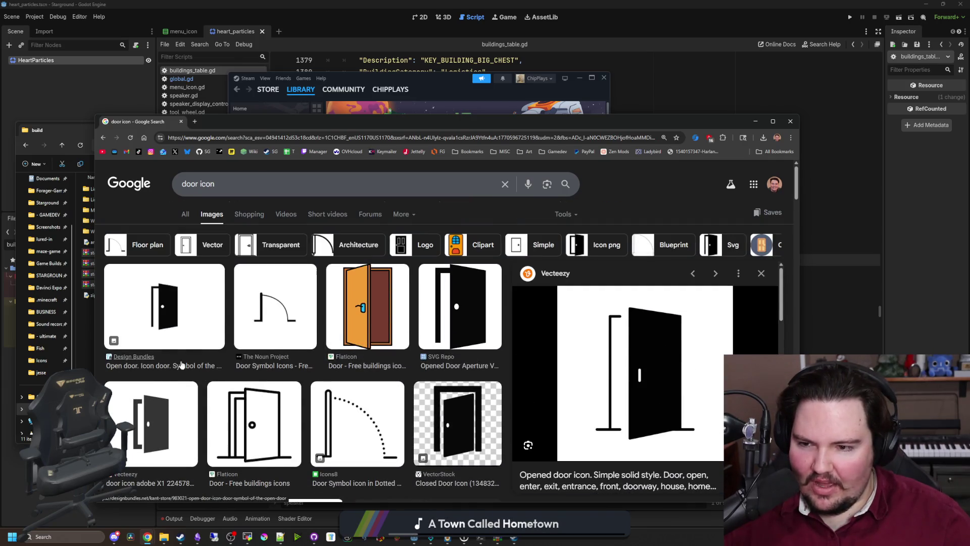
left_click(193, 336)
left_click(156, 409)
left_click(166, 324)
left_click(159, 410)
left_click(167, 323)
left_click(159, 410)
left_click(167, 323)
- Preview the SVG Repo open-door icon, then close the door icon search window
left_click(420, 309)
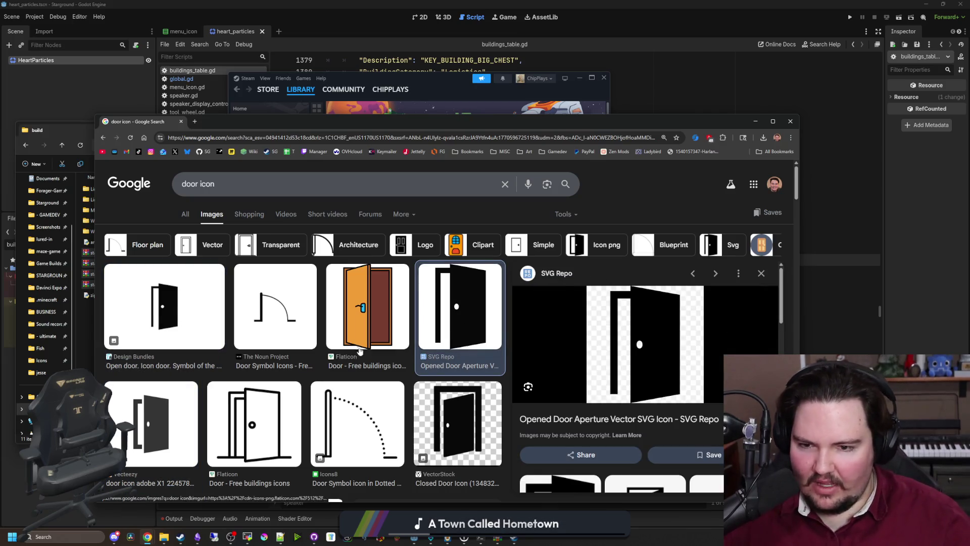
scroll(359, 344, "down", 3)
scroll(359, 344, "down", 5)
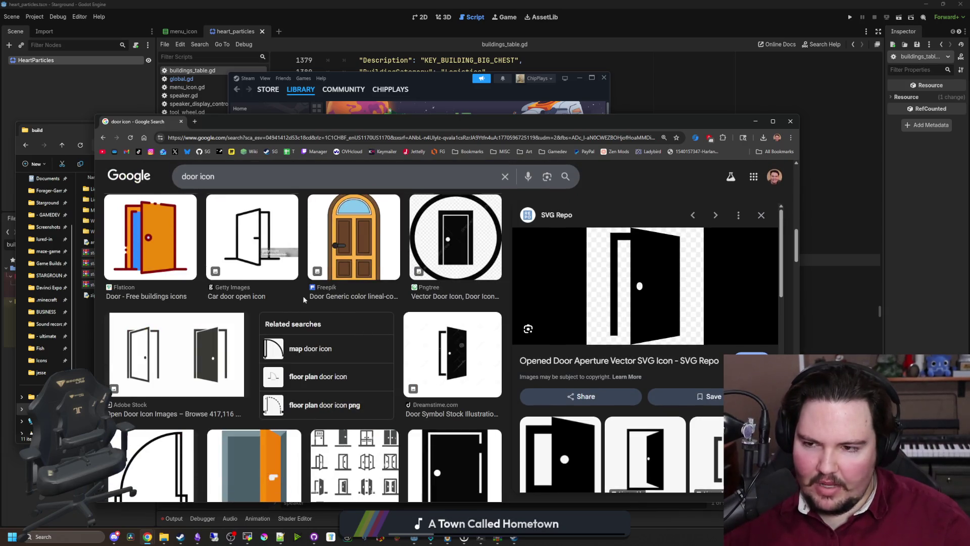
scroll(232, 277, "up", 10)
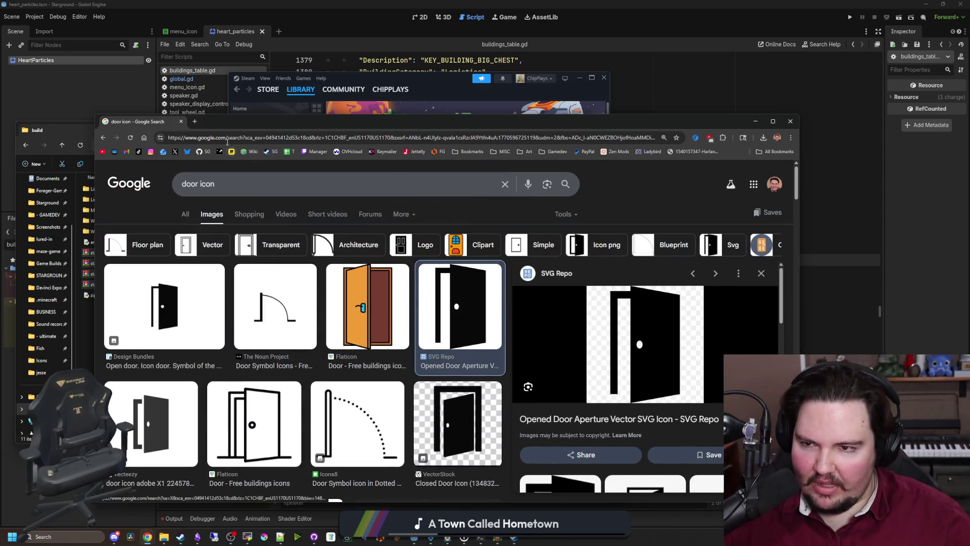
mouse_move(229, 124)
left_mouse_down()
mouse_move(487, 156)
mouse_move(505, 187)
left_mouse_up()
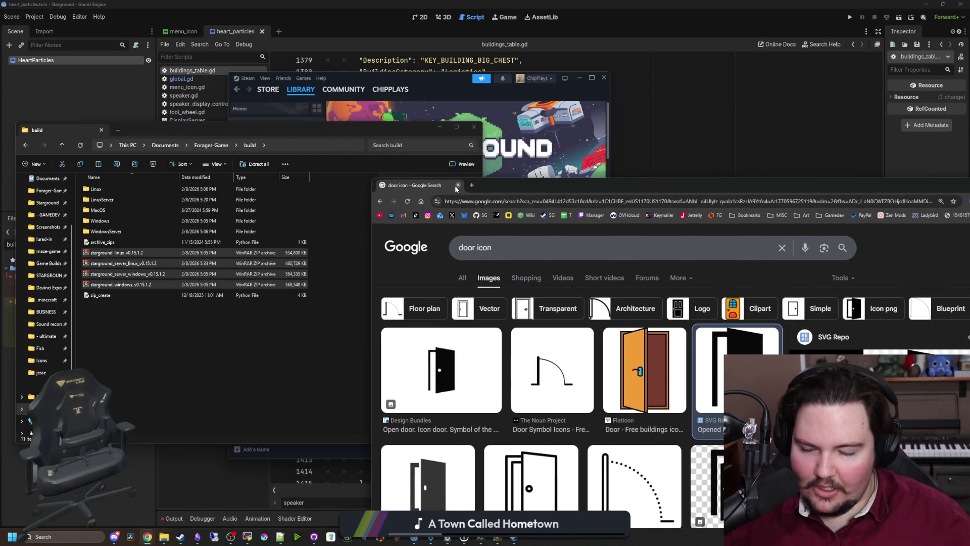
left_click(458, 185)
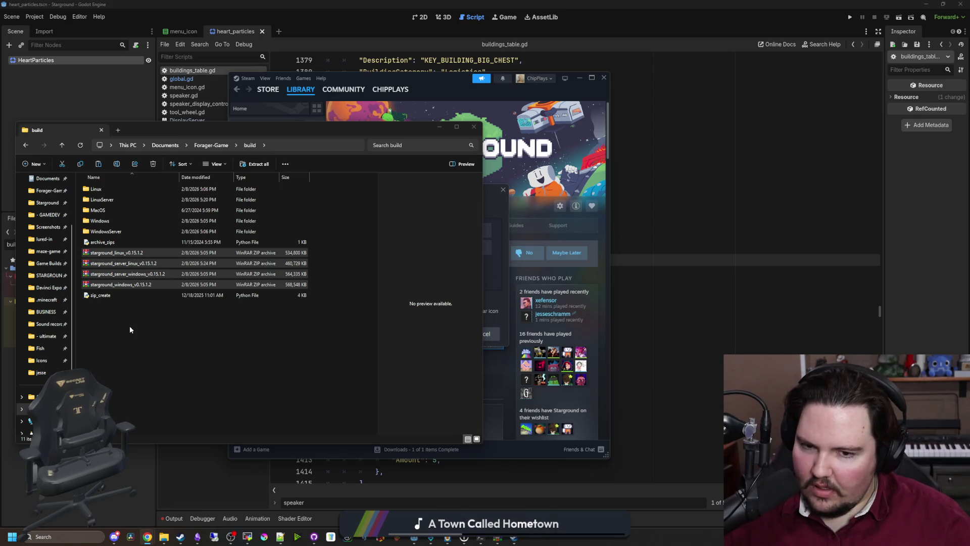
- Launch Starground from the Steam library with the default launch option
left_click(129, 326)
left_click(504, 282)
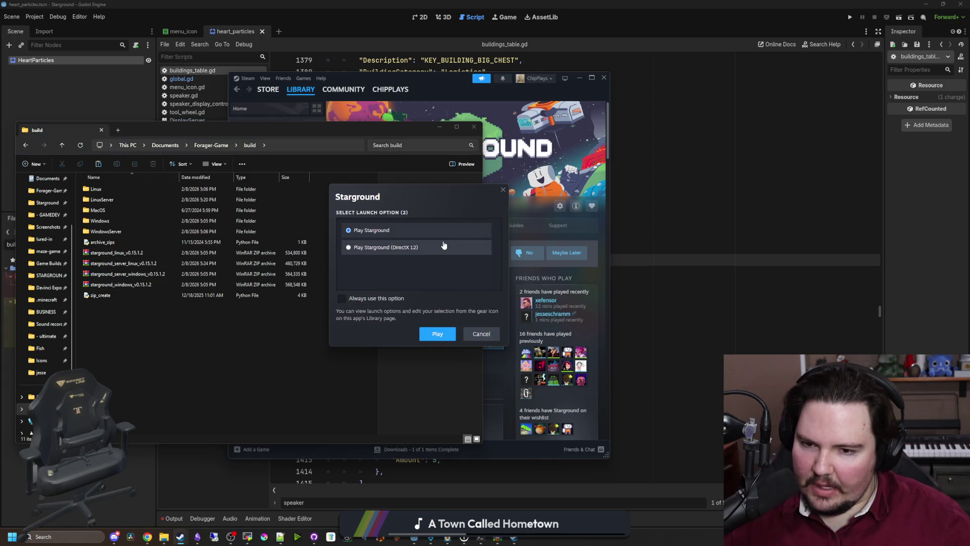
left_click(438, 333)
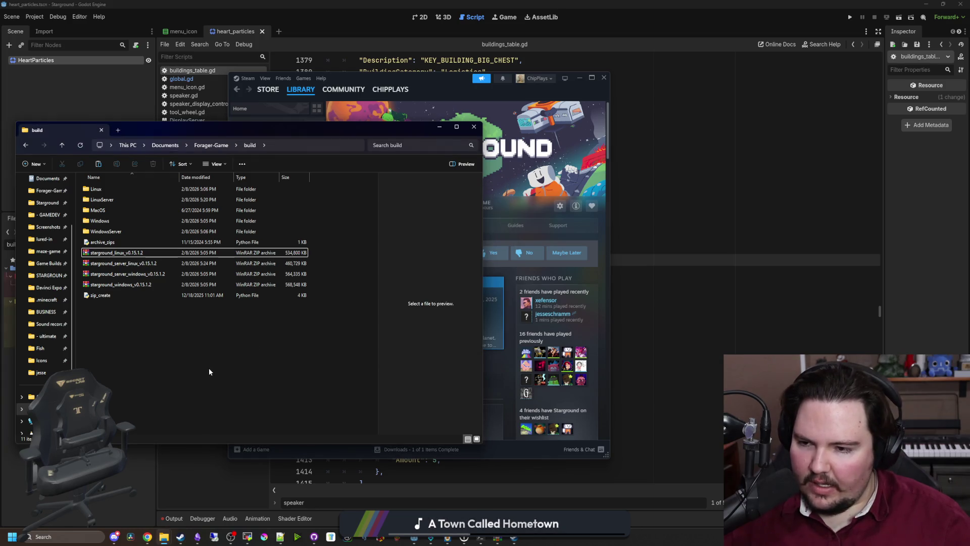
- Move the four starground ZIP archives from the build folder into Game Builds
mouse_move(331, 131)
left_mouse_down()
mouse_move(287, 210)
mouse_move(368, 168)
mouse_move(345, 141)
left_mouse_up()
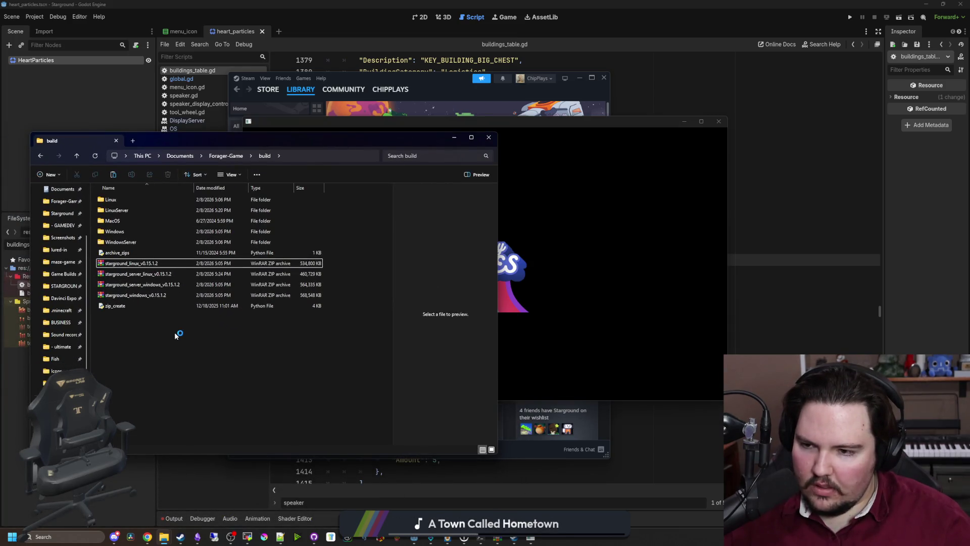
left_click(170, 293)
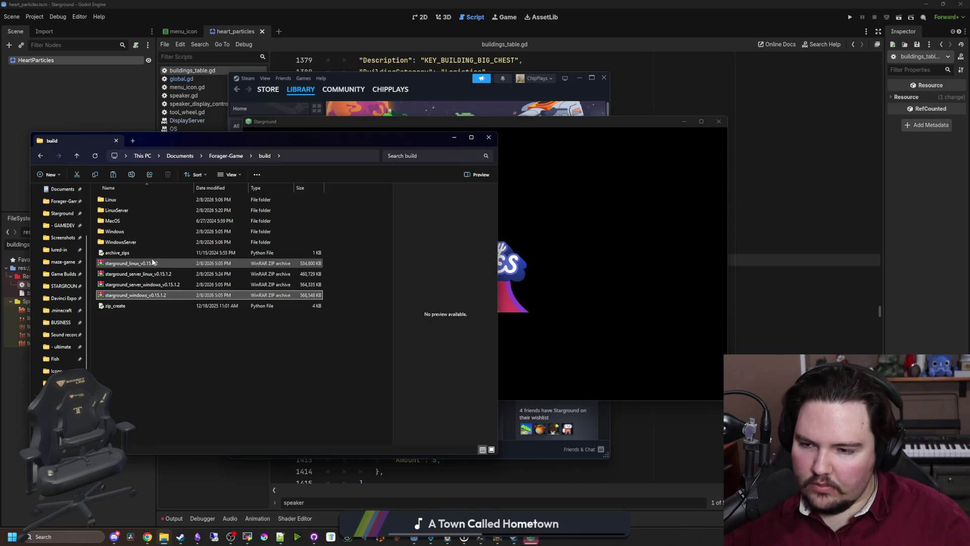
left_click(154, 262, "shift")
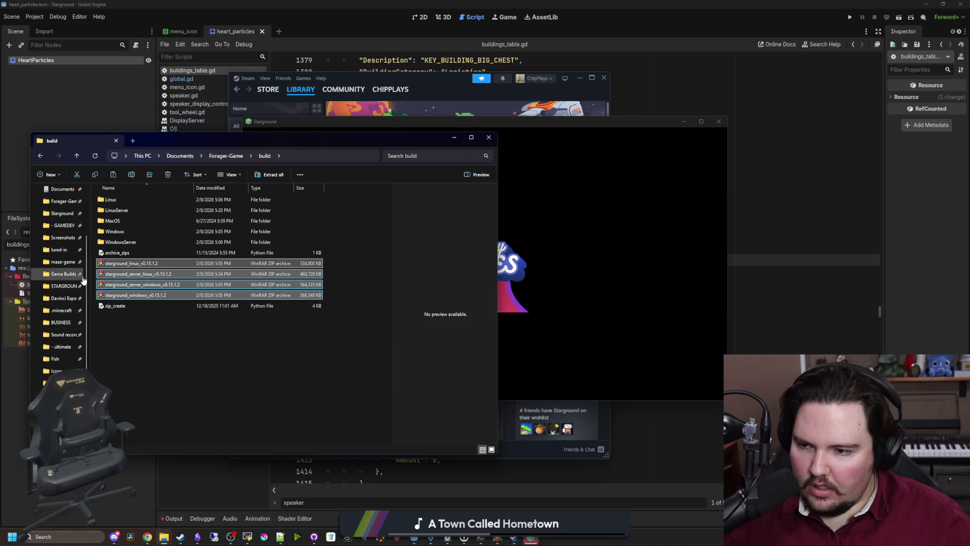
mouse_move(141, 284)
left_mouse_down()
mouse_move(63, 288)
mouse_move(55, 274)
left_mouse_up()
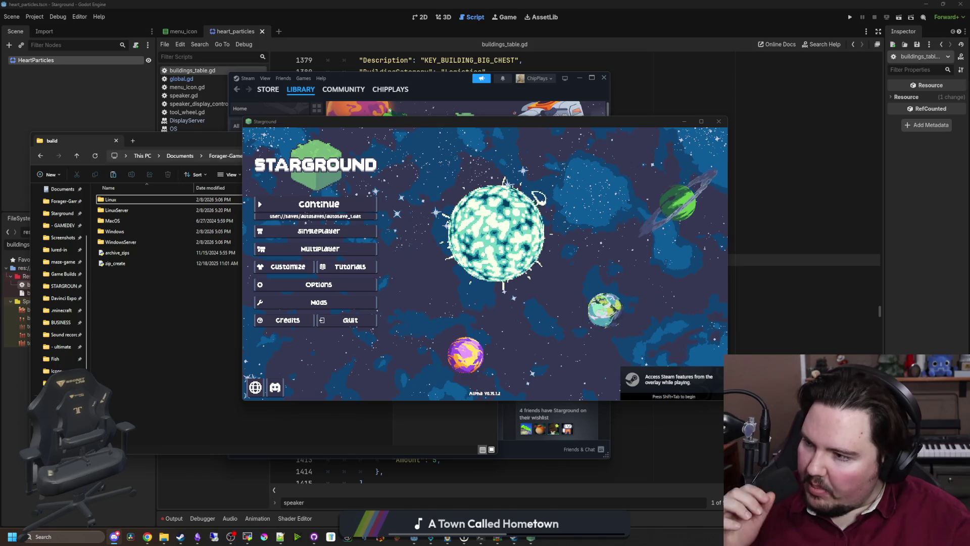
- Join the multiplayer server from Starground's Multiplayer menu, then bring the local terminal log forward
left_click(356, 249)
left_click(559, 288)
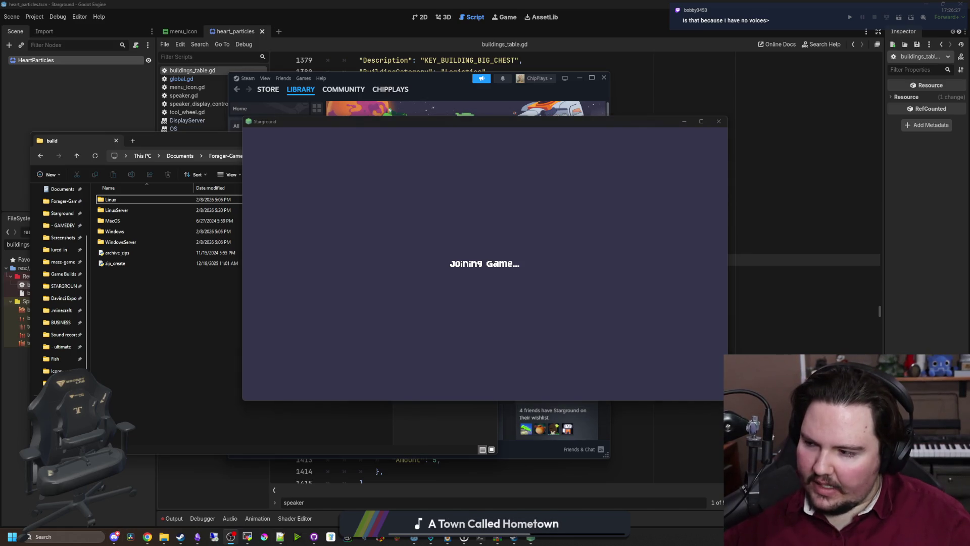
left_click(382, 262)
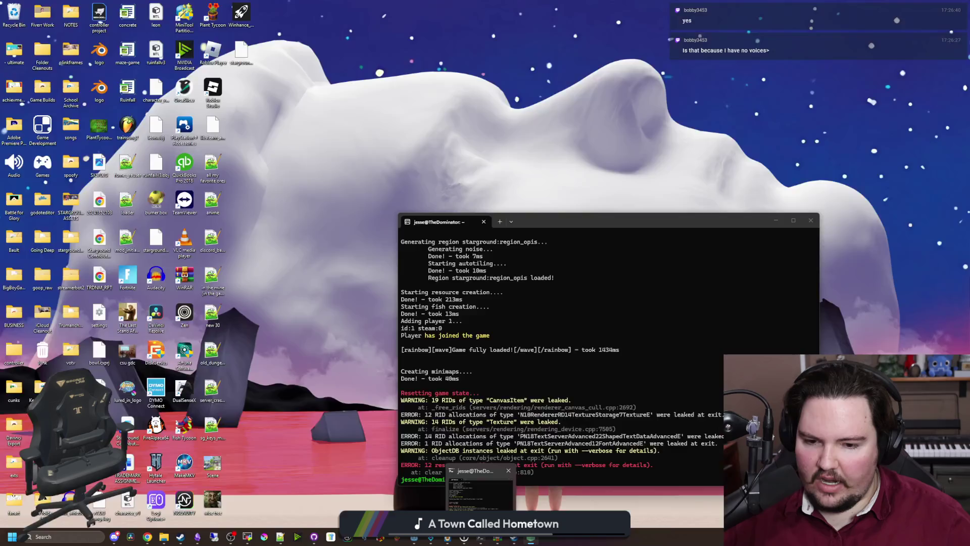
left_click(480, 485)
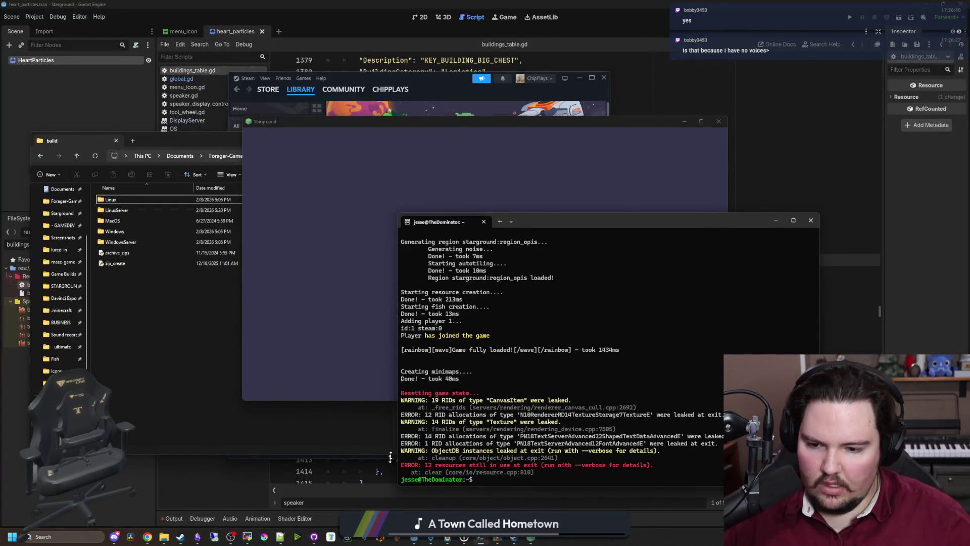
- Check on the joining game, then interrupt the SSH server output with Ctrl+C
left_click(247, 536)
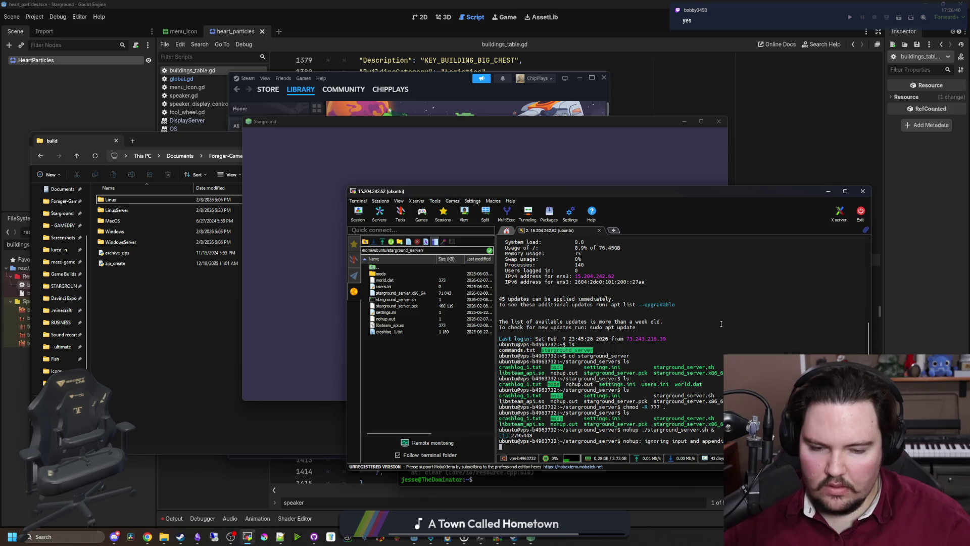
left_click(295, 193)
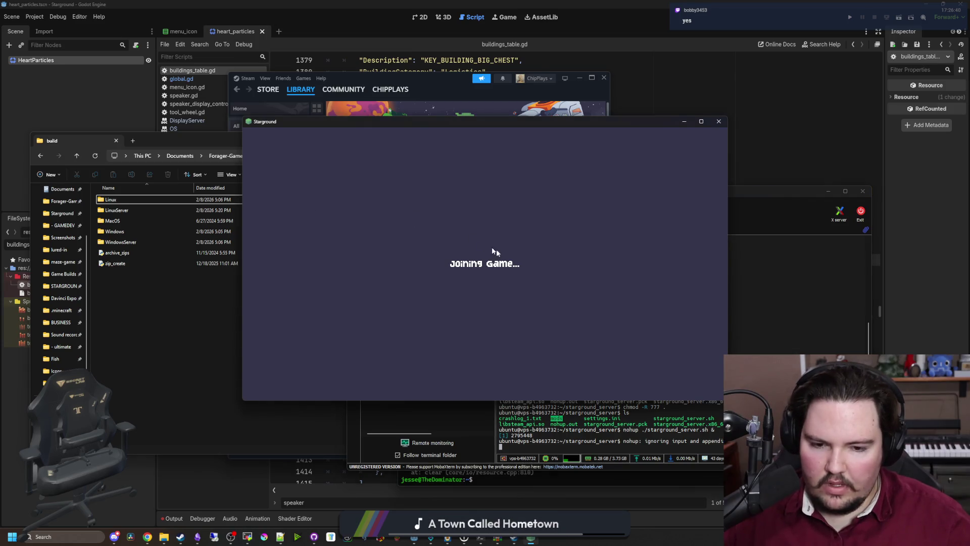
left_click(817, 347)
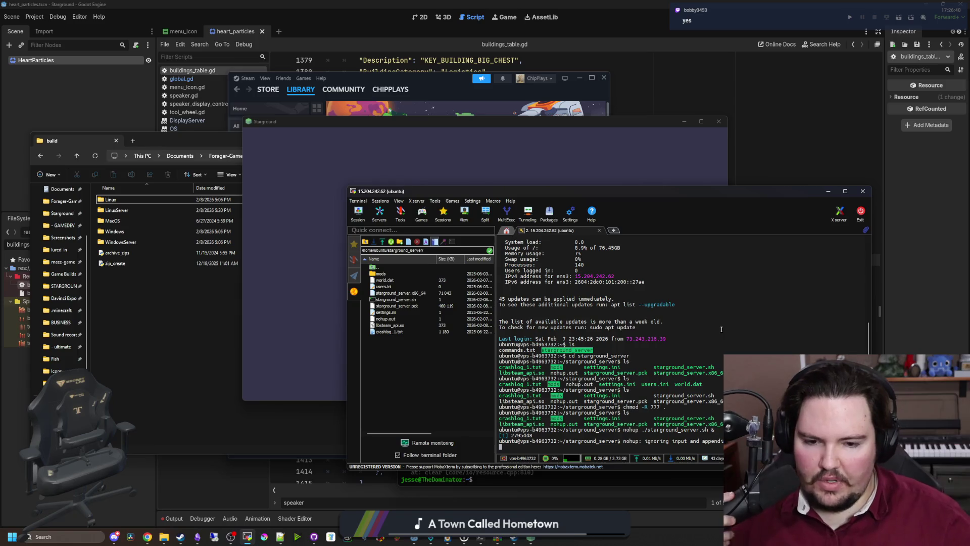
key("ctrl+c")
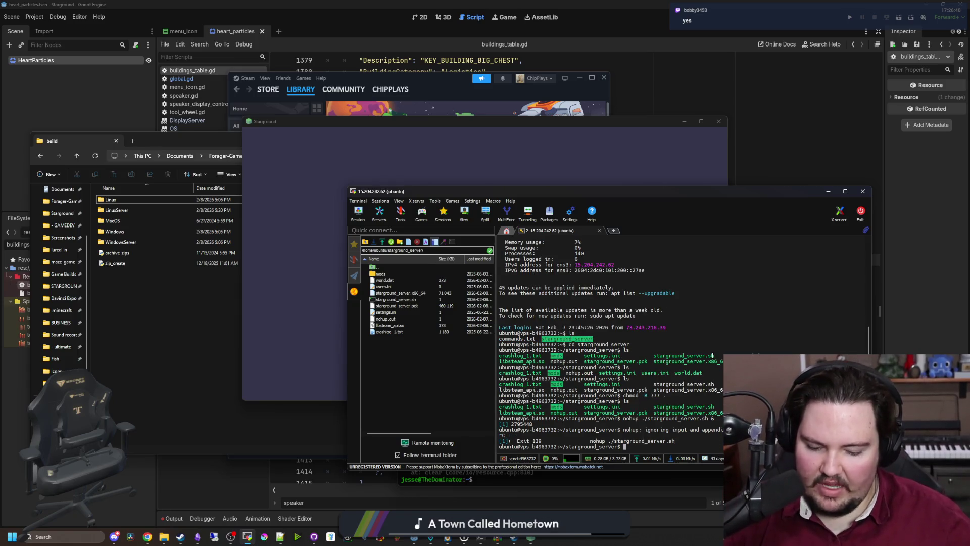
- List the starground_server folder contents twice and enter 'nano nohup.out'
type("ls")
key("Return")
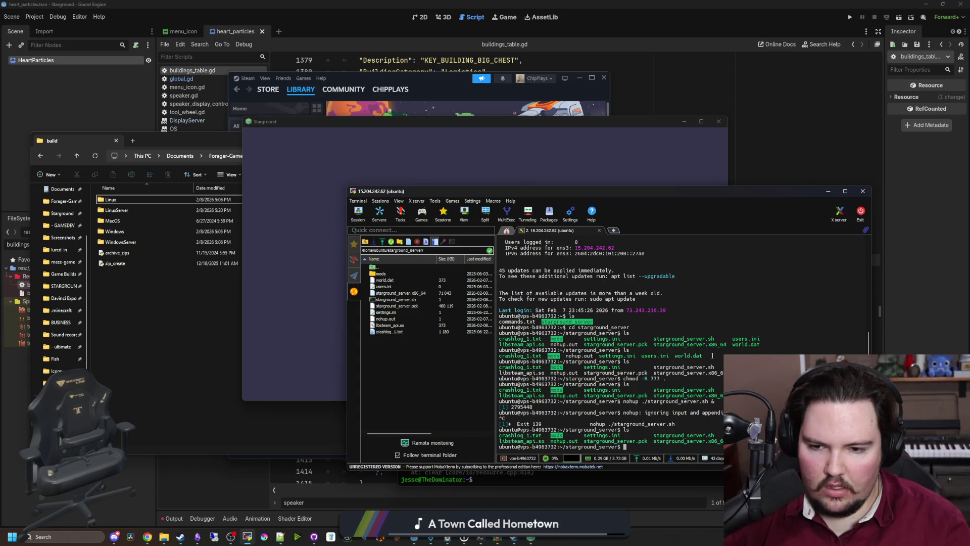
type("ls")
key("Return")
type("nano nohup.out")
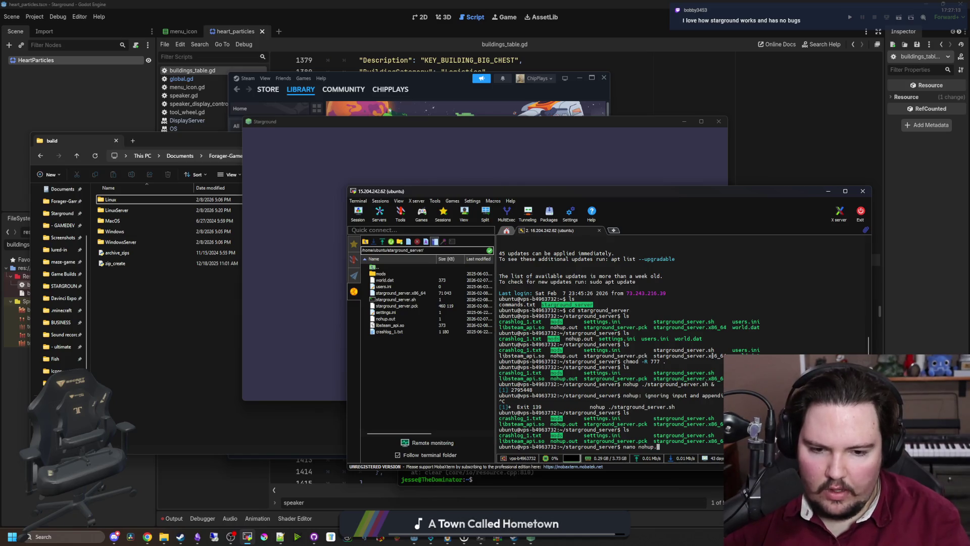
- Open nohup.out in nano and highlight the final error and segmentation fault lines
key("Return")
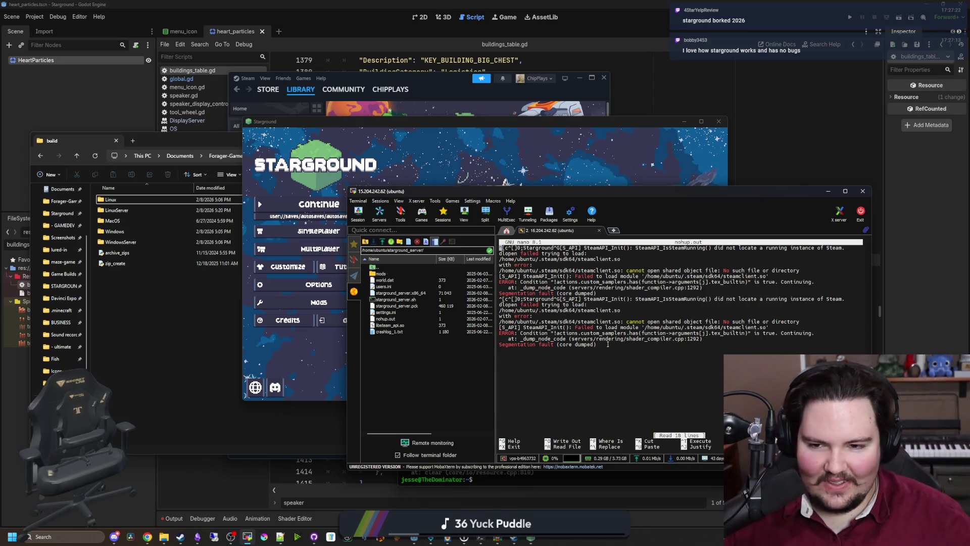
left_click_drag(506, 201, 468, 187)
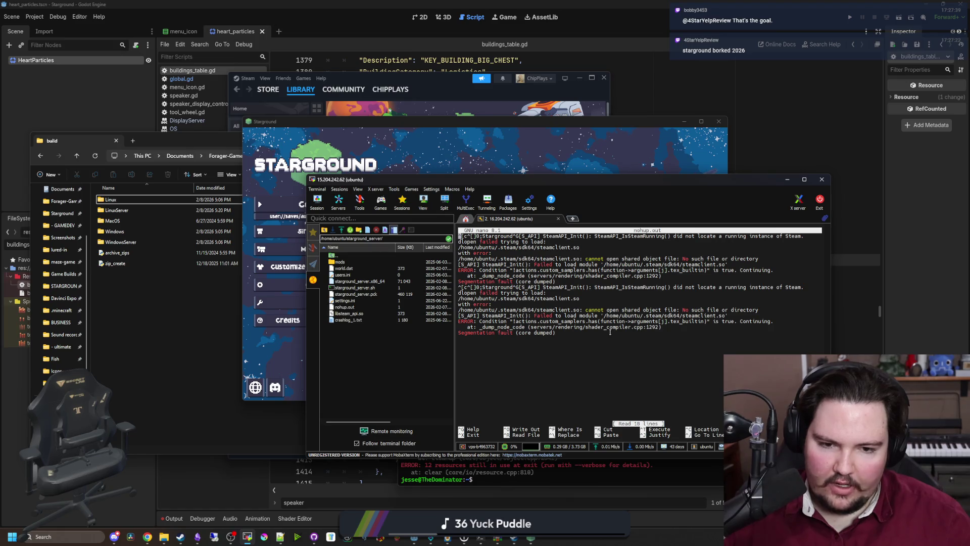
left_click_drag(573, 334, 579, 316)
left_click(580, 332)
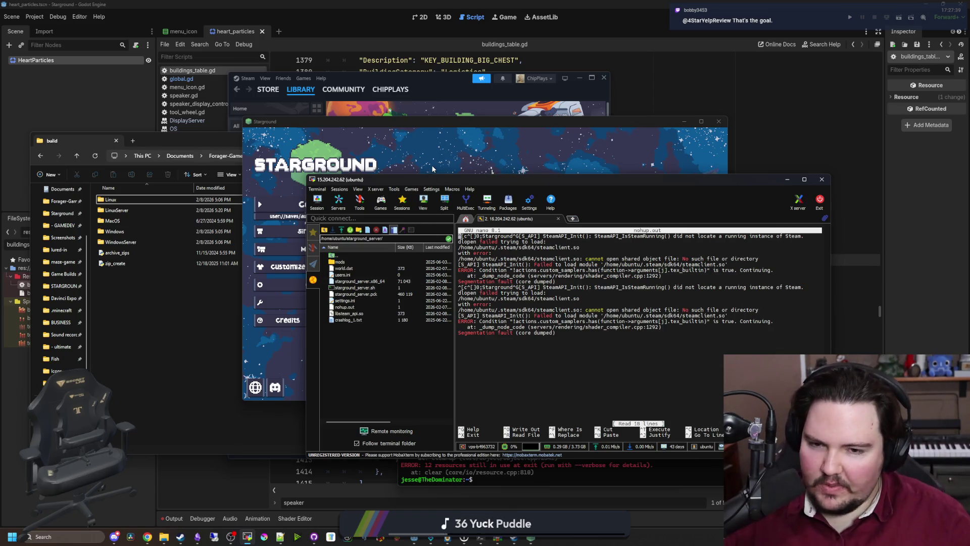
- Dismiss Starground's disconnected-from-server message and quit the game
left_click(436, 168)
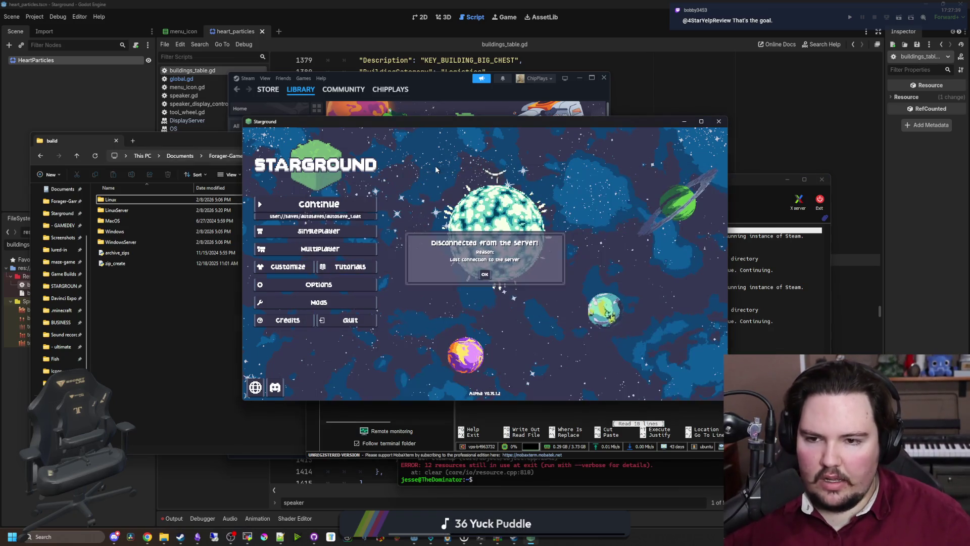
left_click(485, 274)
left_click(719, 121)
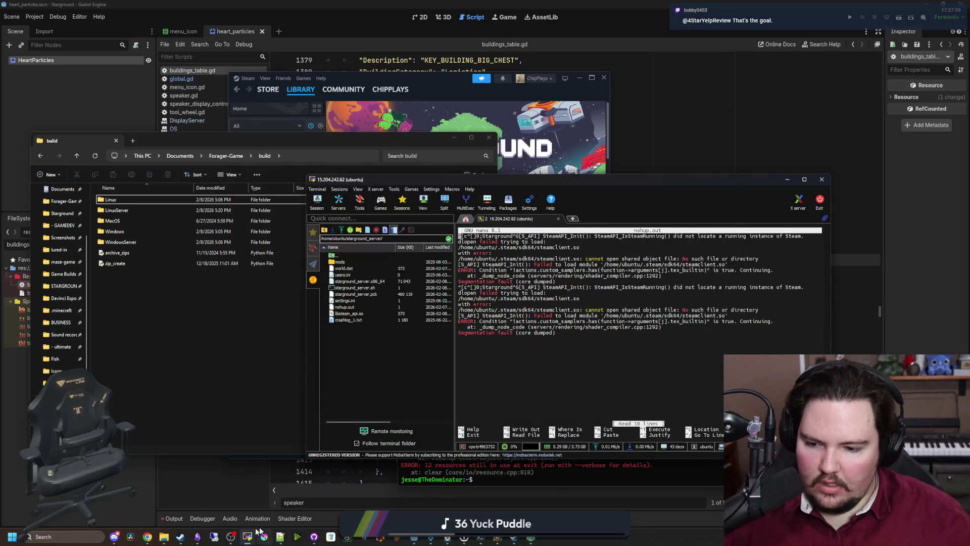
- Raise the local terminal window and list the files in its folder
mouse_move(168, 537)
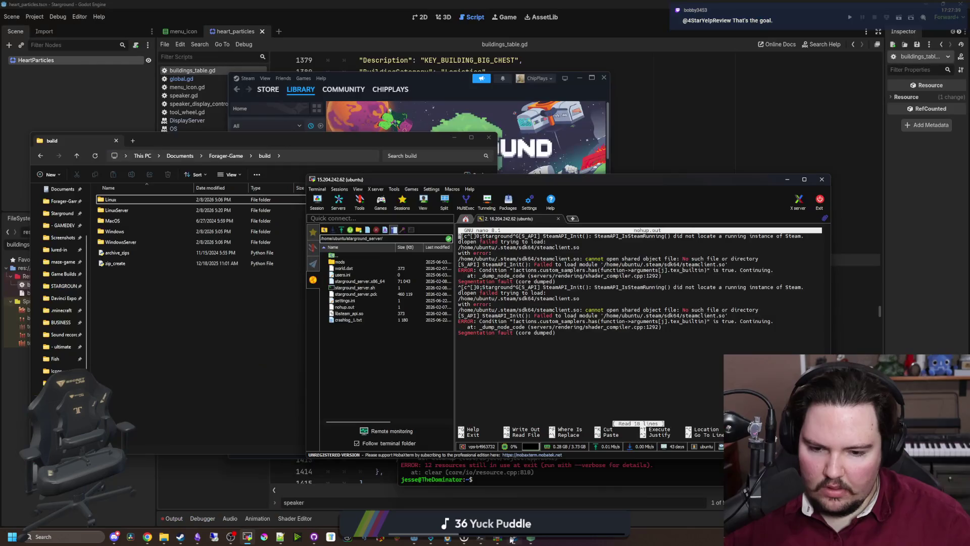
mouse_move(474, 538)
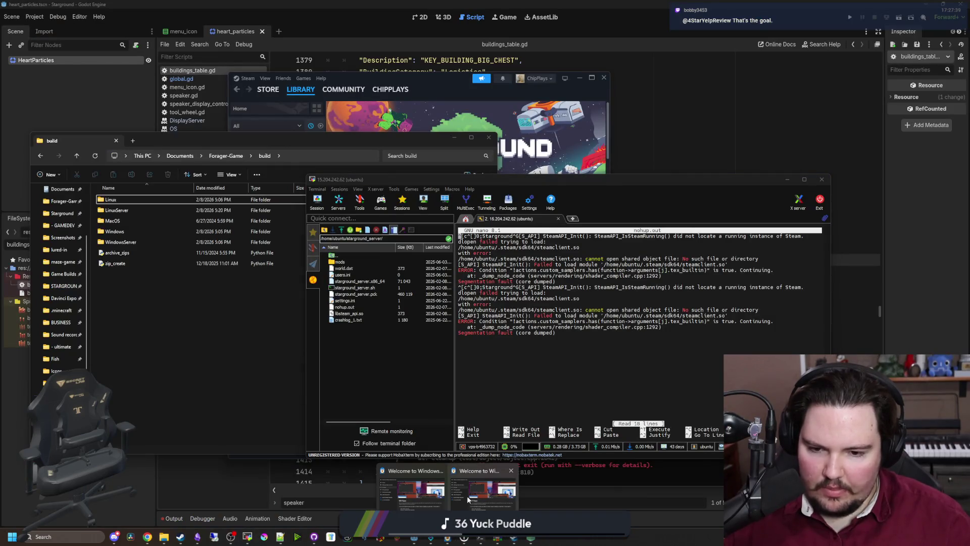
mouse_move(468, 499)
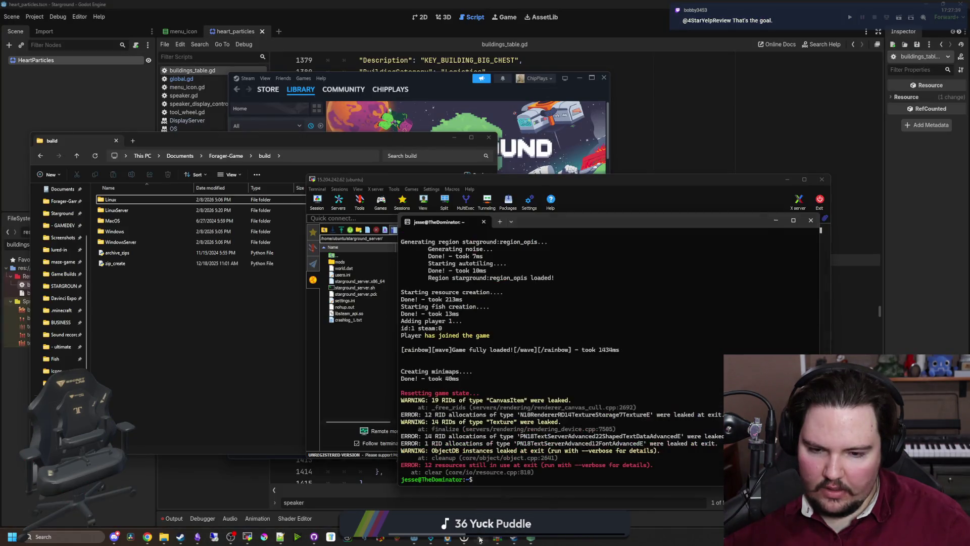
left_click_drag(581, 222, 587, 131)
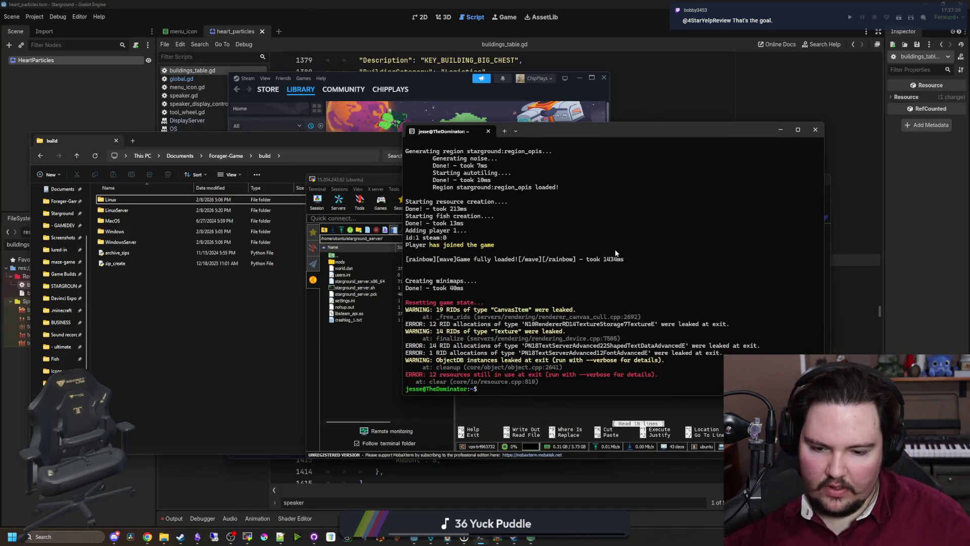
type("ls")
key("Return")
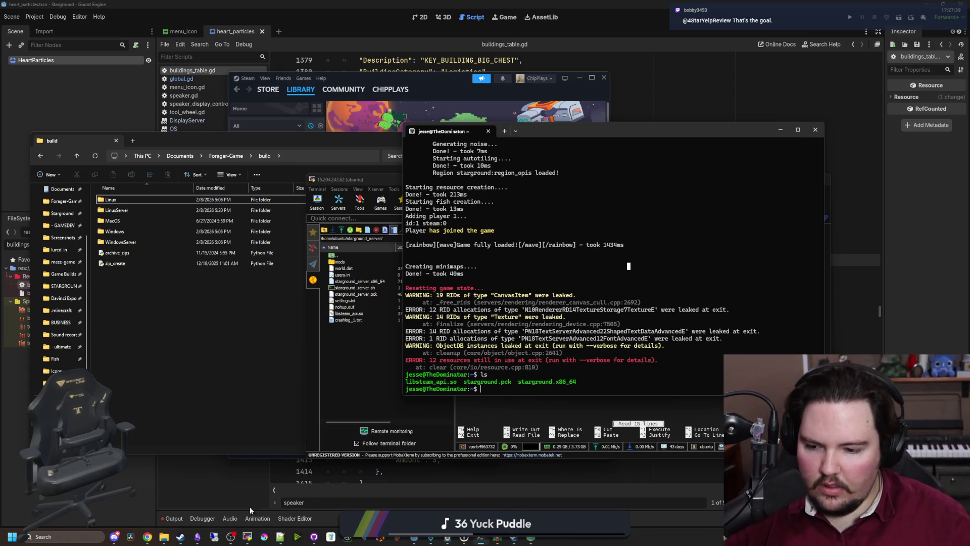
- Delete the three old game files from the Linux home folder and copy in the new build files
mouse_move(168, 540)
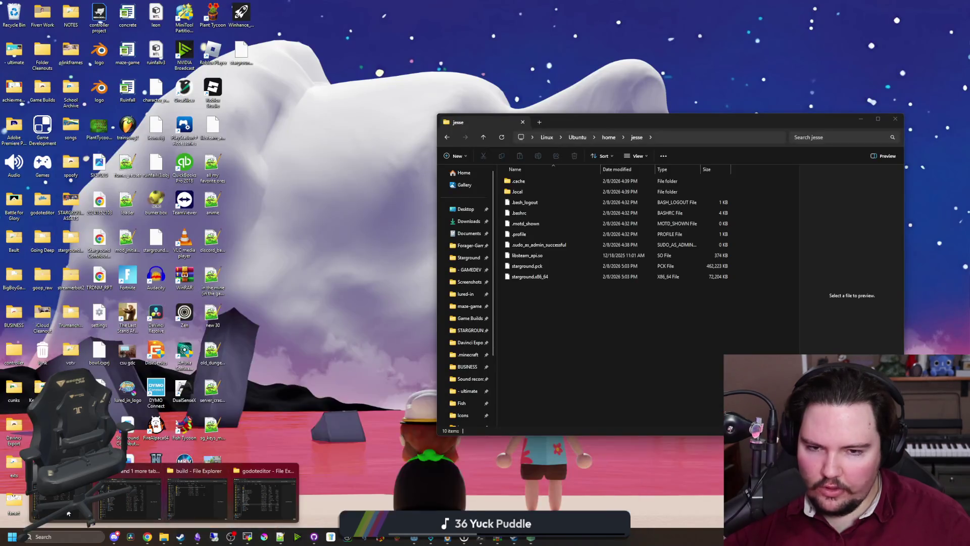
left_click(129, 498)
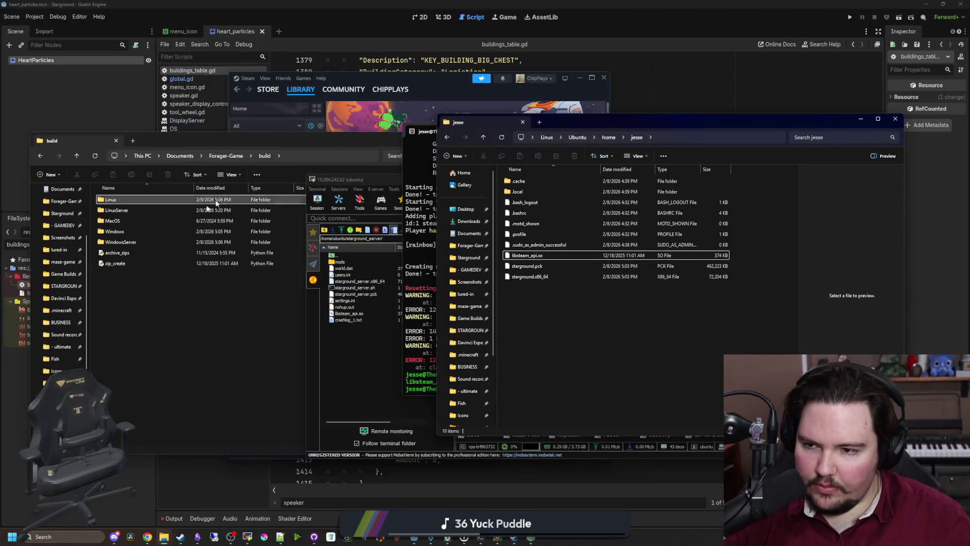
left_click(227, 200)
left_click_drag(538, 324, 568, 253)
key("Delete")
left_click_drag(141, 274, 129, 204)
left_click(515, 273)
mouse_move(172, 289)
left_mouse_down()
mouse_move(121, 200)
mouse_move(591, 324)
mouse_move(576, 316)
left_mouse_up()
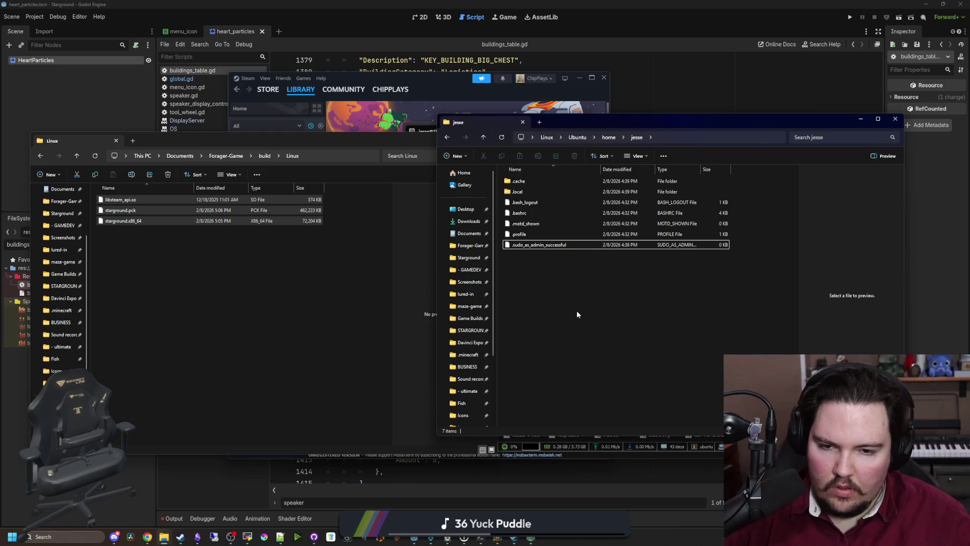
- Run chmod -R 777 . in the home folder and launch ./starground.x86_64
left_click(483, 537)
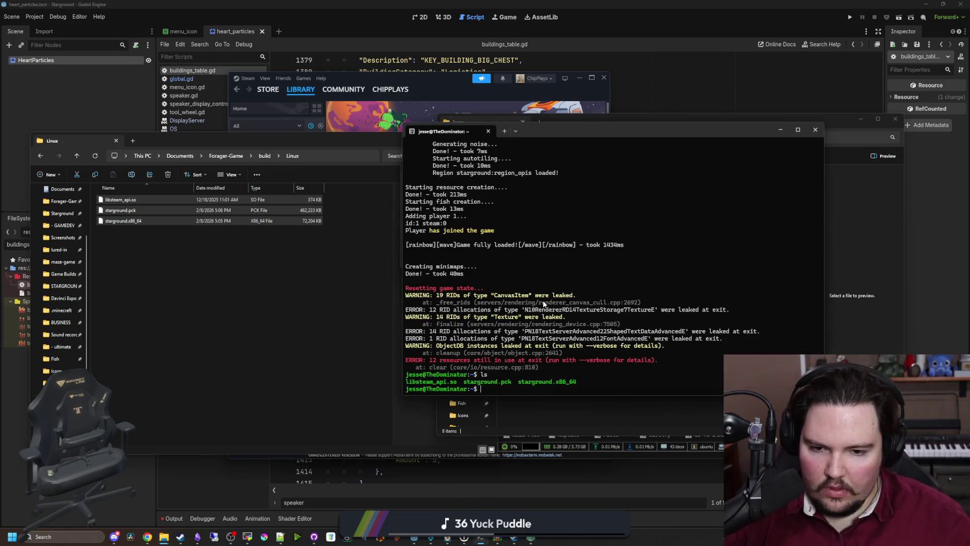
type("ls")
key("Return")
type("chmod -R 777 .")
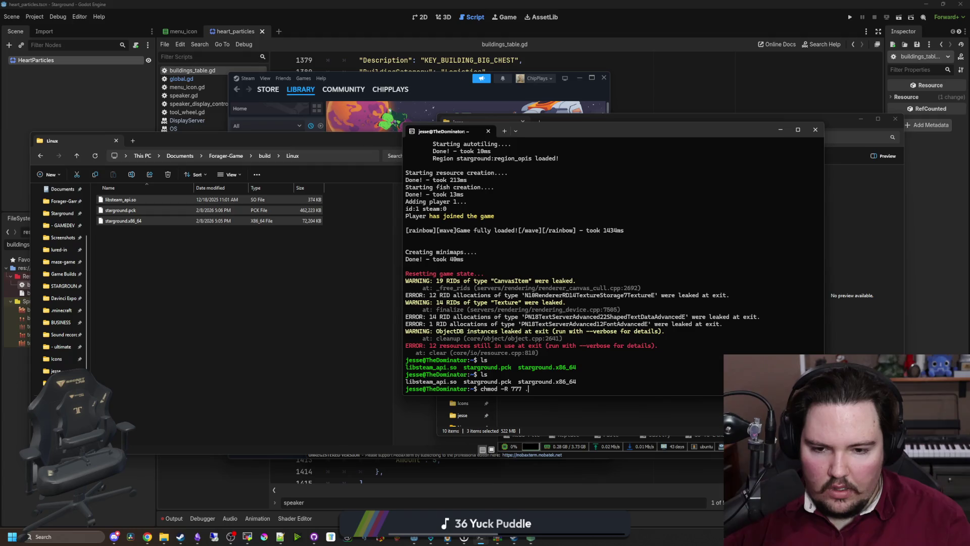
key("Return")
type("ls")
key("Return")
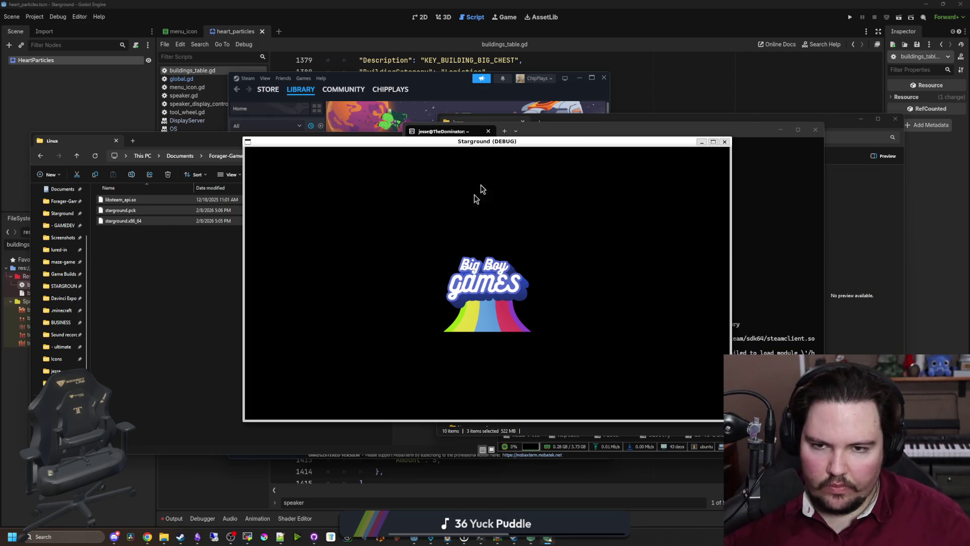
- Move the game window aside and choose Singleplayer > New Game
left_click_drag(529, 145, 355, 165)
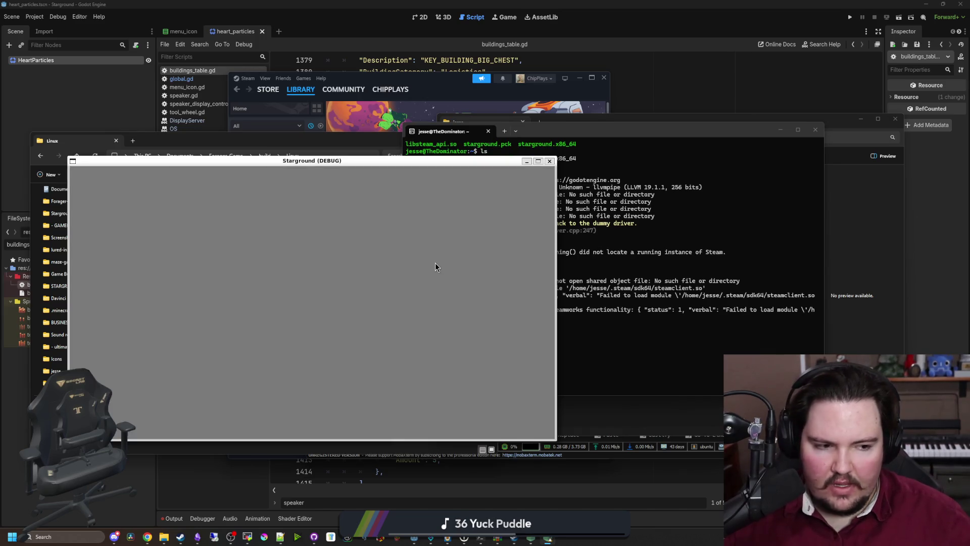
left_click(176, 246)
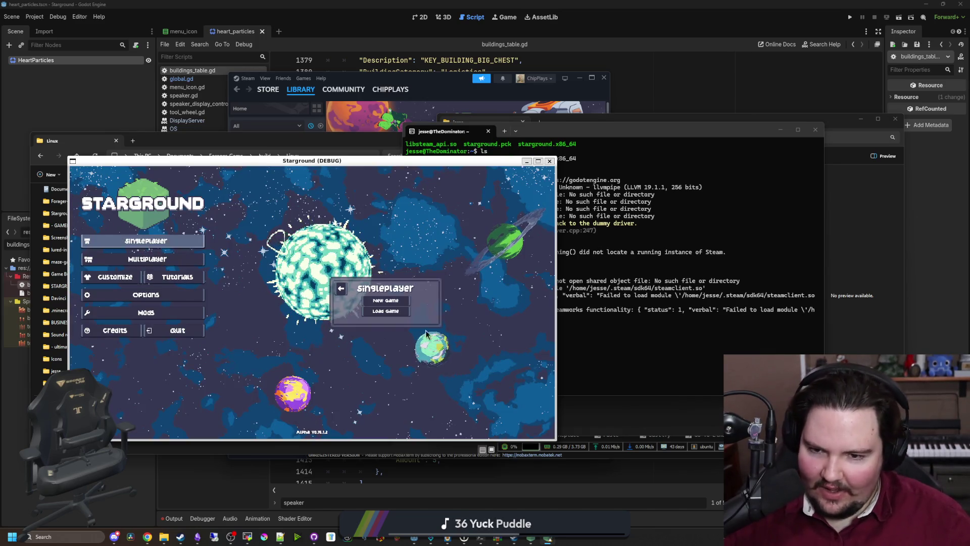
left_click(439, 299)
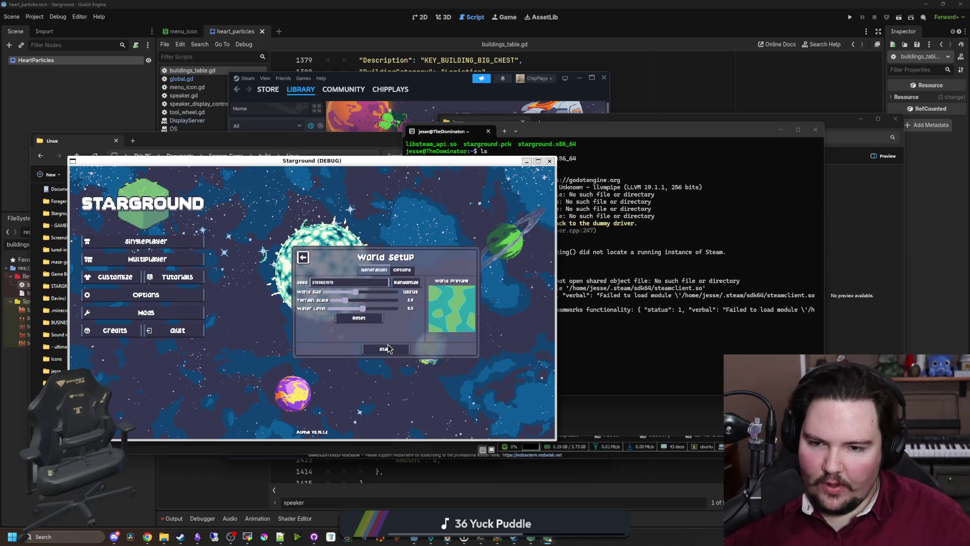
- In World Setup options, set difficulty to Creative, enable Cheats, and start the world
left_click(405, 270)
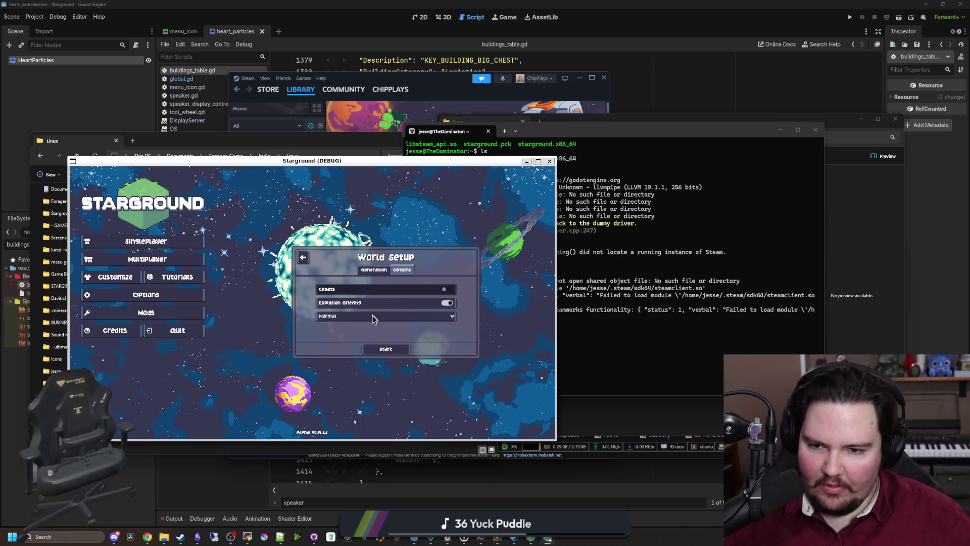
left_click(338, 315)
left_click(343, 332)
left_click(349, 293)
left_click(377, 348)
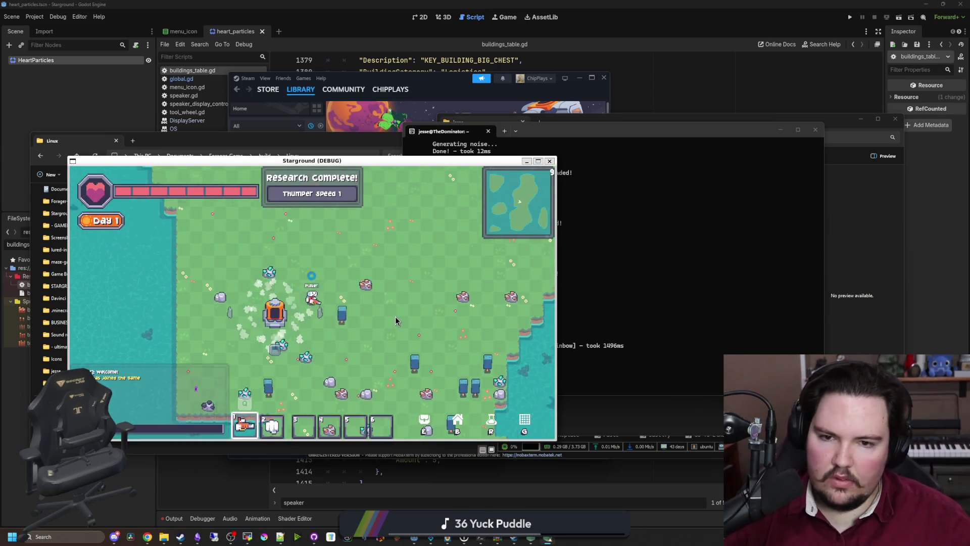
key("b")
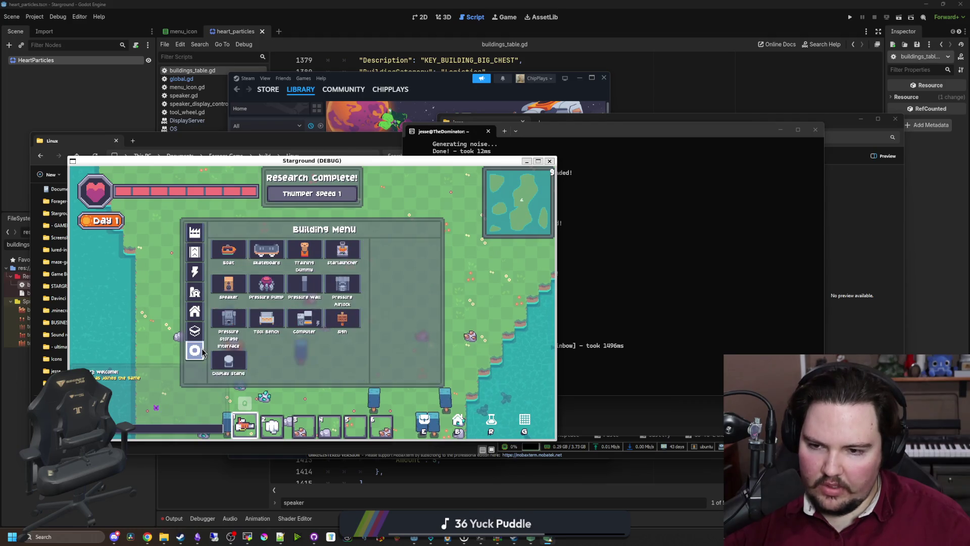
- Place a Speaker, type test text 'dwasdwasdwasdwasdwasd' in its message box, and close it
left_click(228, 284)
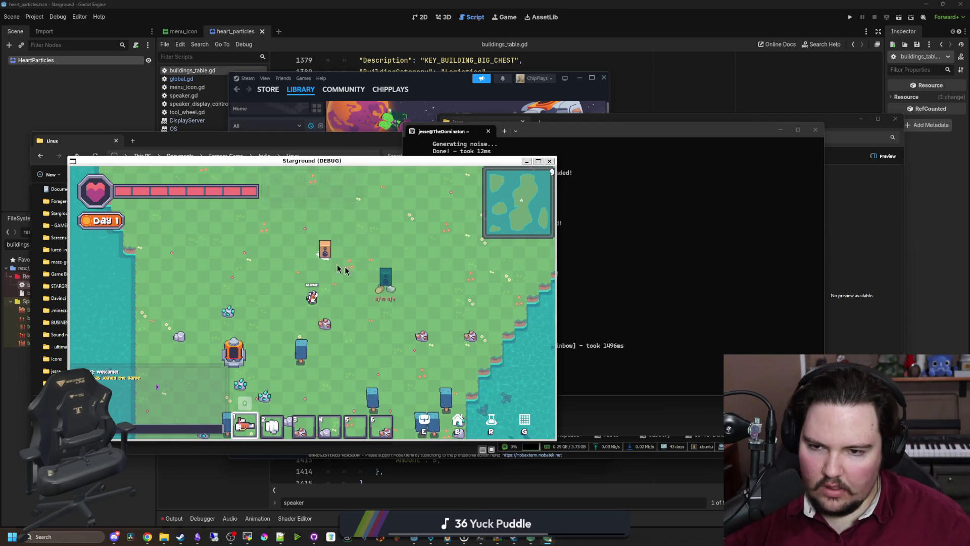
left_click(325, 253)
type("dwasdwasdwasd")
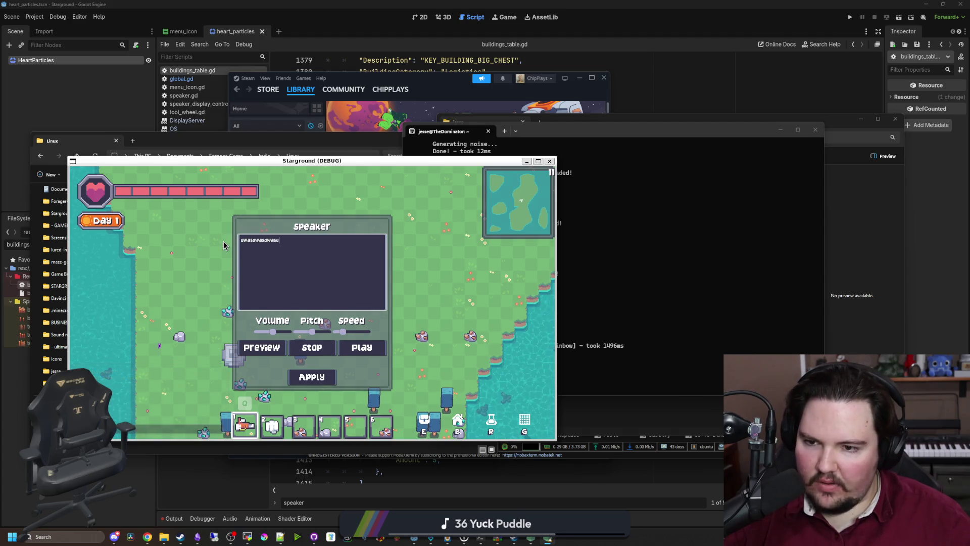
type("wasdwasd")
left_click(263, 352)
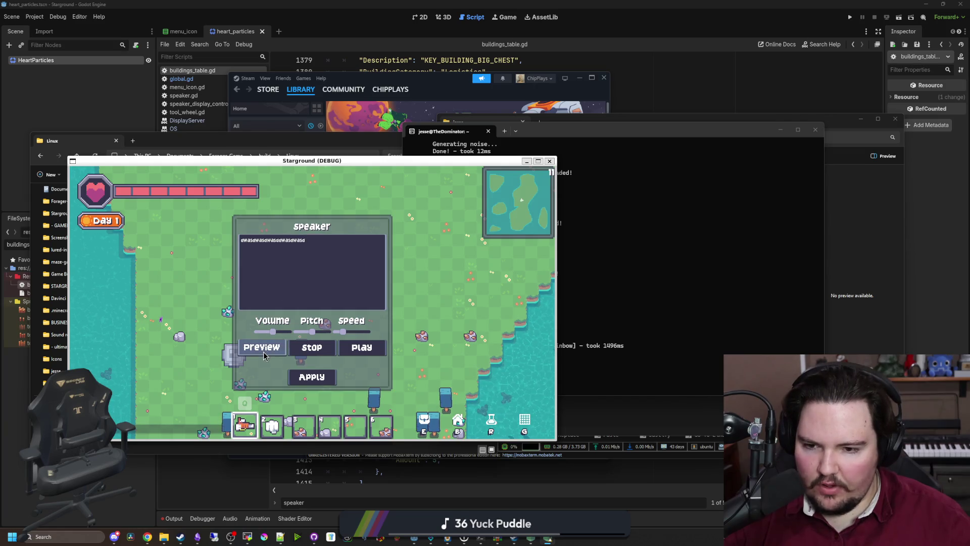
left_click(346, 273)
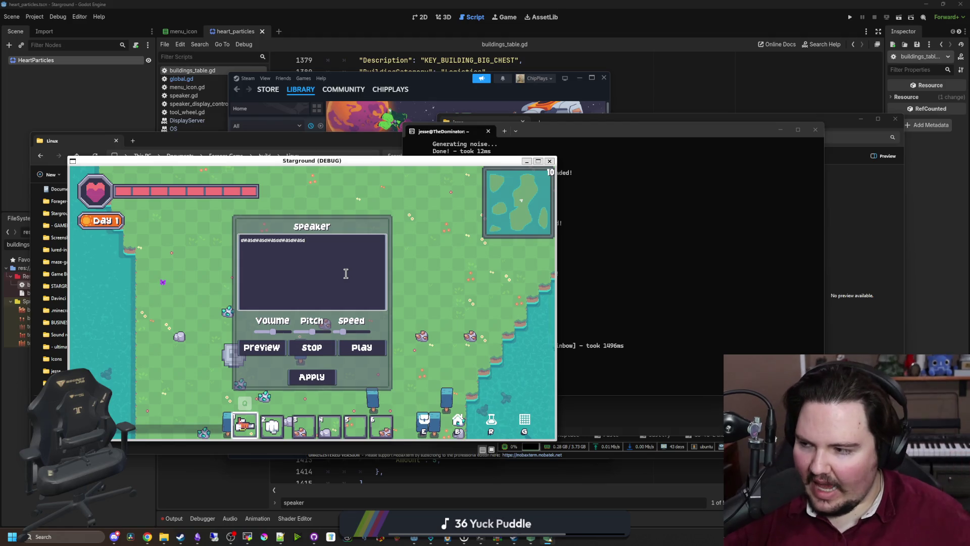
key("Escape")
- Walk the player up and right, enter 'ehello', and close the Speaker dialog
key("w")
key("d")
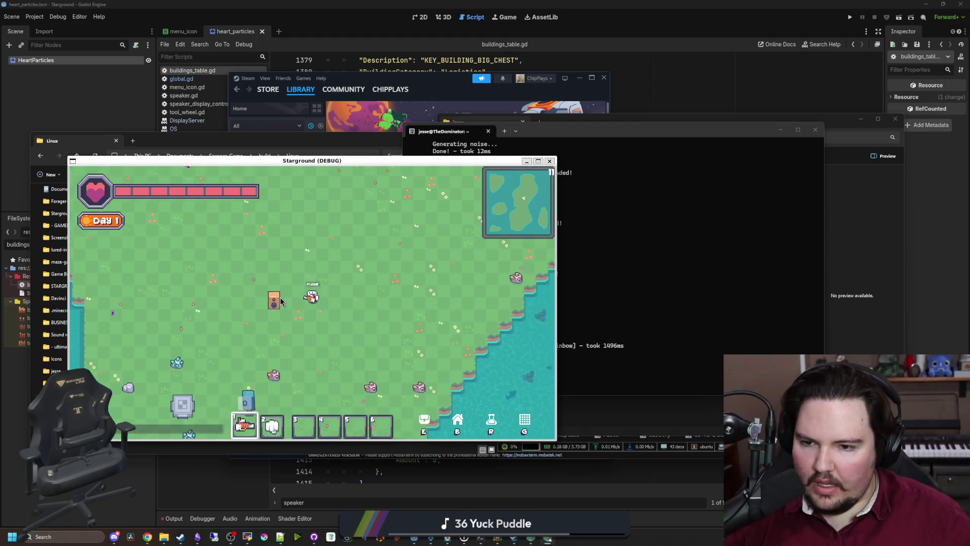
type("ehello")
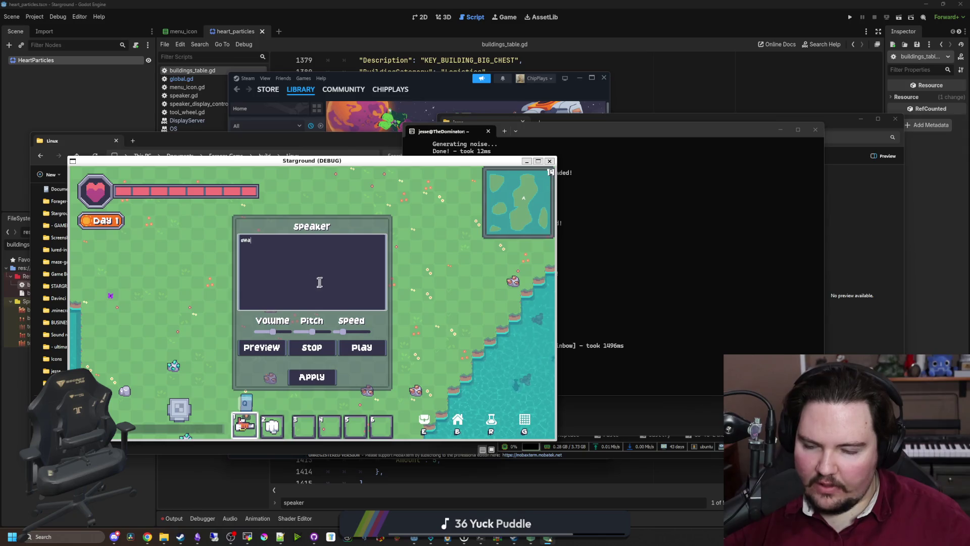
key("Escape")
- Walk the player around the island along the coast
key("w")
key("w")
key("a")
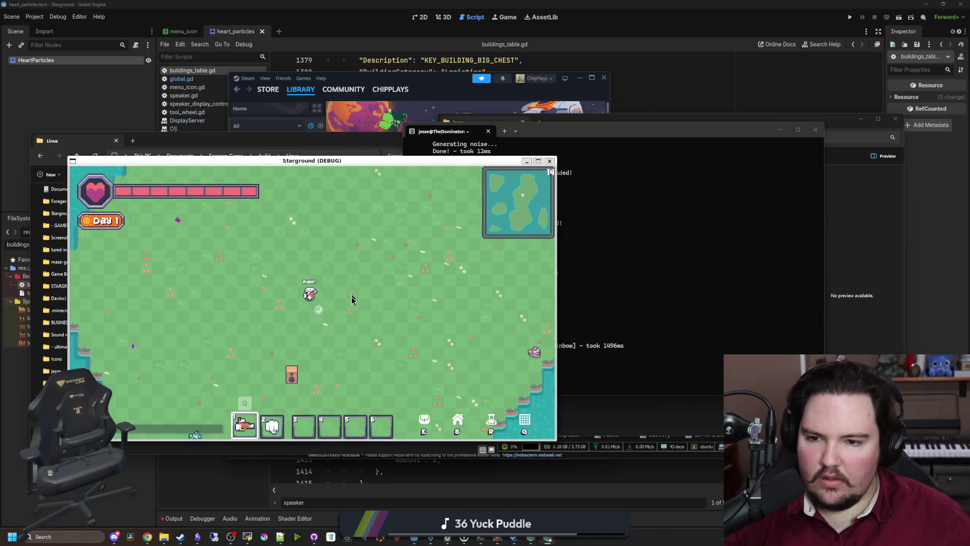
key("w")
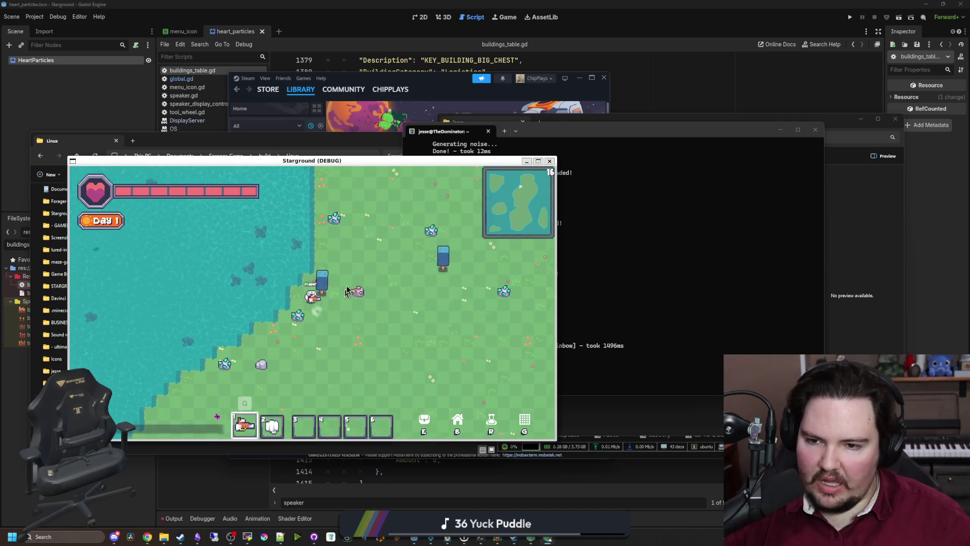
key("w")
key("d")
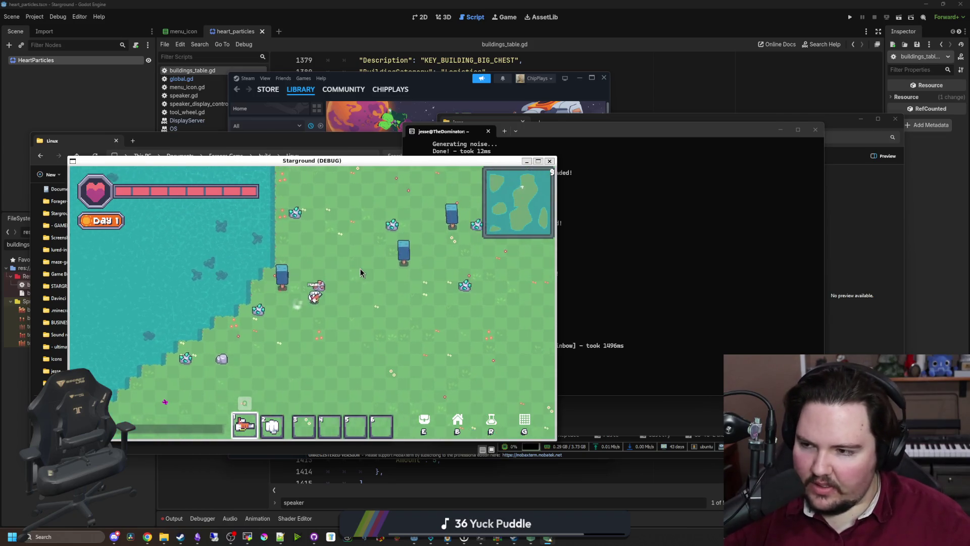
key("w")
key("a")
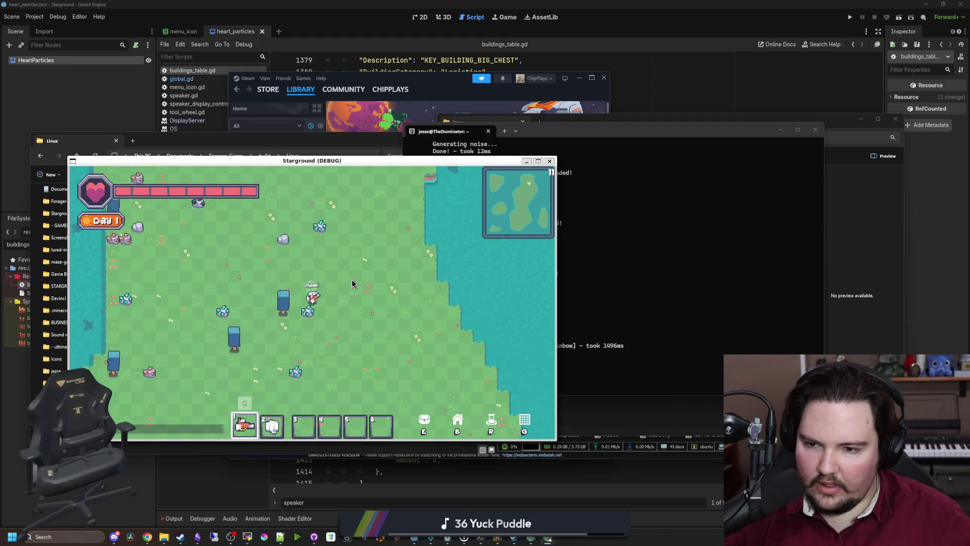
key("s")
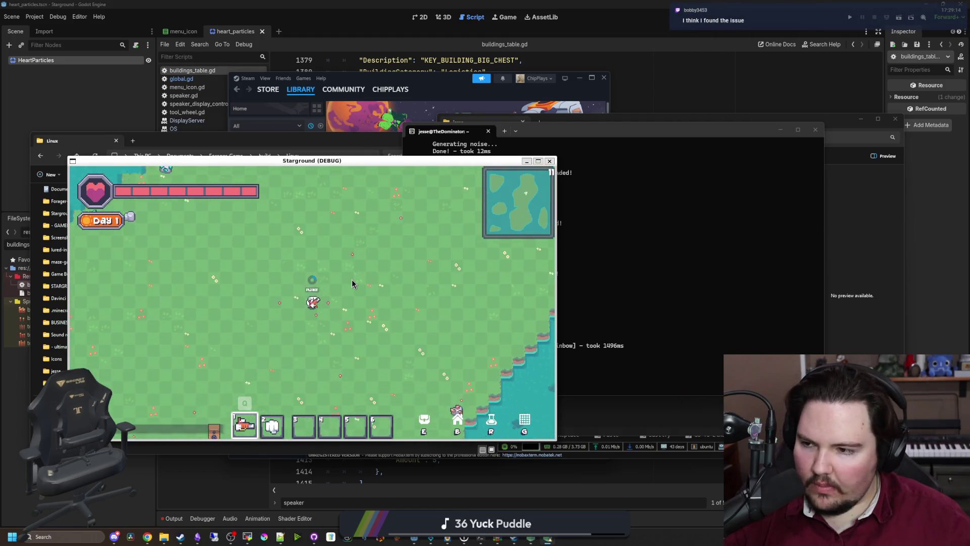
key("a")
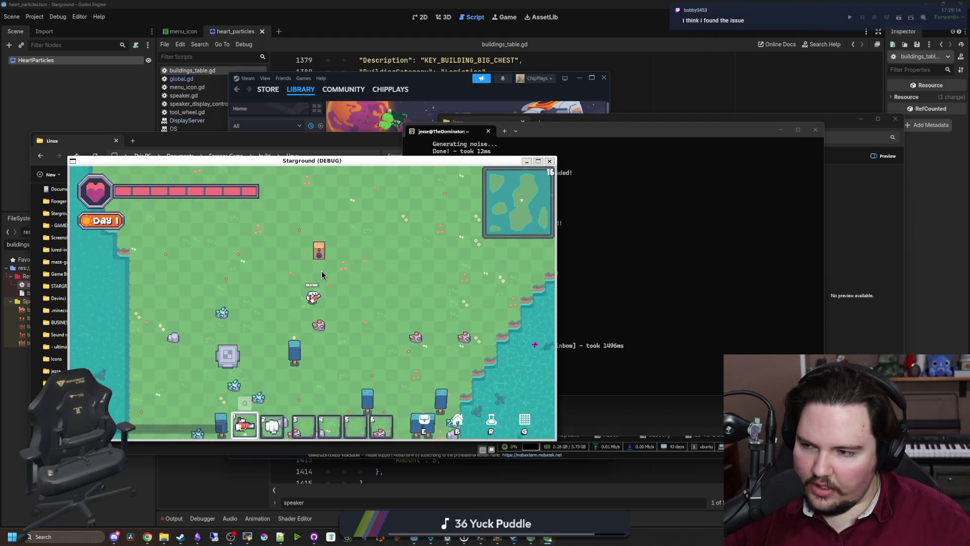
key("w")
key("d")
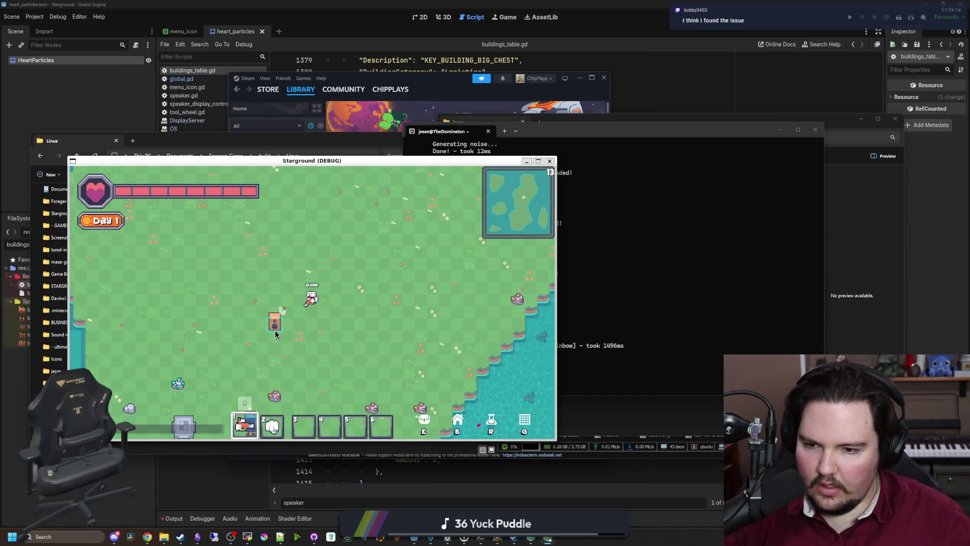
- Open and close the Speaker's message settings twice, walking back toward the Speaker between
left_click(284, 329)
key("Escape")
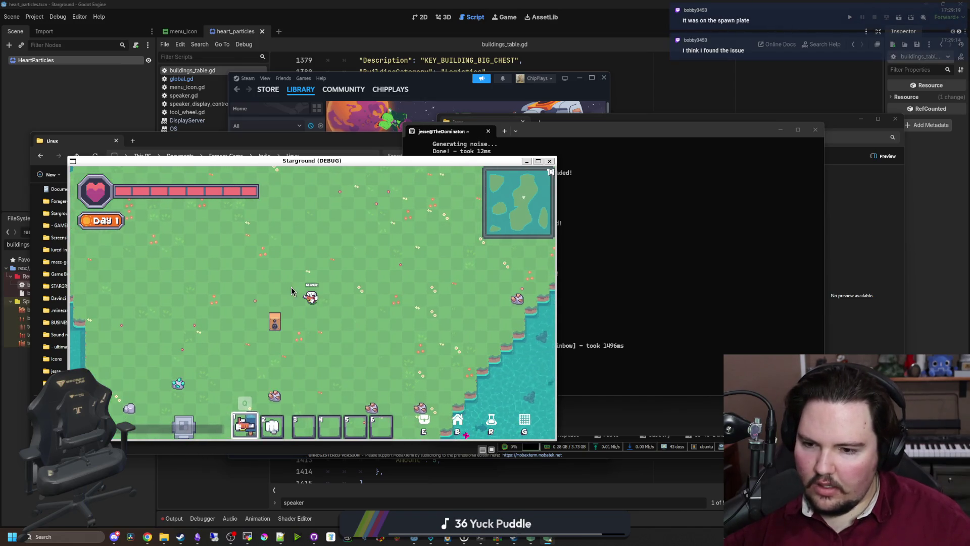
key("a")
key("s")
key("a")
key("s")
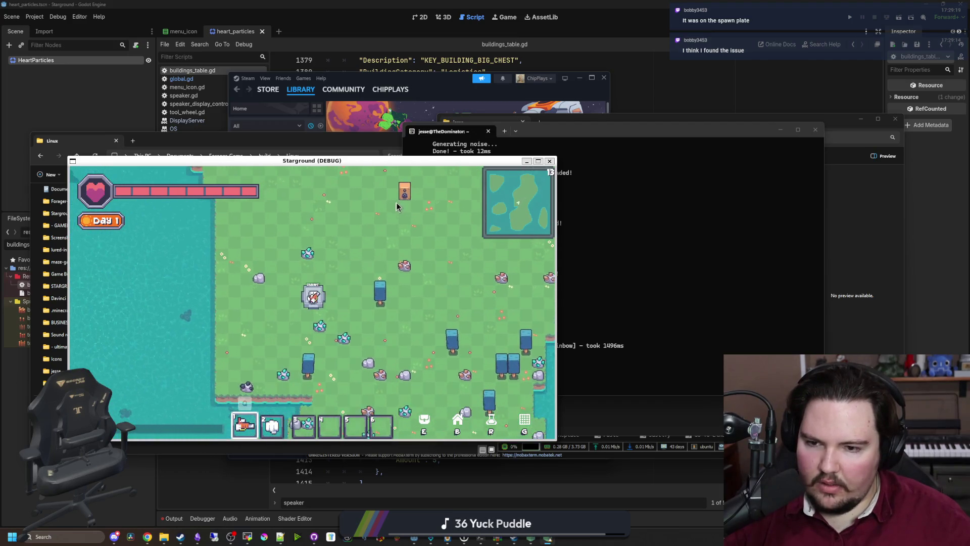
left_click(408, 196)
key("Escape")
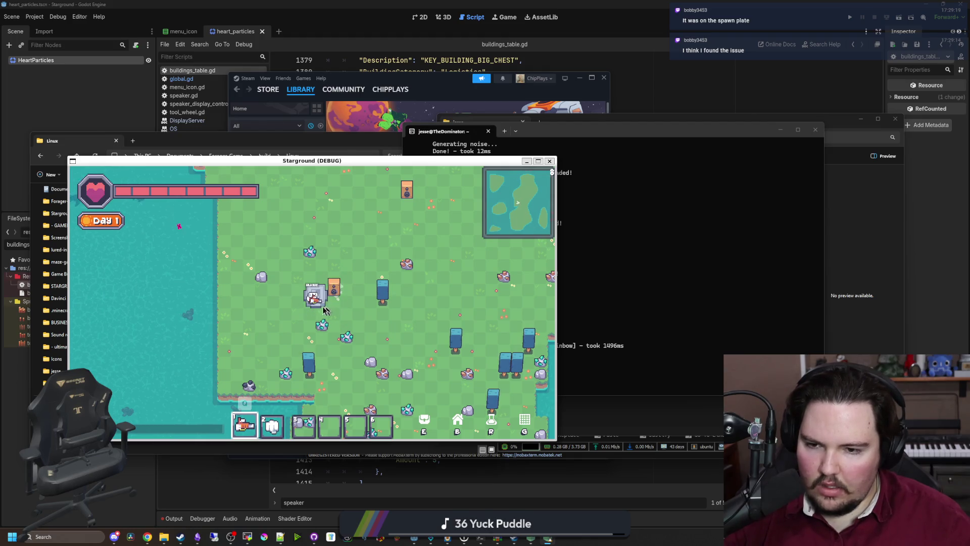
- Reopen the Speaker message box, try and dismiss its text context menu, then close it
scroll(331, 292, "up", 3)
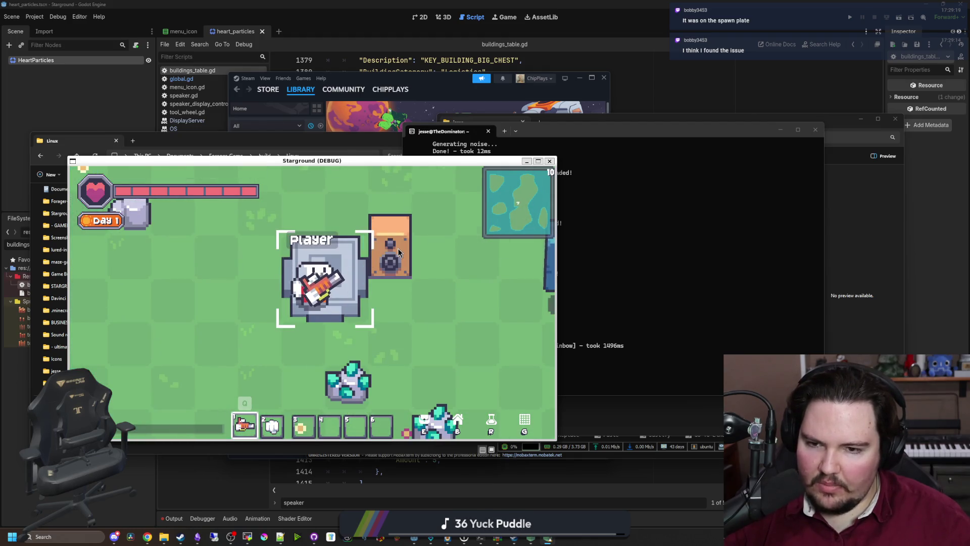
left_click(399, 253)
key("Escape")
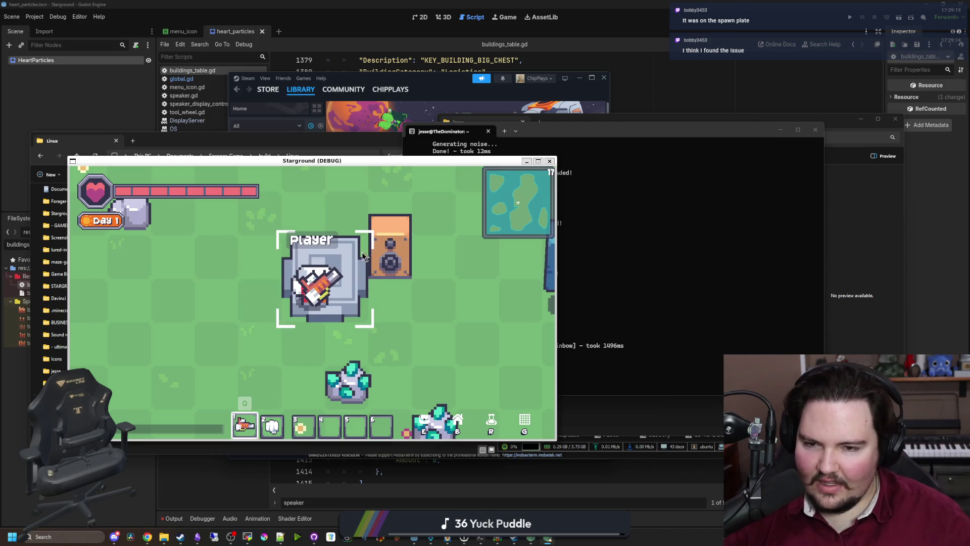
left_click(359, 251)
right_click(359, 252)
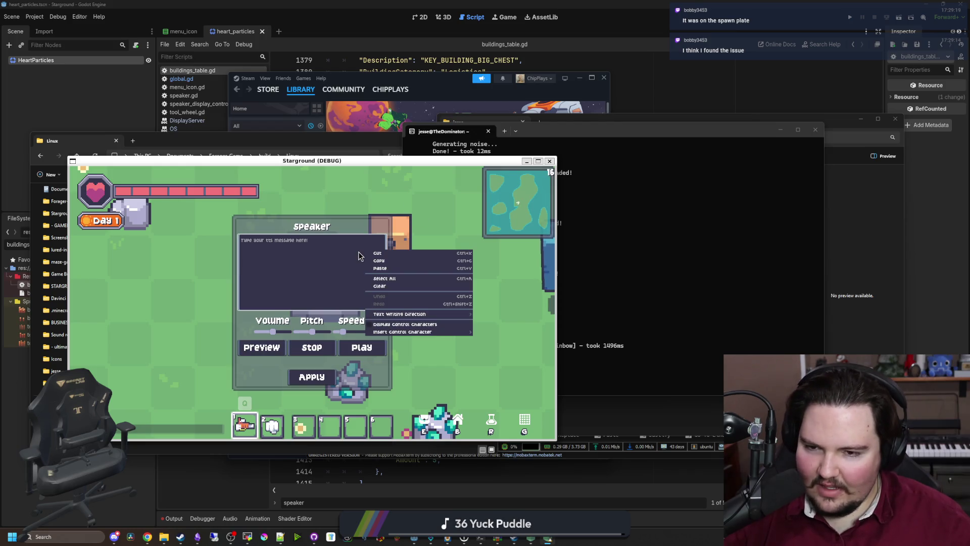
left_click(336, 207)
key("Escape")
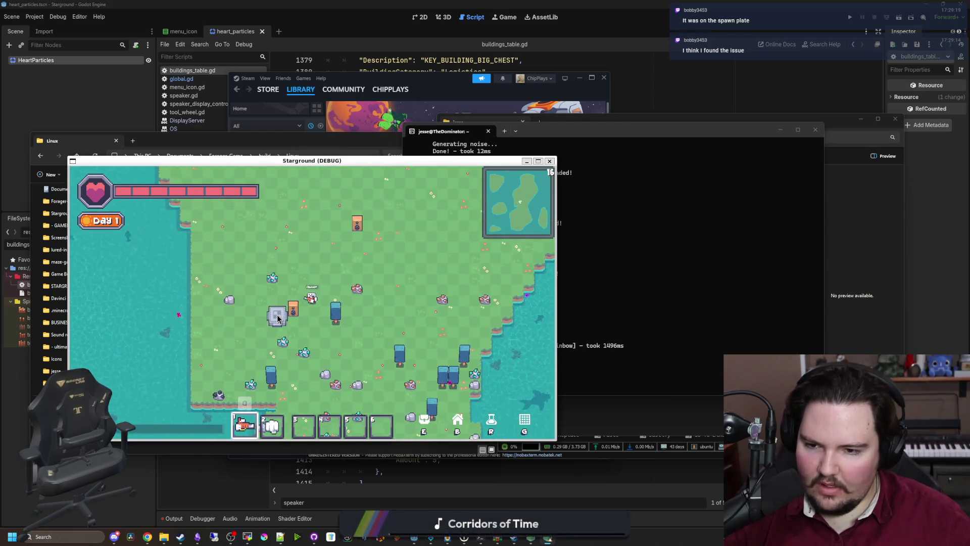
- Walk left, switch between hotbar slots 2 and 1, zoom, and nudge the game window down-right
key("a")
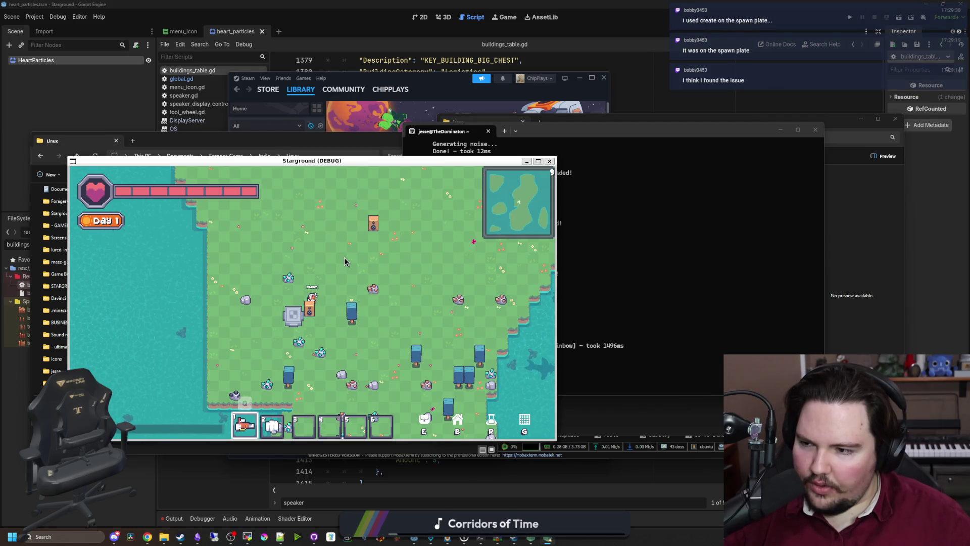
scroll(310, 324, "up", 3)
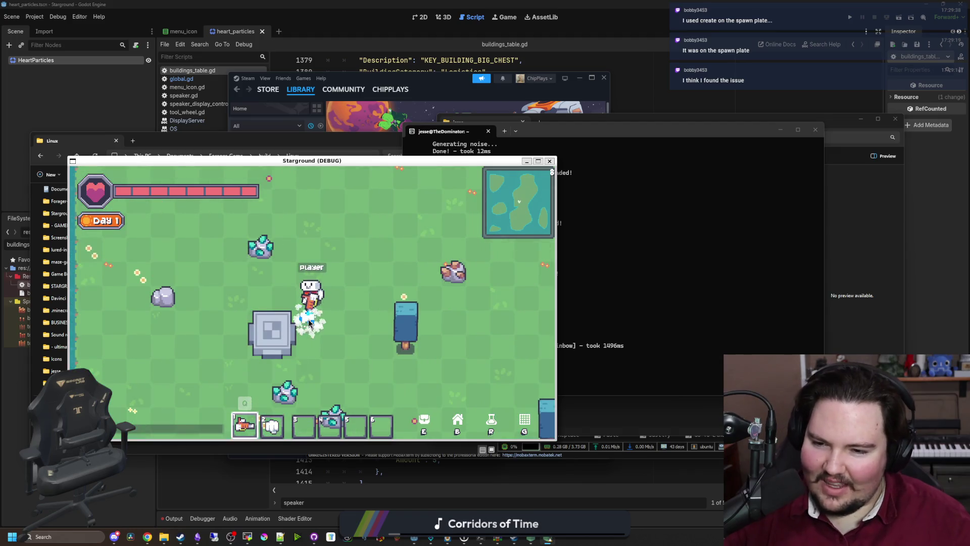
key("2")
scroll(310, 324, "down", 3)
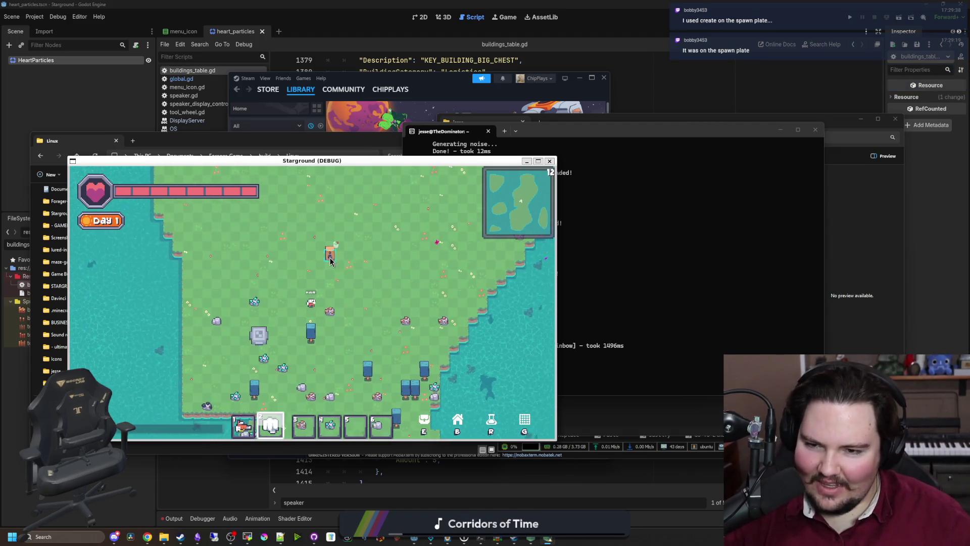
key("1")
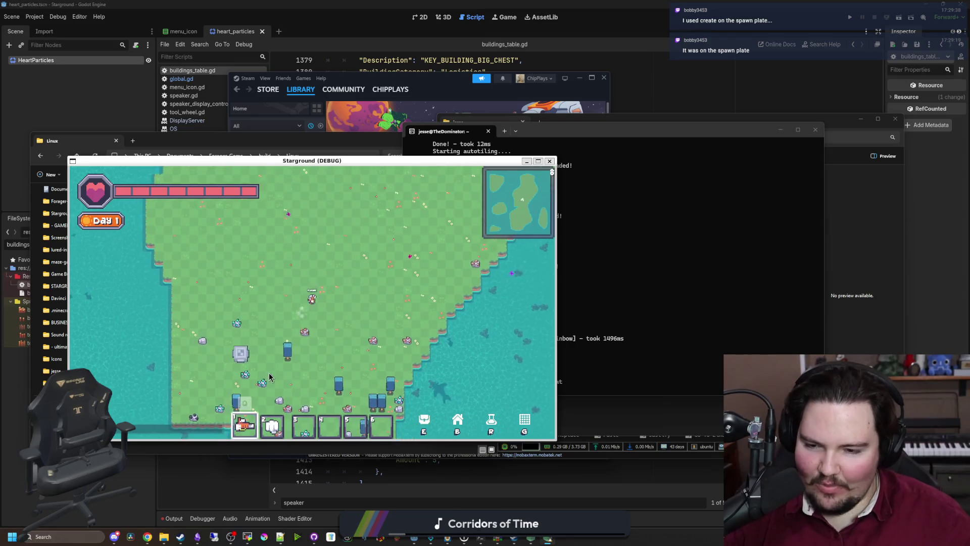
scroll(270, 377, "up", 4)
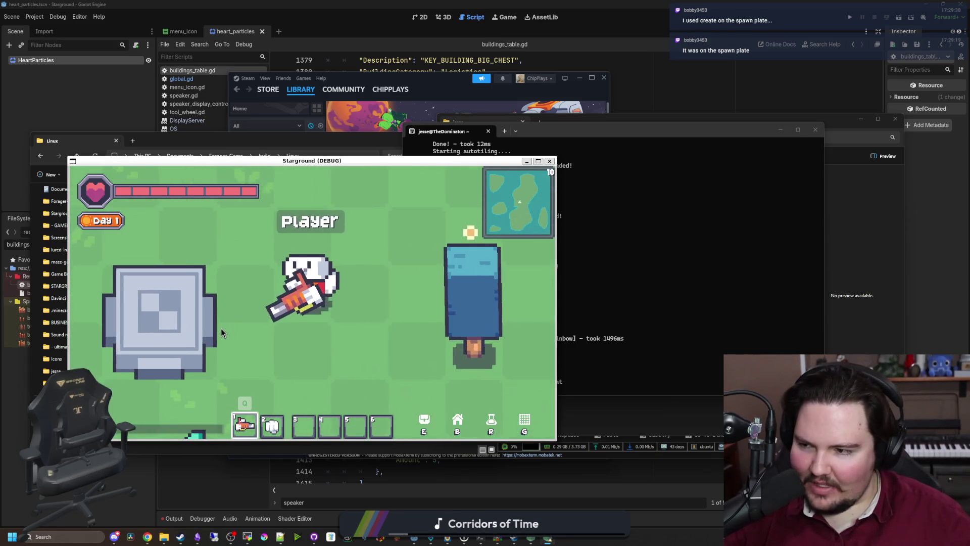
scroll(222, 333, "down", 5)
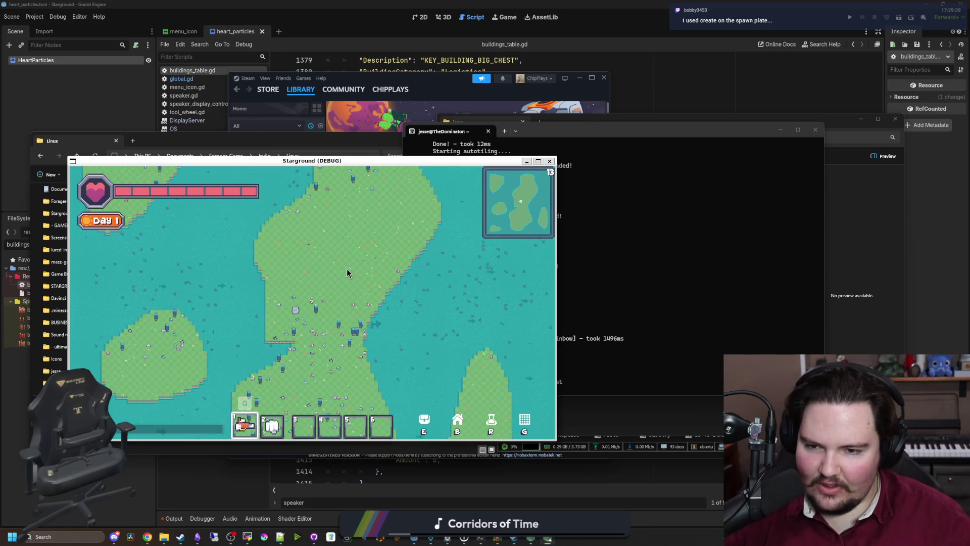
scroll(347, 277, "up", 5)
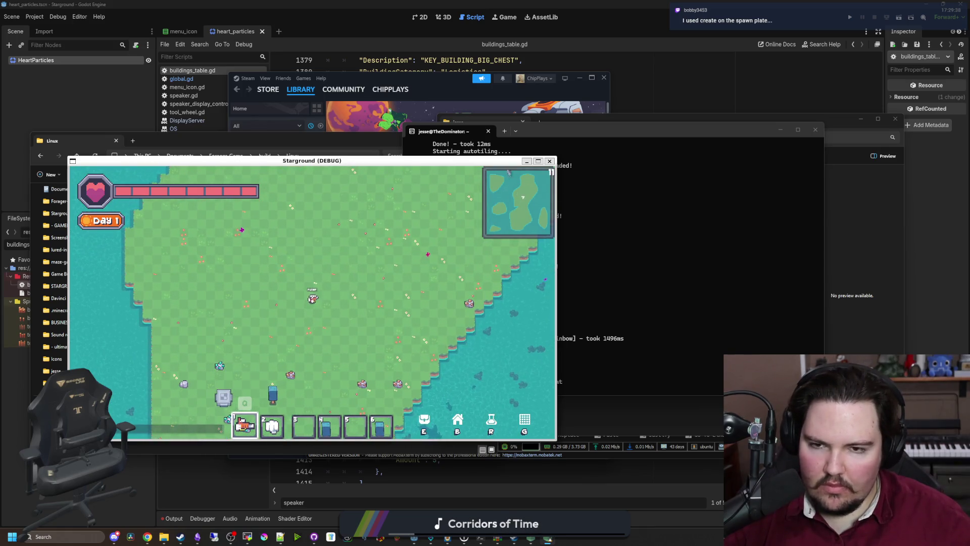
mouse_move(508, 161)
left_mouse_down()
mouse_move(566, 438)
mouse_move(528, 172)
left_mouse_up()
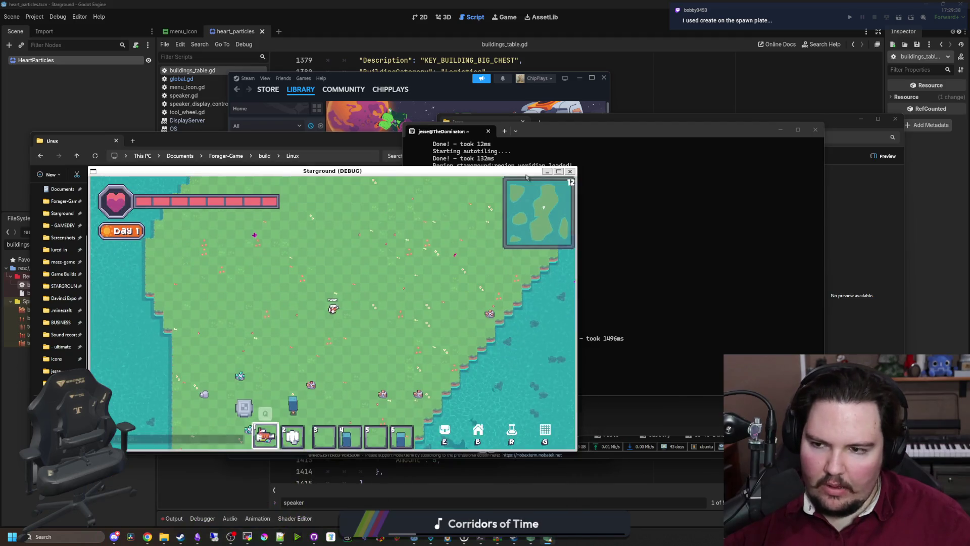
- Quit the Starground debug game, close the WSL terminal, and bring MobaXterm forward
left_click(570, 172)
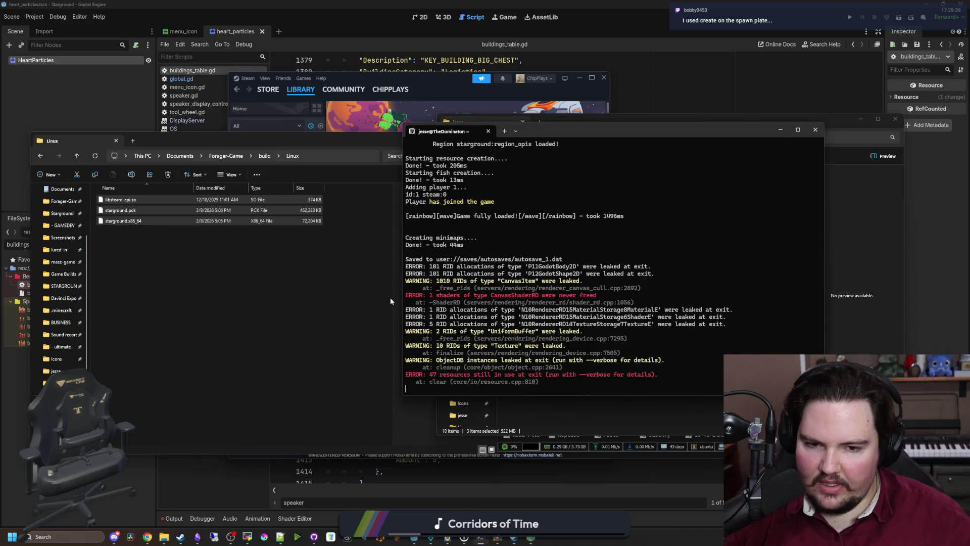
mouse_move(565, 131)
left_mouse_down()
mouse_move(470, 250)
mouse_move(557, 352)
mouse_move(470, 250)
mouse_move(377, 197)
left_mouse_up()
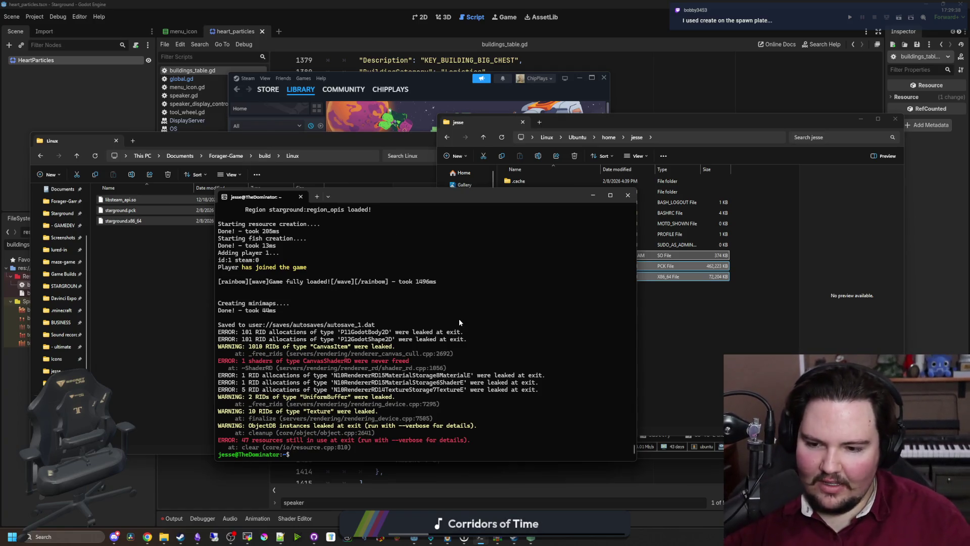
left_click(627, 196)
left_click(611, 353)
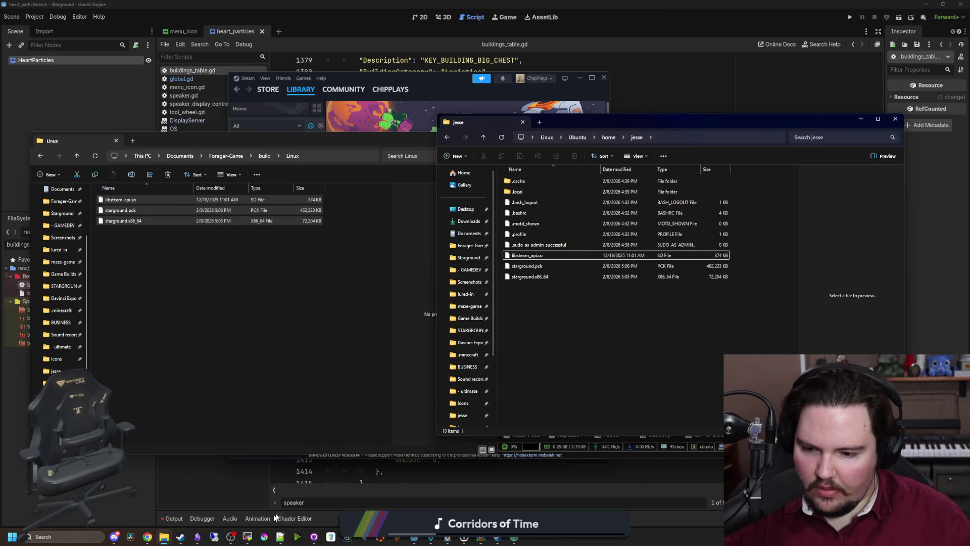
left_click(247, 536)
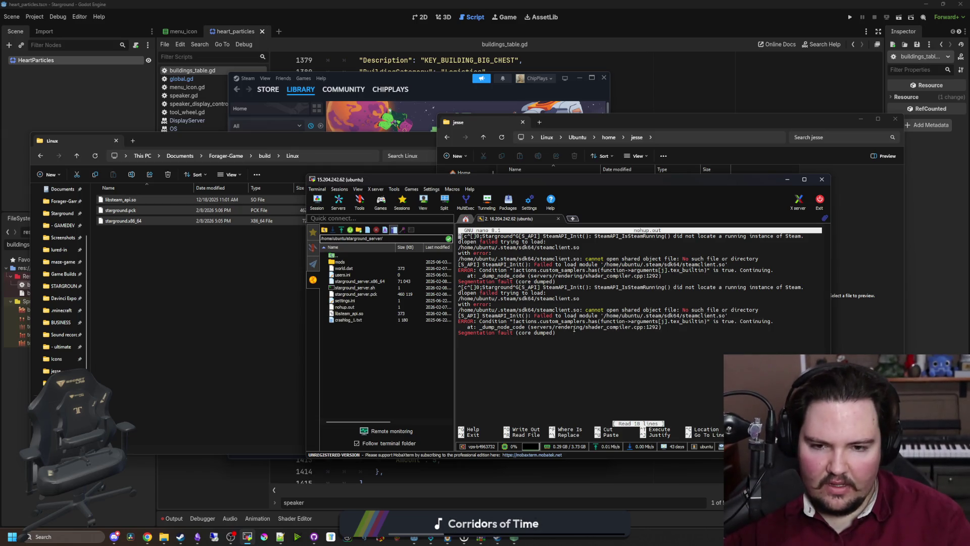
- Copy the failed Condition text from the ERROR line of the nohup.out crash log
mouse_move(577, 333)
left_mouse_down()
mouse_move(505, 320)
mouse_move(646, 303)
mouse_move(568, 334)
left_mouse_up()
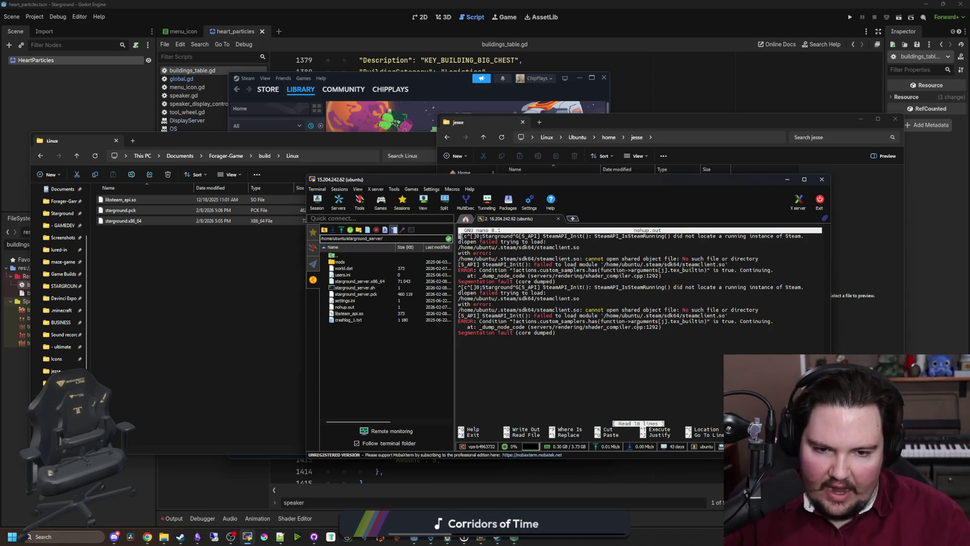
left_click_drag(638, 326, 449, 319)
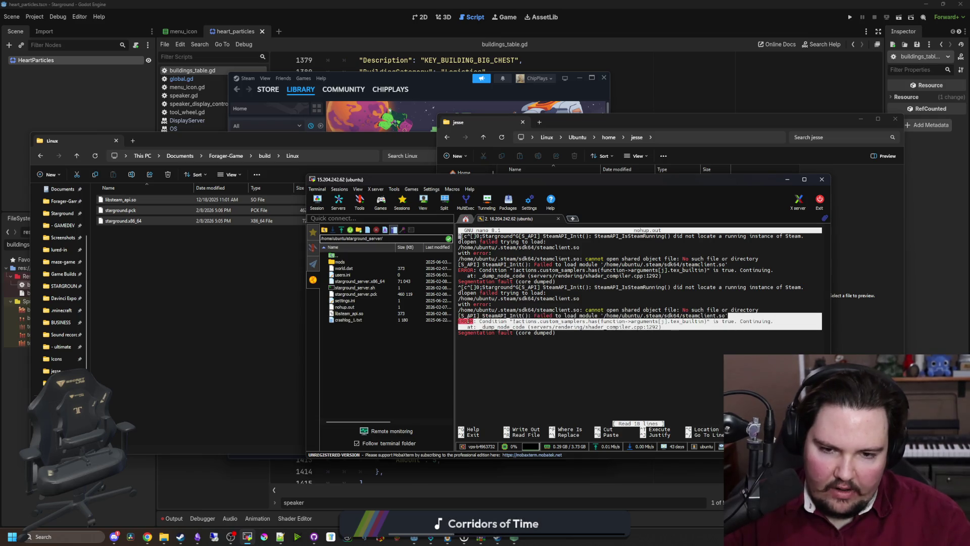
left_click(693, 322)
mouse_move(666, 327)
left_mouse_down()
mouse_move(511, 317)
mouse_move(758, 310)
mouse_move(448, 320)
left_mouse_up()
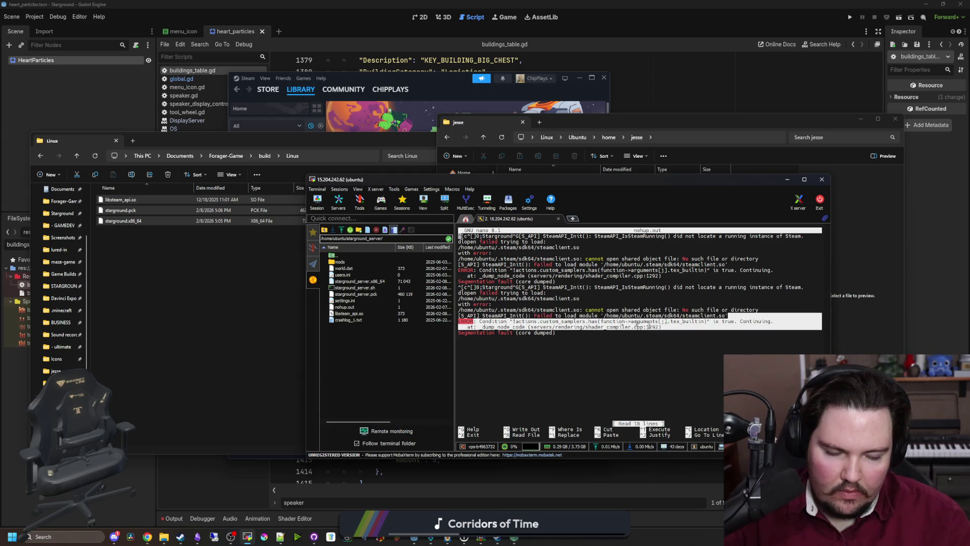
left_click(726, 322)
left_click_drag(672, 325, 498, 321)
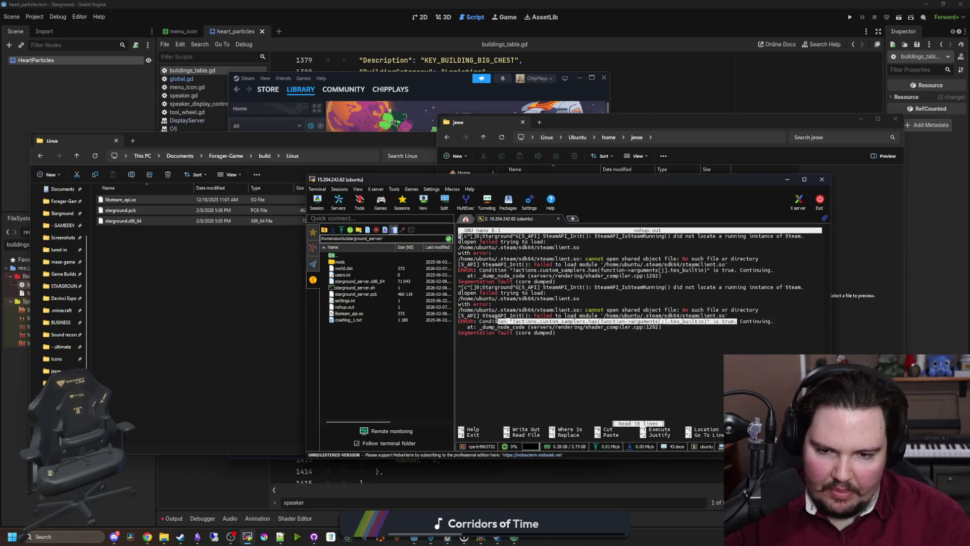
key("ctrl+c")
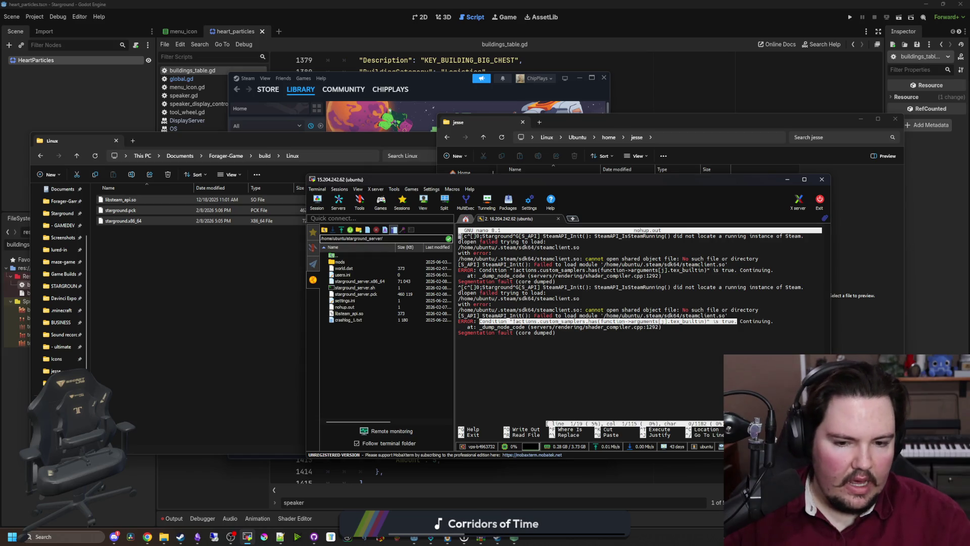
- Bring up Chrome's search results and the Godot commit 'Added support for for, break and continue'
key("alt+Tab")
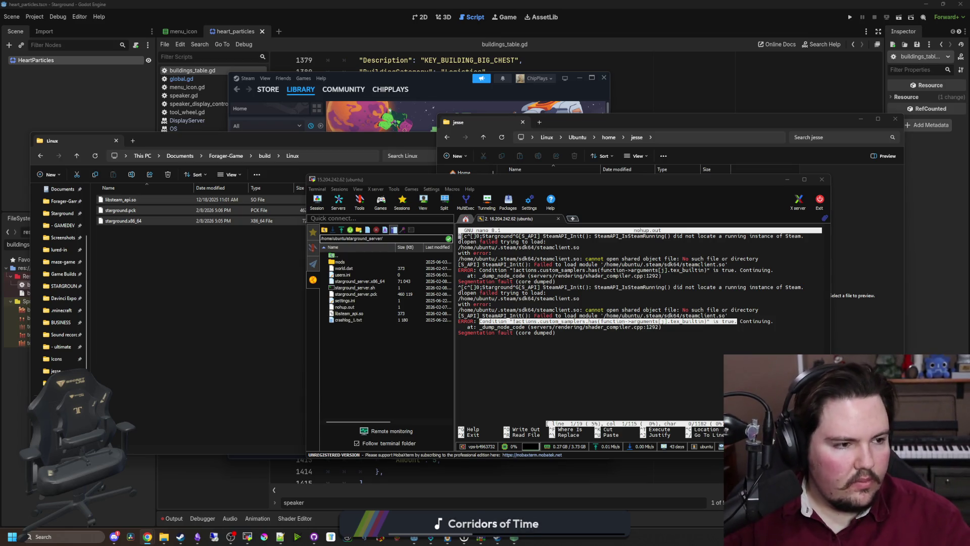
mouse_move(969, 96)
left_mouse_down()
mouse_move(693, 128)
mouse_move(969, 197)
left_mouse_up()
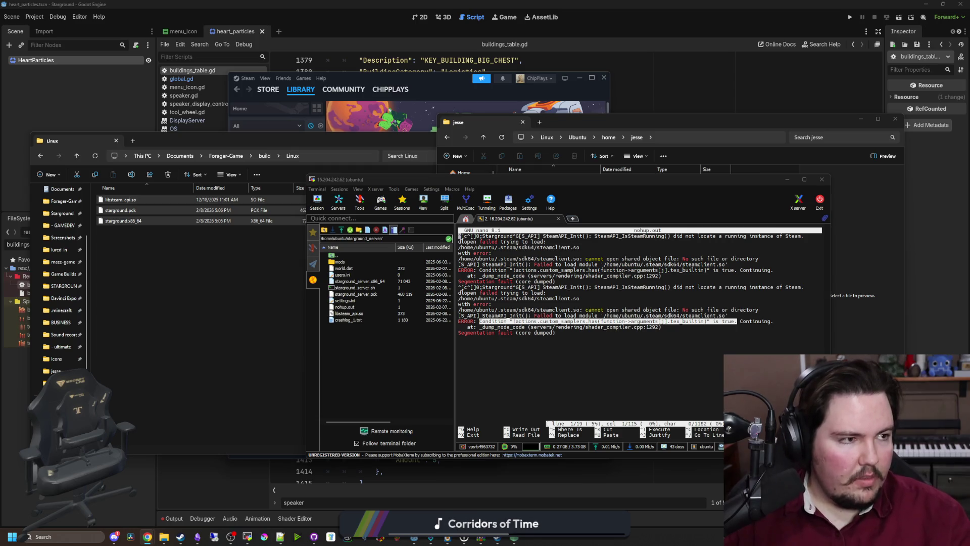
key("alt+Tab")
mouse_move(684, 232)
left_mouse_down()
mouse_move(650, 140)
mouse_move(679, 135)
left_mouse_up()
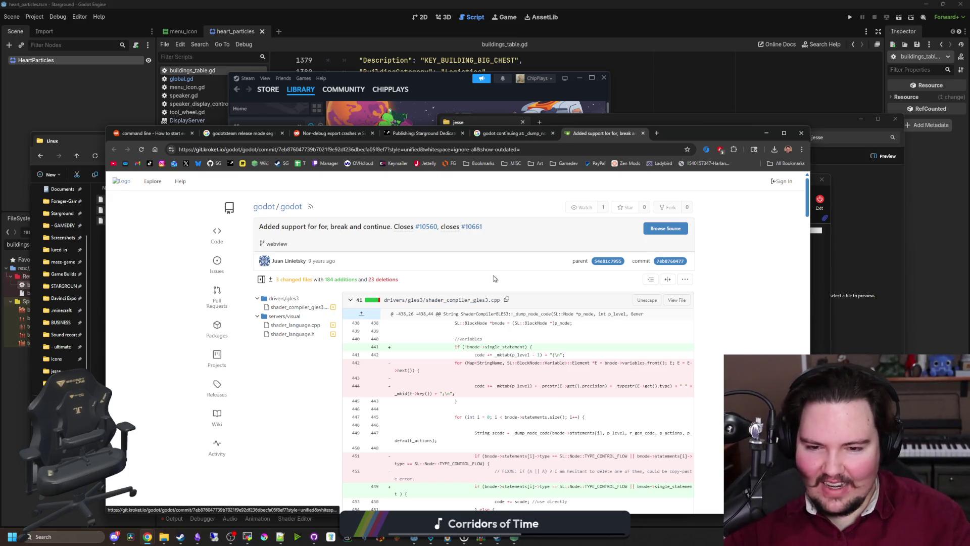
- Read through the commit diff, highlighting the function name on line 473
scroll(737, 336, "down", 2)
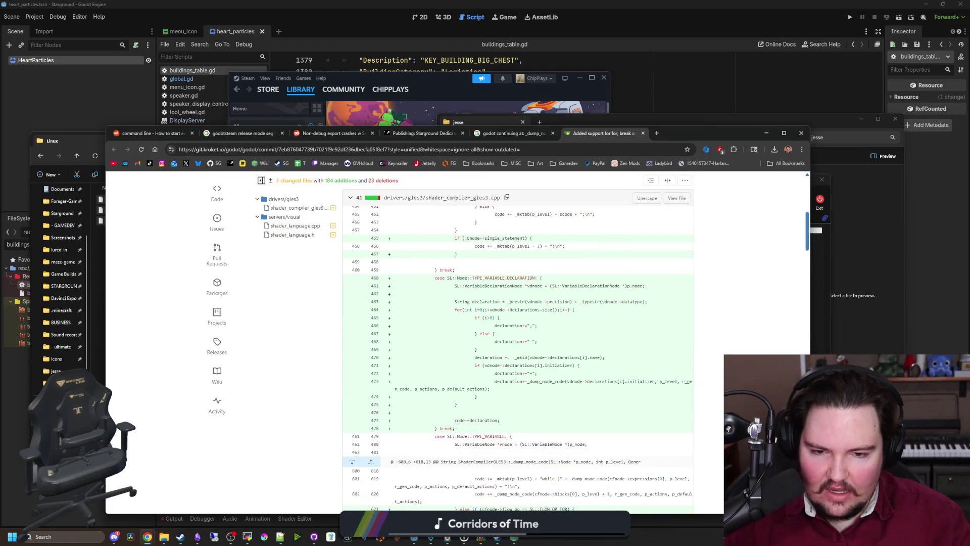
left_click_drag(529, 381, 559, 381)
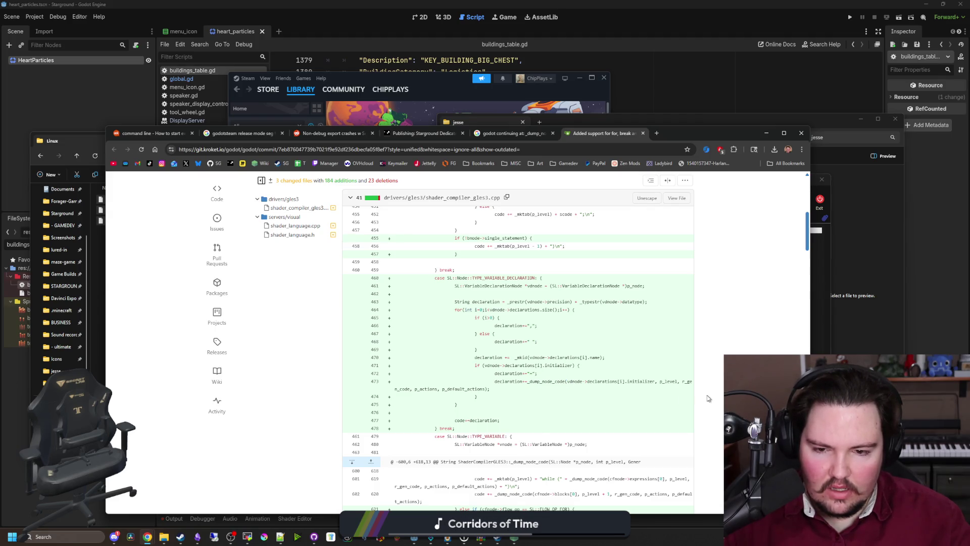
scroll(522, 335, "down", 15)
scroll(522, 335, "up", 15)
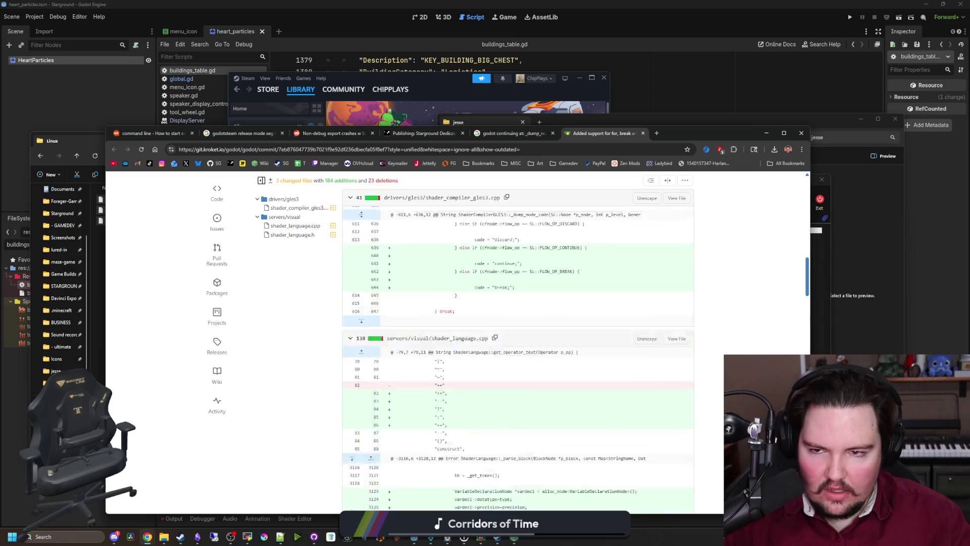
- Skim the Google results for 'godot continuing at: _dump_node_code' and minimize Chrome
left_click(484, 135)
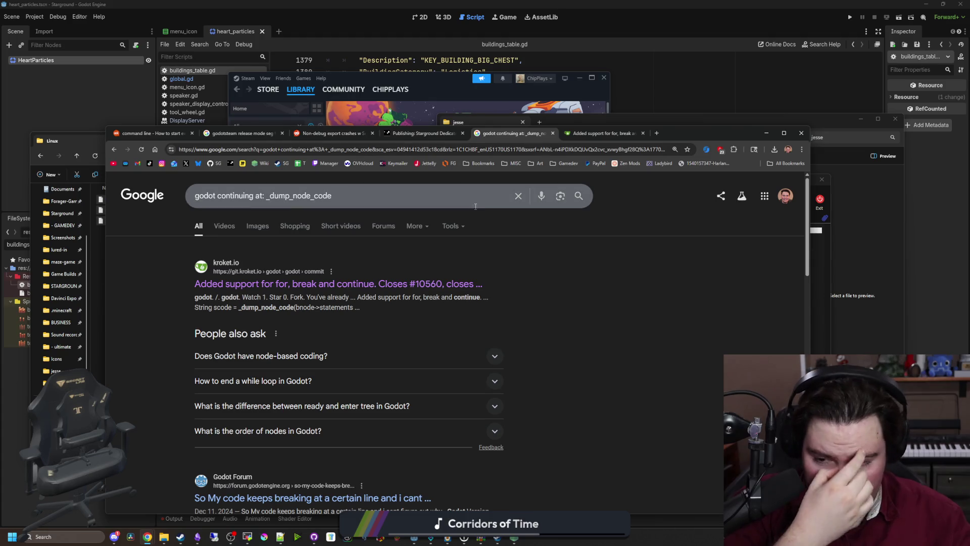
scroll(404, 297, "down", 4)
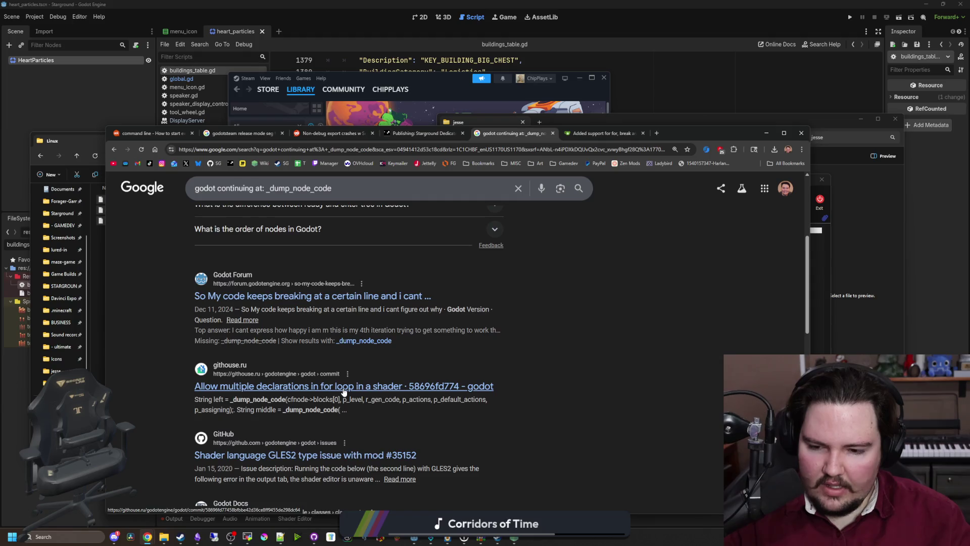
scroll(346, 392, "down", 2)
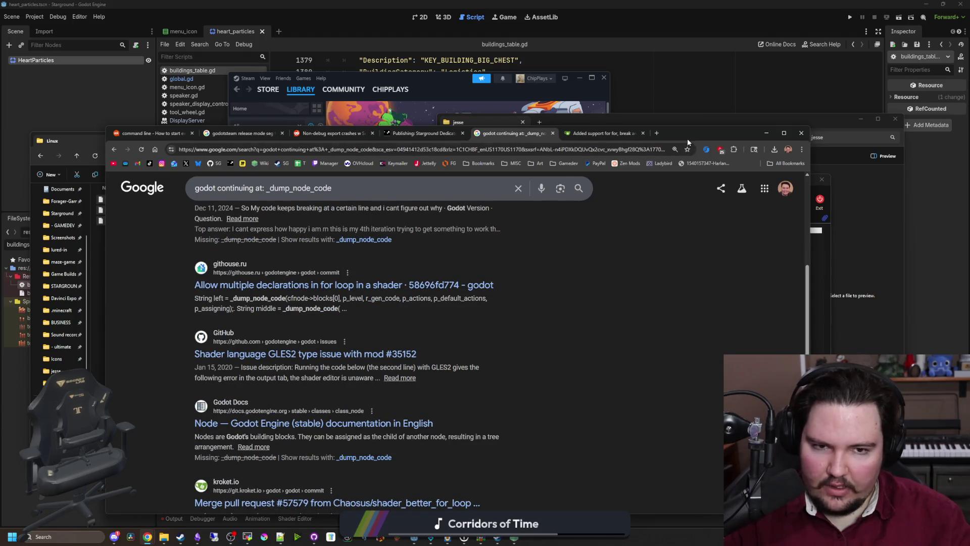
left_click(766, 132)
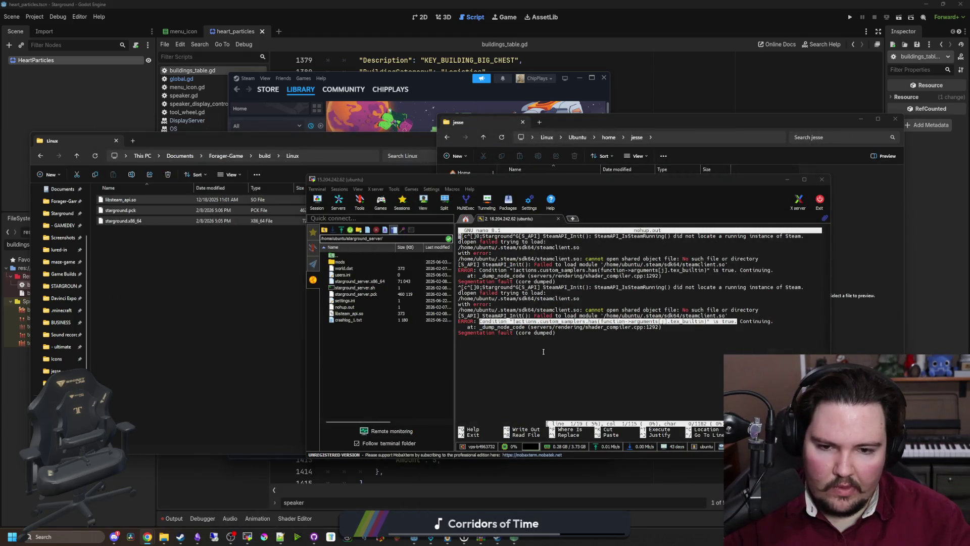
left_click(528, 332)
left_click_drag(535, 322, 669, 321)
left_click(683, 356)
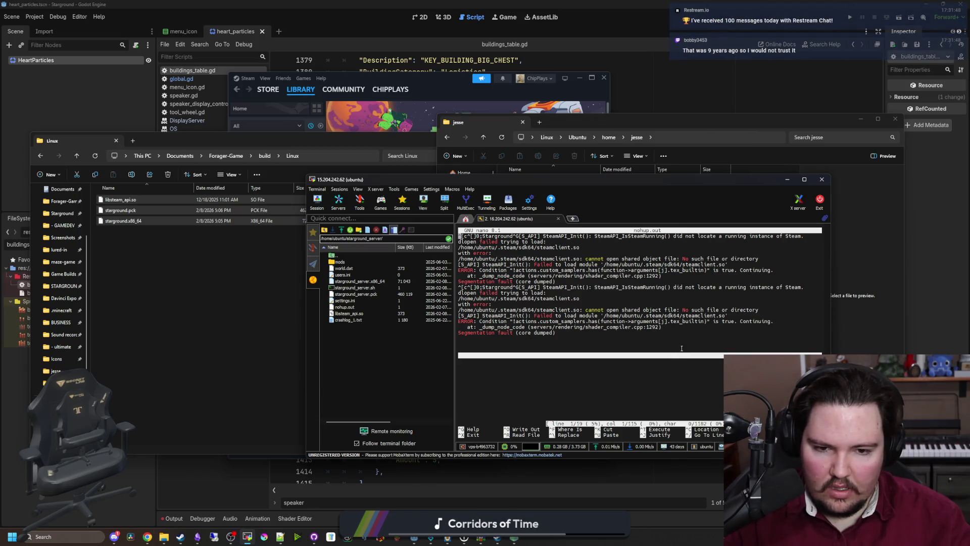
left_click(664, 349)
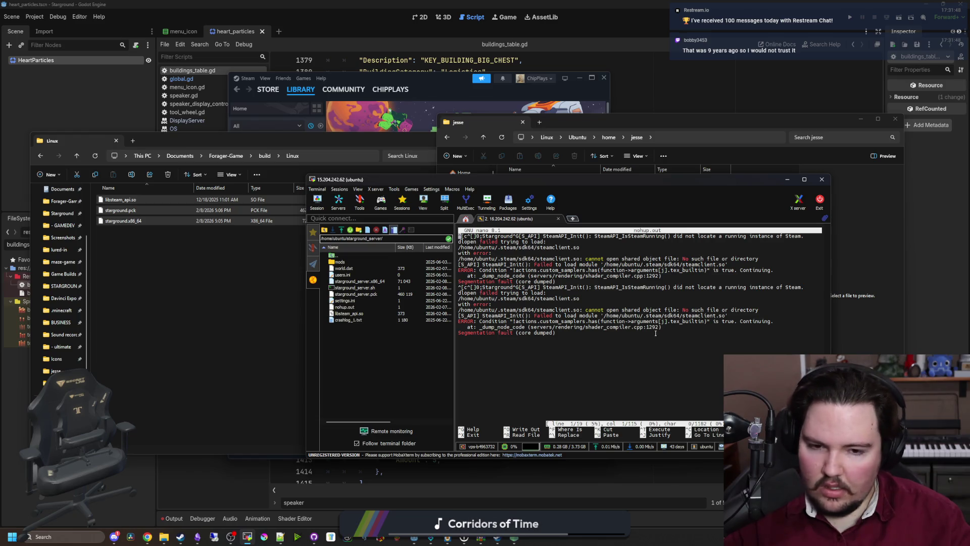
key("alt+Tab")
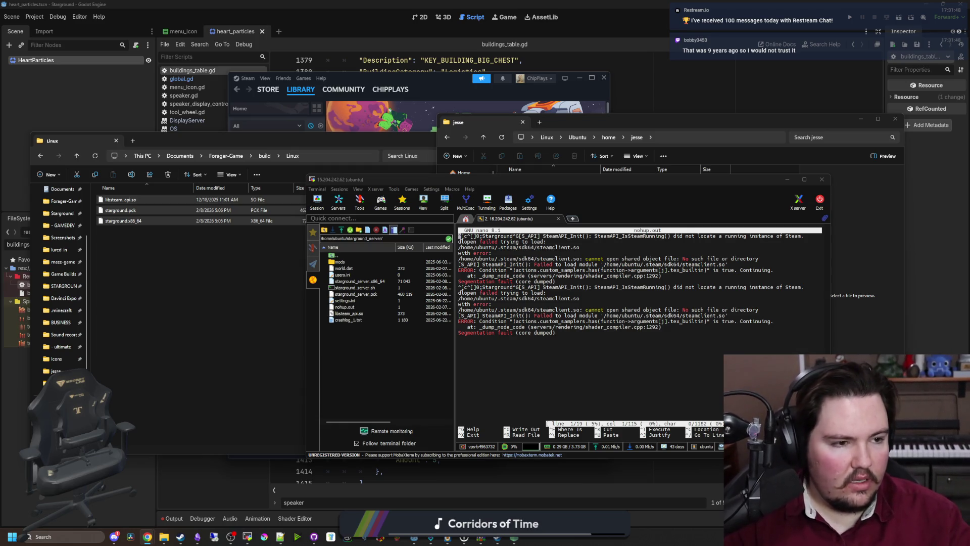
key("alt+Tab")
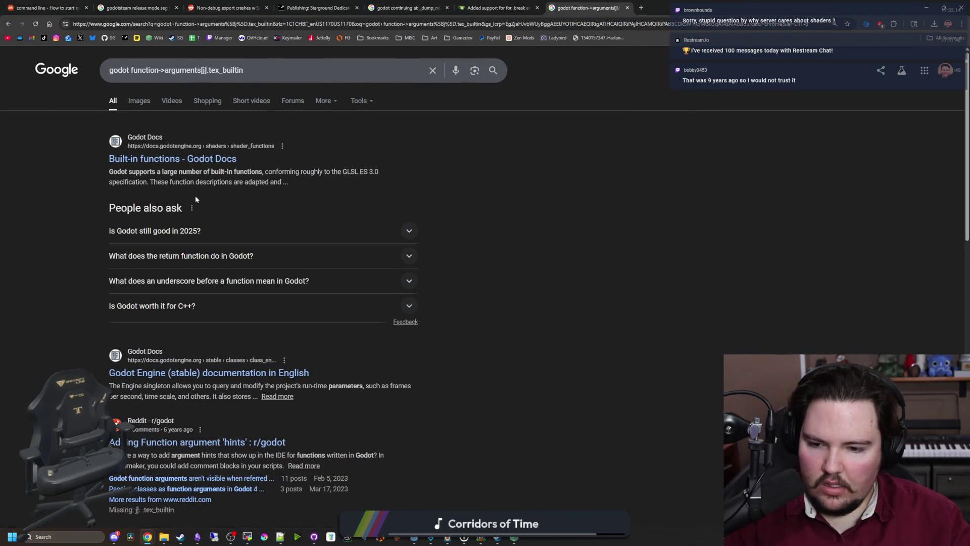
- Search the exact phrase "function->arguments[j].tex_builtin" with godot and dismiss the AI Mode offer
scroll(195, 196, "down", 5)
scroll(193, 196, "up", 5)
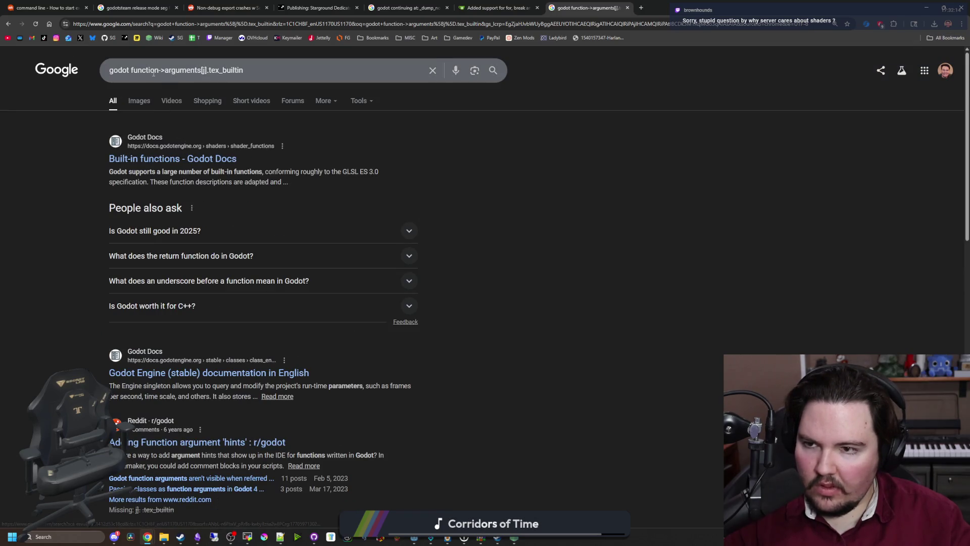
left_click(130, 70)
type("\"")
left_click(295, 70)
type("\"")
key("Return")
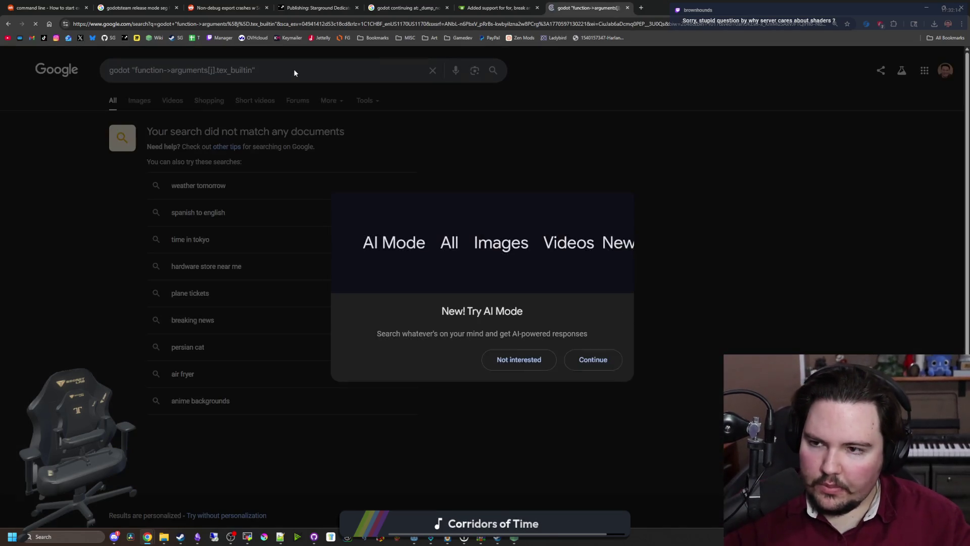
left_click(510, 359)
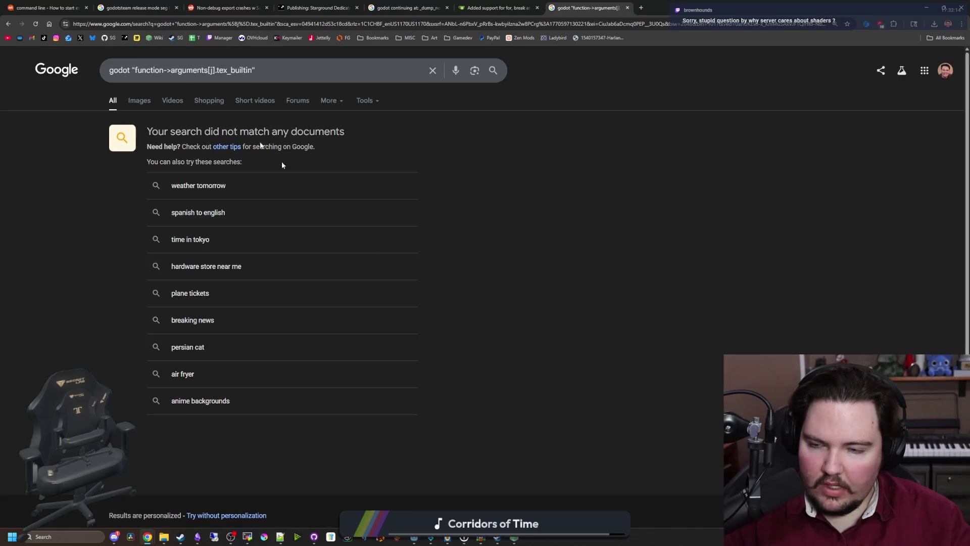
- Close the search suggestions and minimize Chrome to reveal the terminal
left_click_drag(135, 74, 258, 71)
left_click(260, 69)
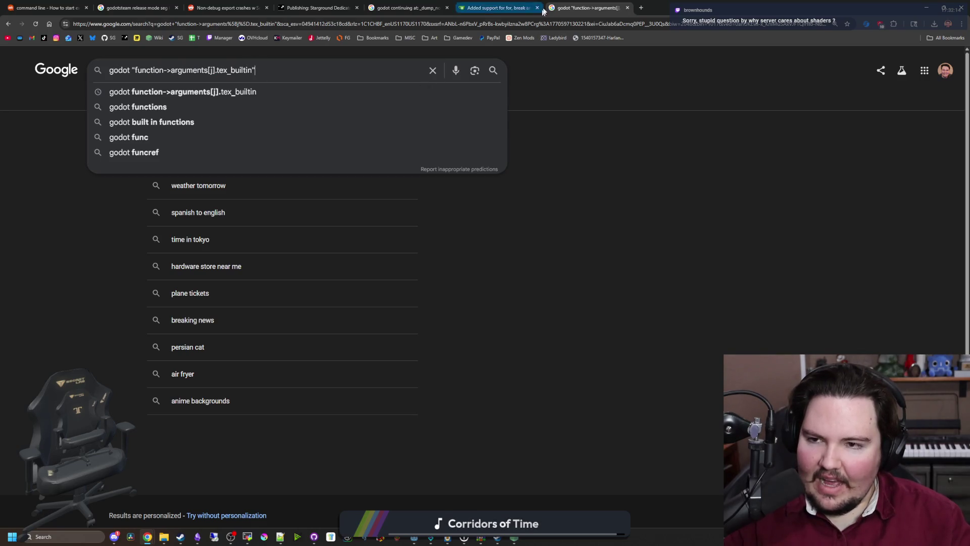
left_click(677, 214)
left_click(926, 7)
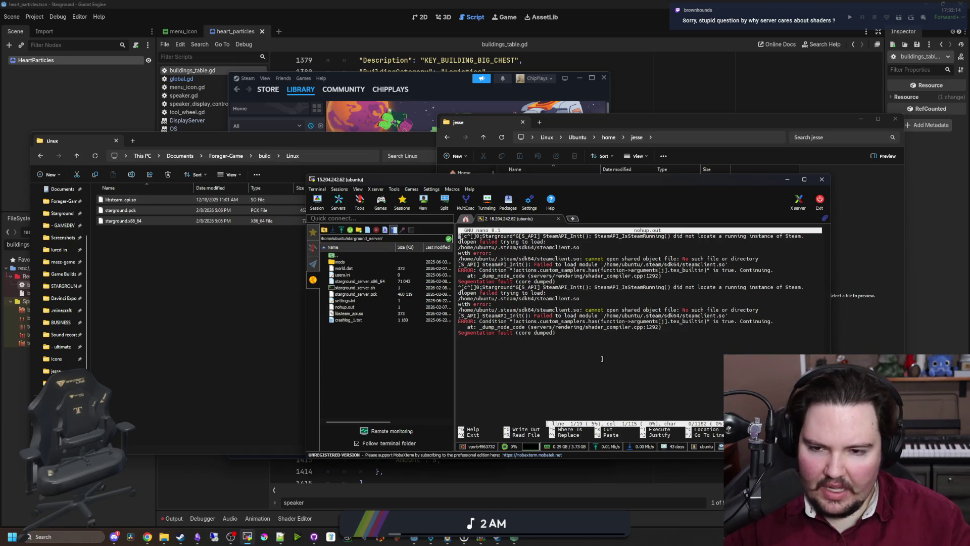
- Move the terminal aside, bring Godot to the front, and open Project Settings
mouse_move(544, 184)
left_mouse_down()
mouse_move(537, 452)
mouse_move(477, 166)
mouse_move(484, 173)
left_mouse_up()
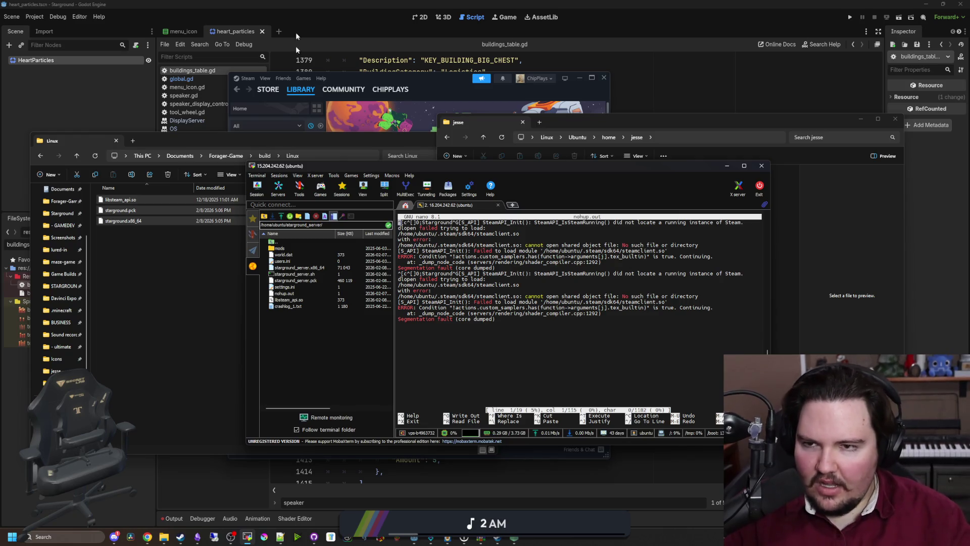
left_click(38, 6)
left_click(36, 17)
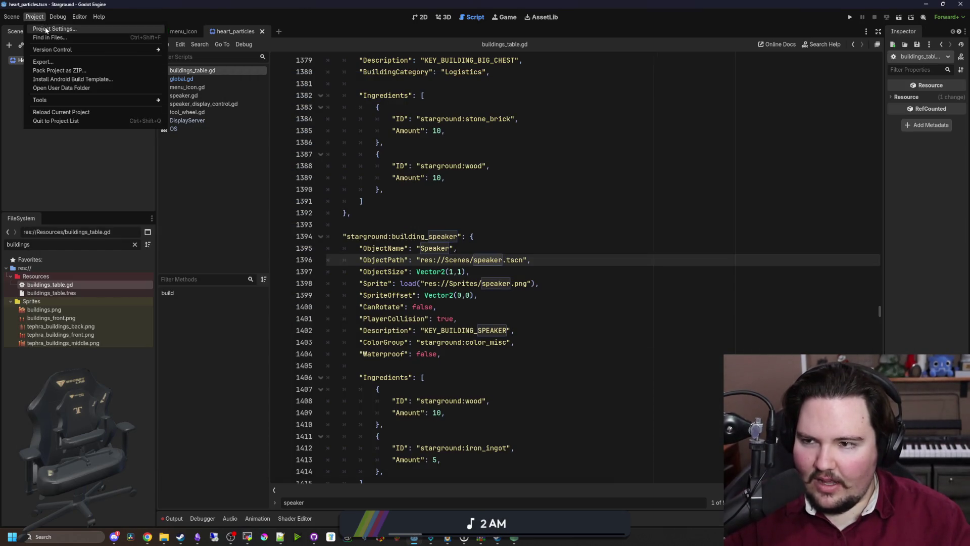
left_click(53, 28)
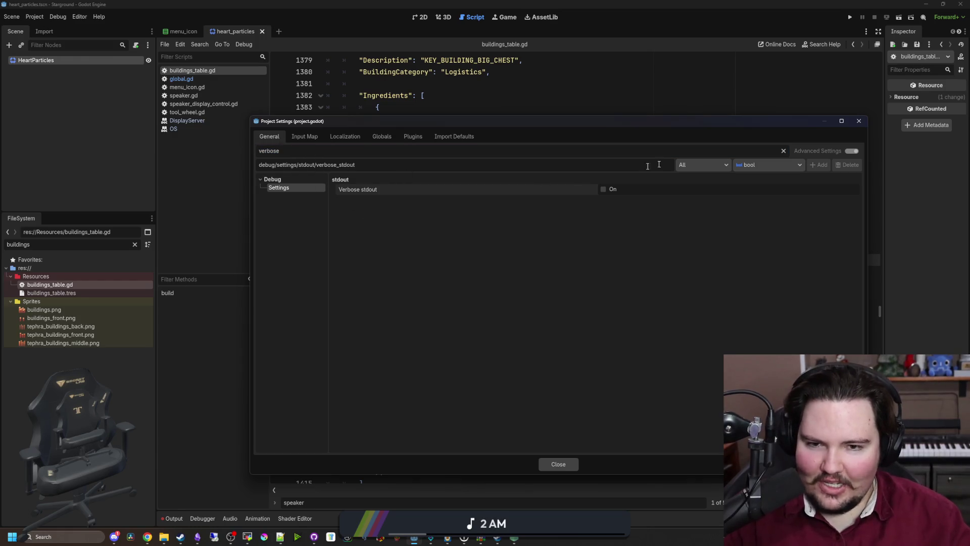
- Clear the 'verbose' filter, browse the Rendering Device settings, and close Project Settings
left_click(783, 151)
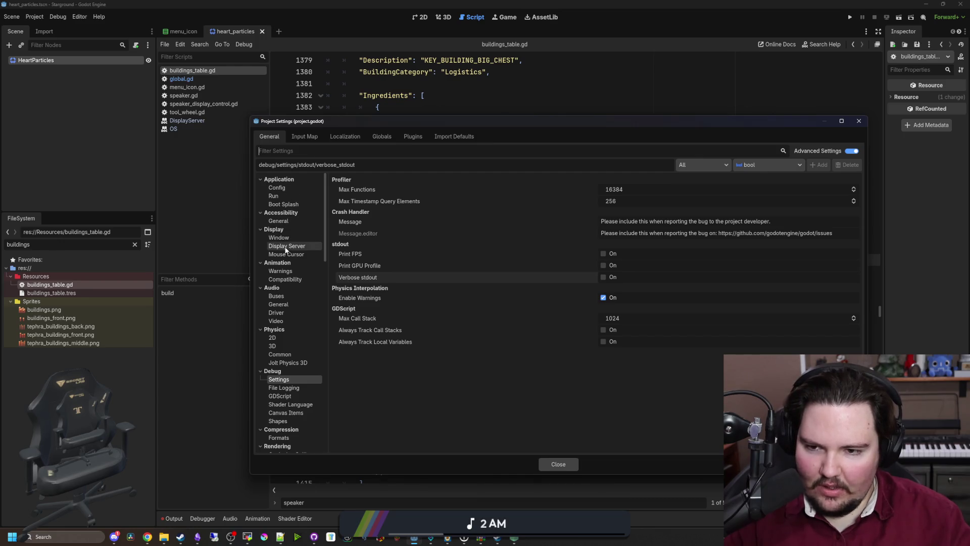
scroll(303, 344, "down", 3)
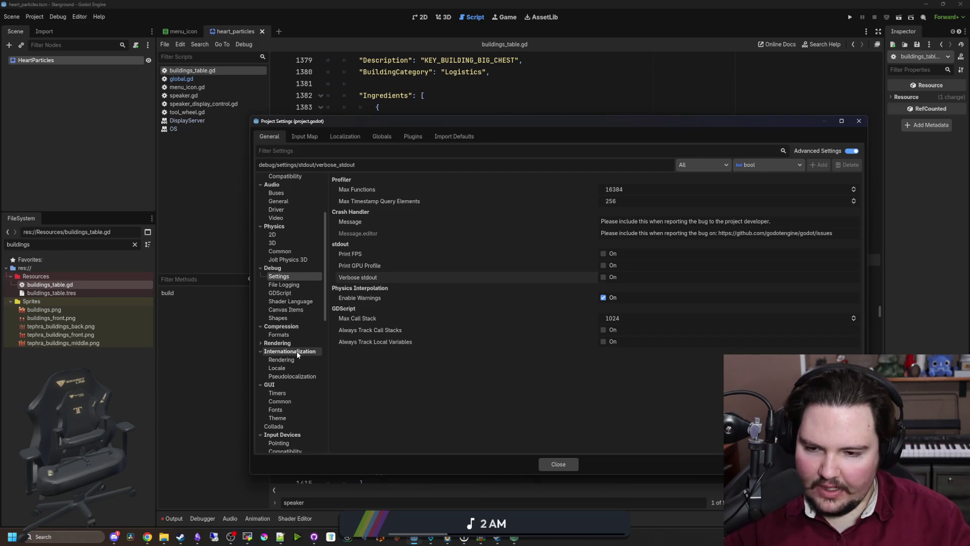
left_click(301, 354)
left_click(299, 359)
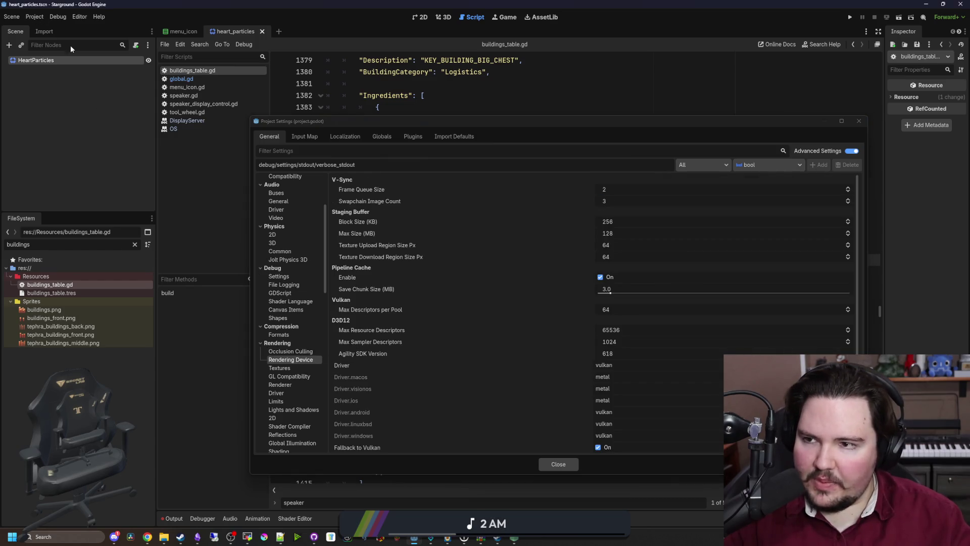
left_click(558, 464)
left_click(43, 20)
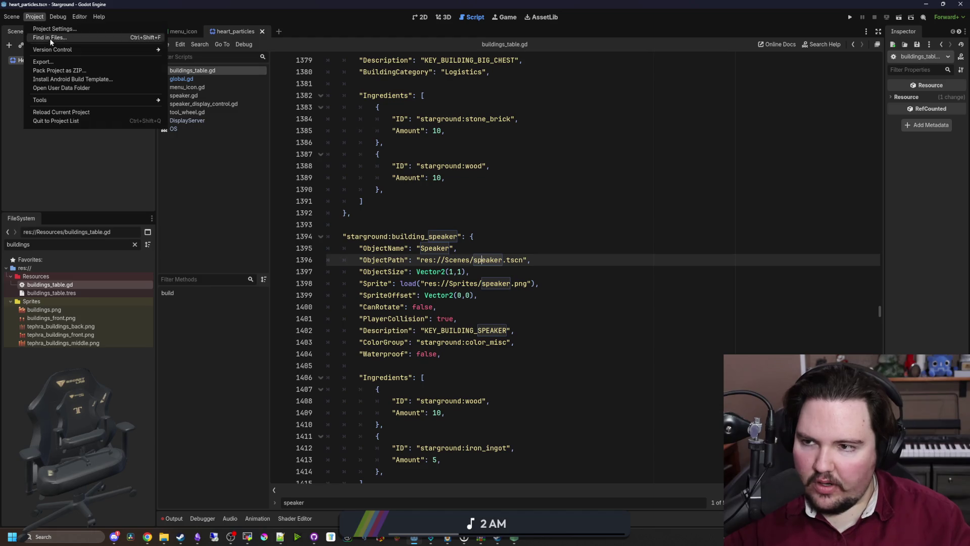
left_click(45, 64)
left_click(242, 197)
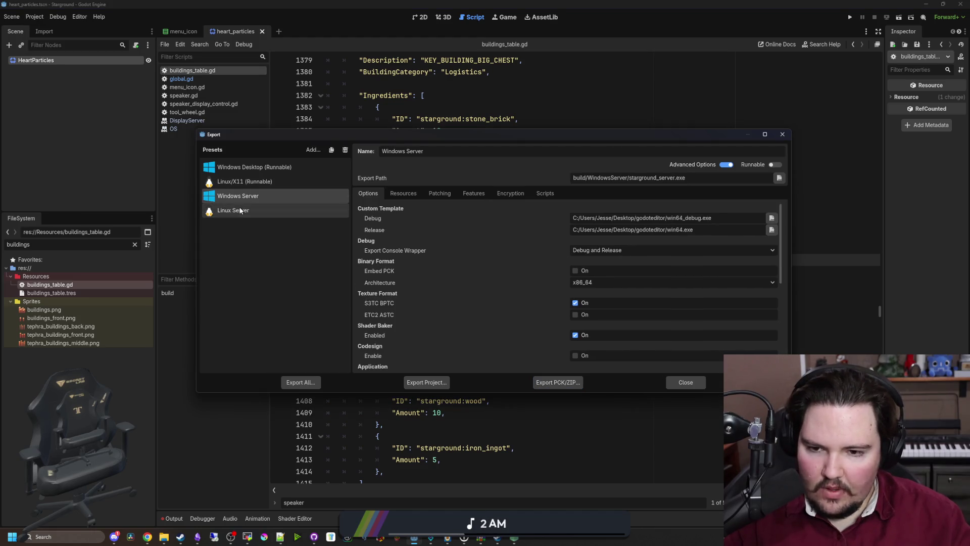
left_click(253, 212)
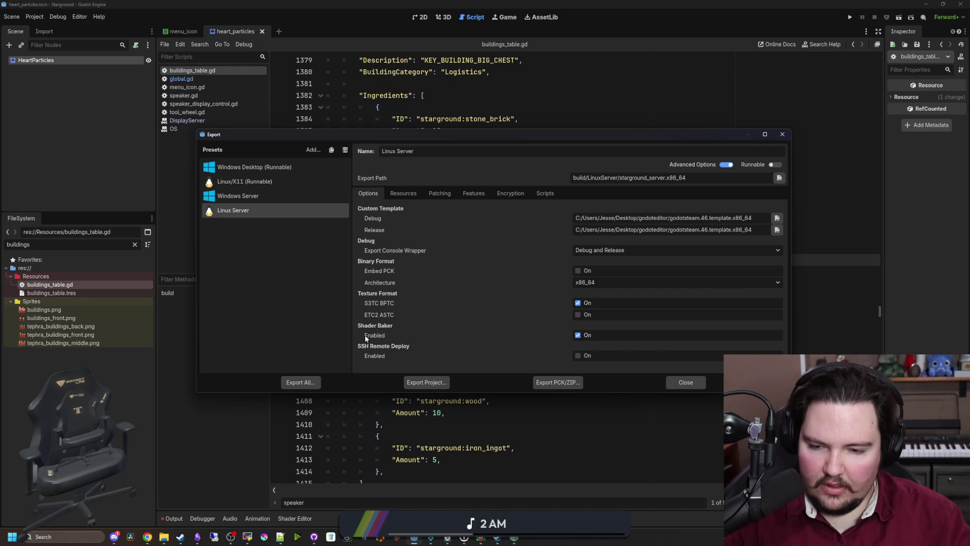
mouse_move(364, 337)
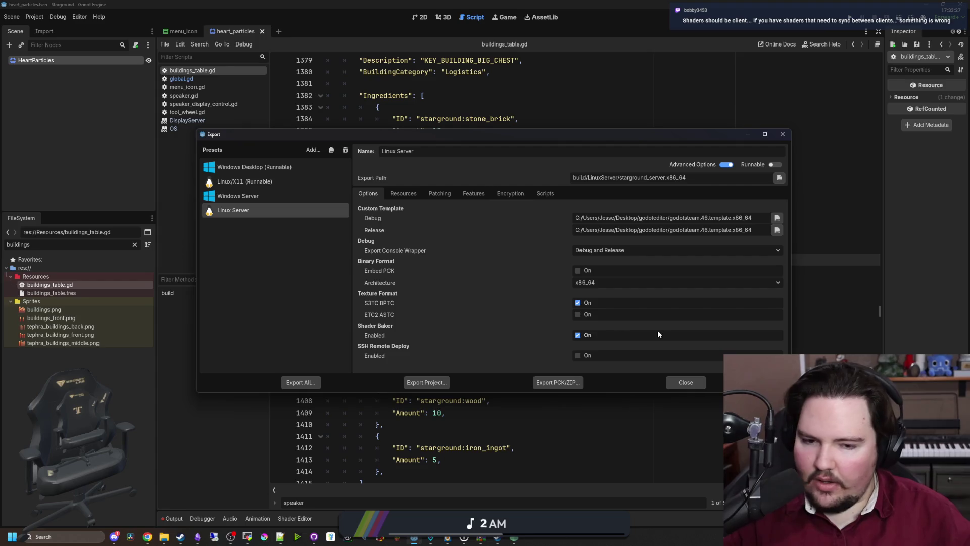
left_click(690, 386)
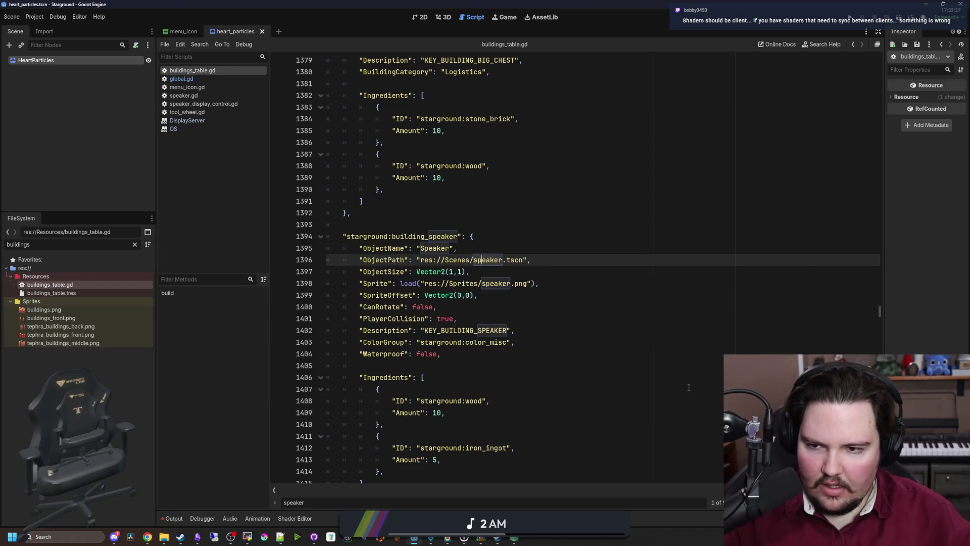
- Bring MobaXterm forward and recheck the _dump_node_code line of the crash log
left_click(612, 377)
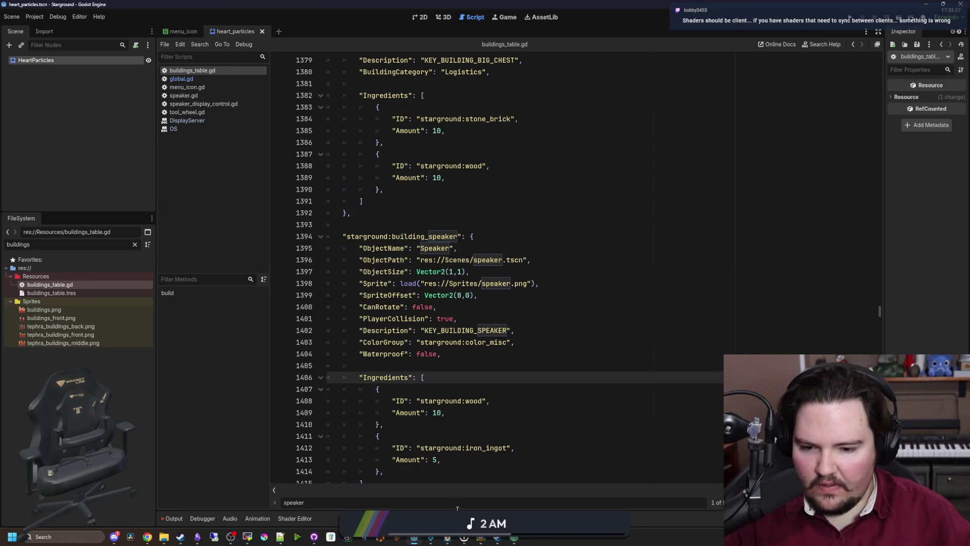
mouse_move(447, 537)
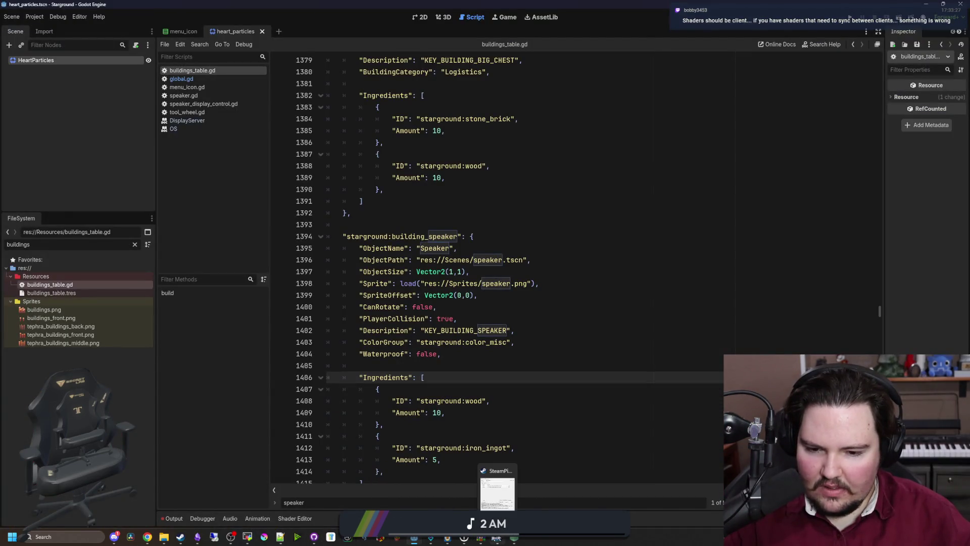
left_click(247, 537)
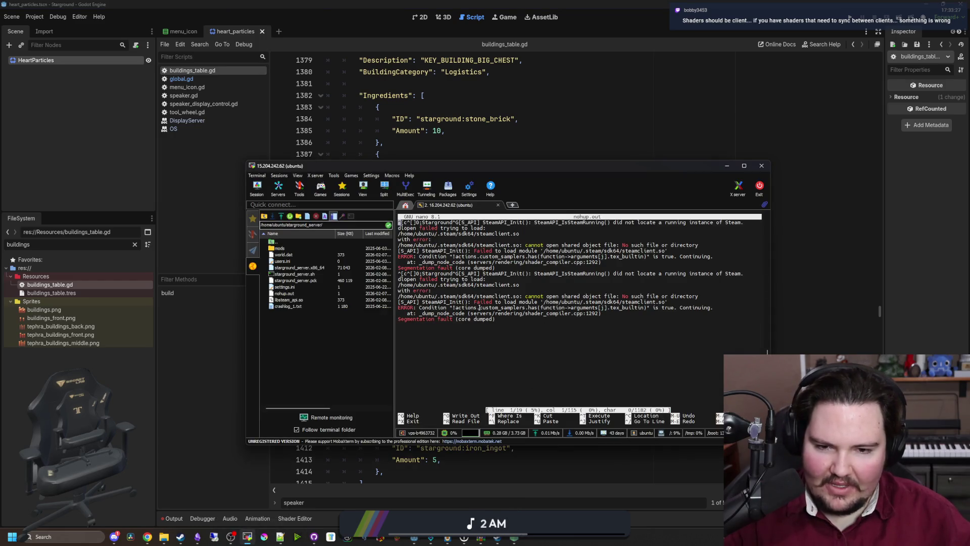
left_click_drag(502, 315, 608, 316)
left_click(601, 325)
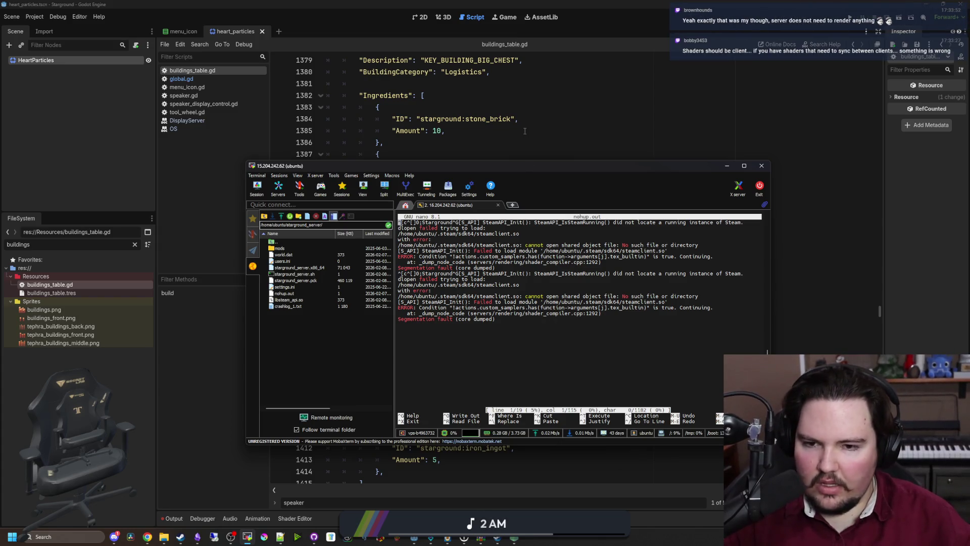
- Return to the Godot editor and open Project Settings
left_click(379, 107)
left_click(36, 17)
left_click(41, 28)
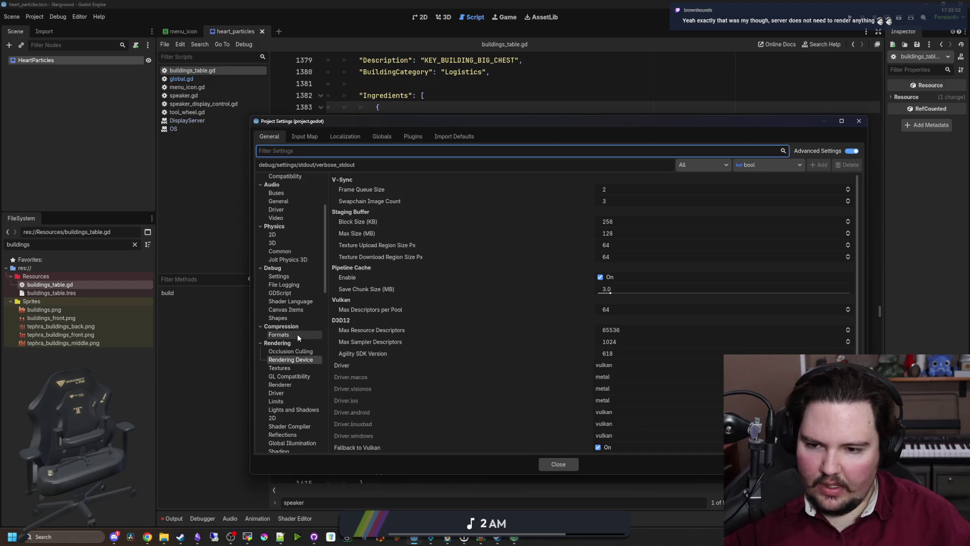
left_click(296, 361)
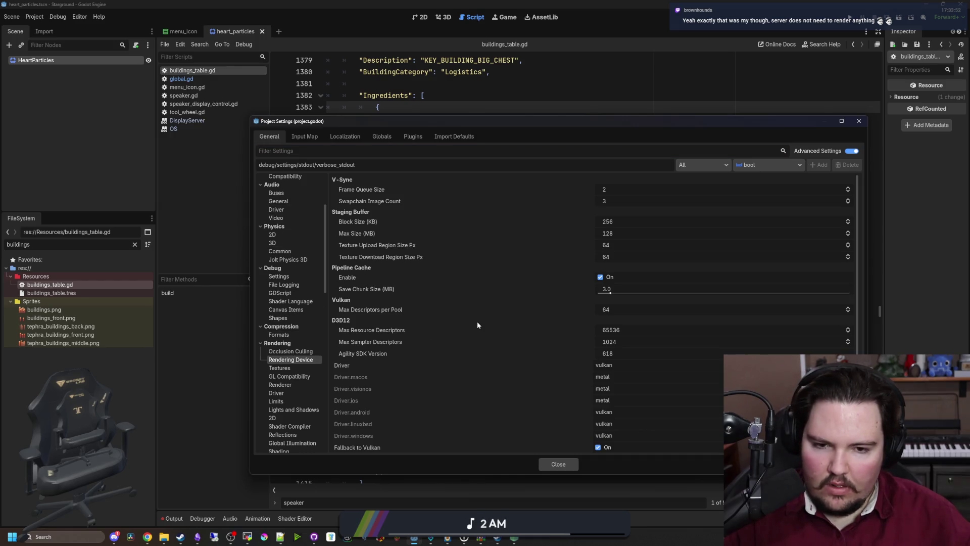
scroll(498, 319, "down", 1)
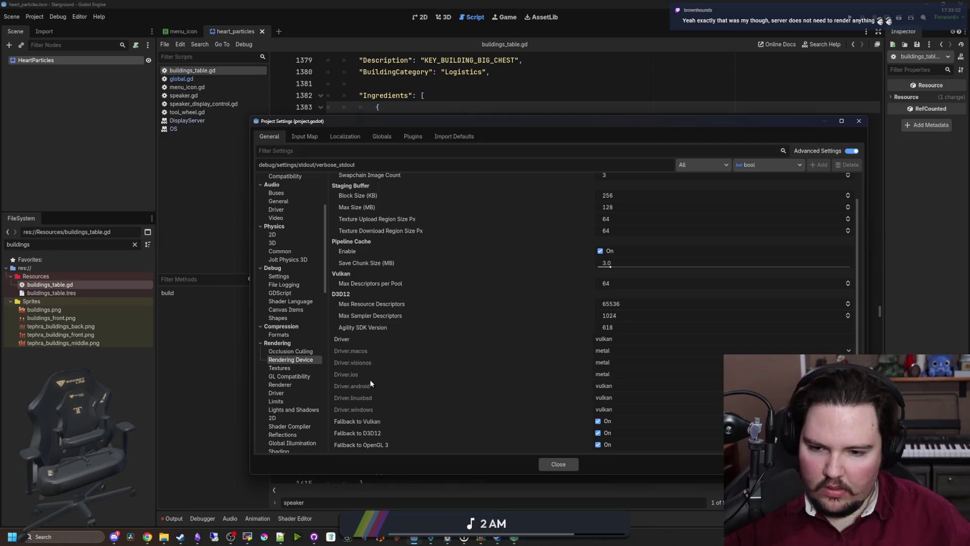
left_click(637, 397)
left_click(459, 391)
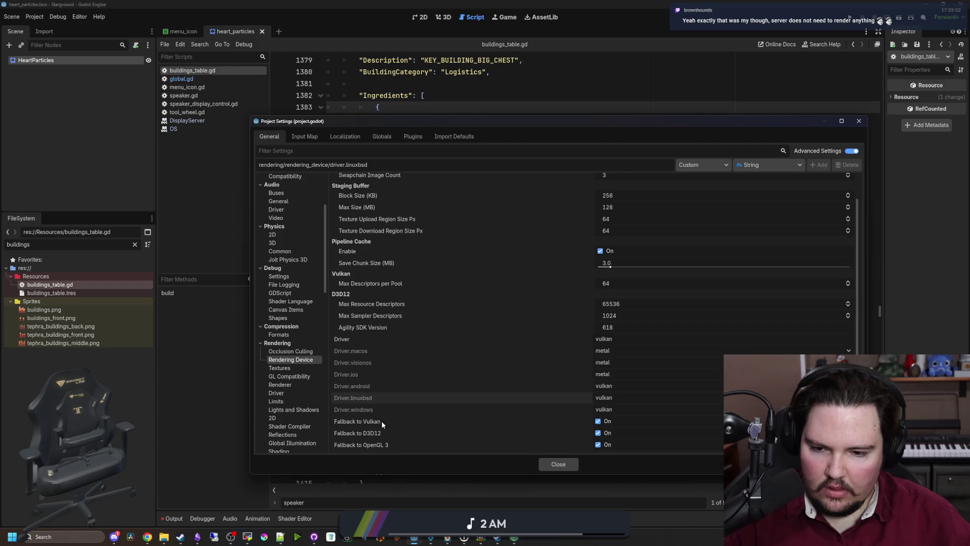
mouse_move(381, 420)
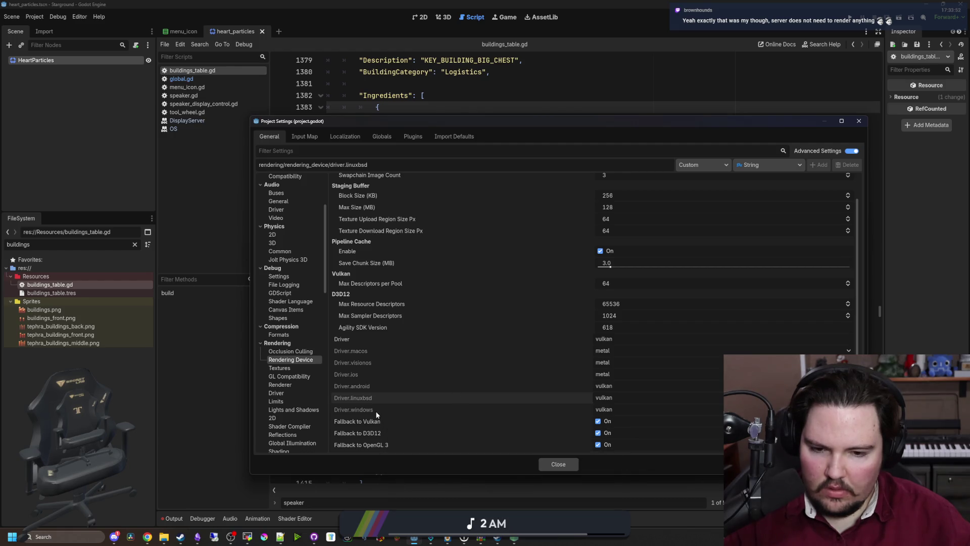
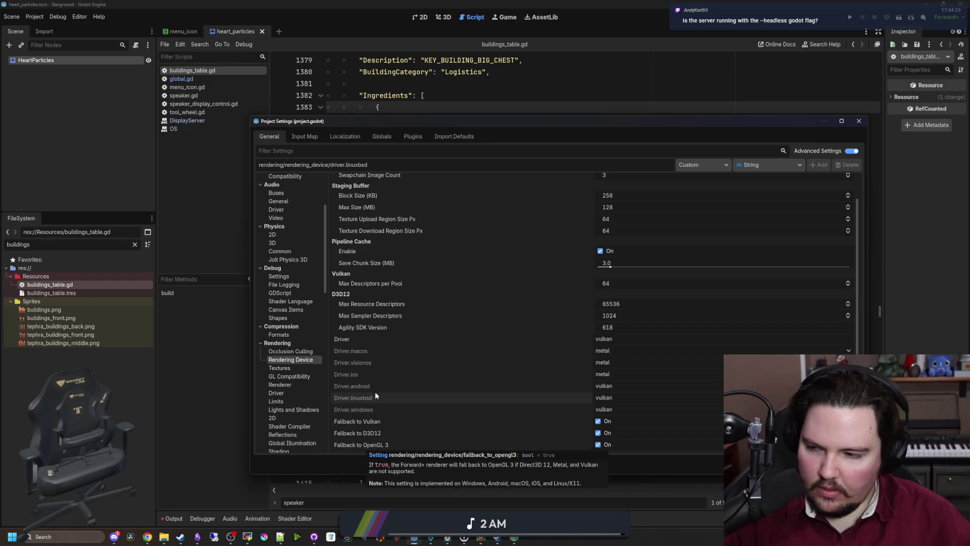
- Close Project Settings and open the Project > Export… dialog
mouse_move(382, 384)
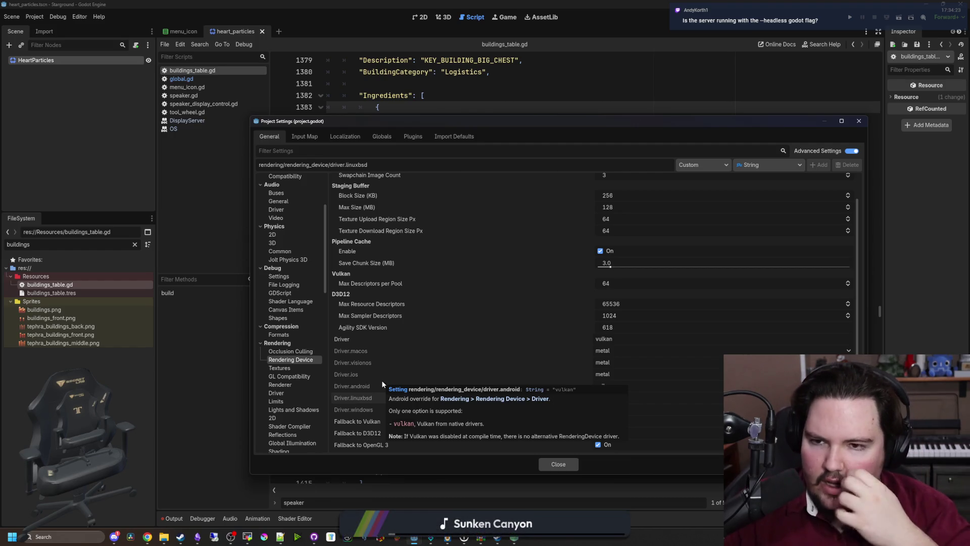
left_click(568, 465)
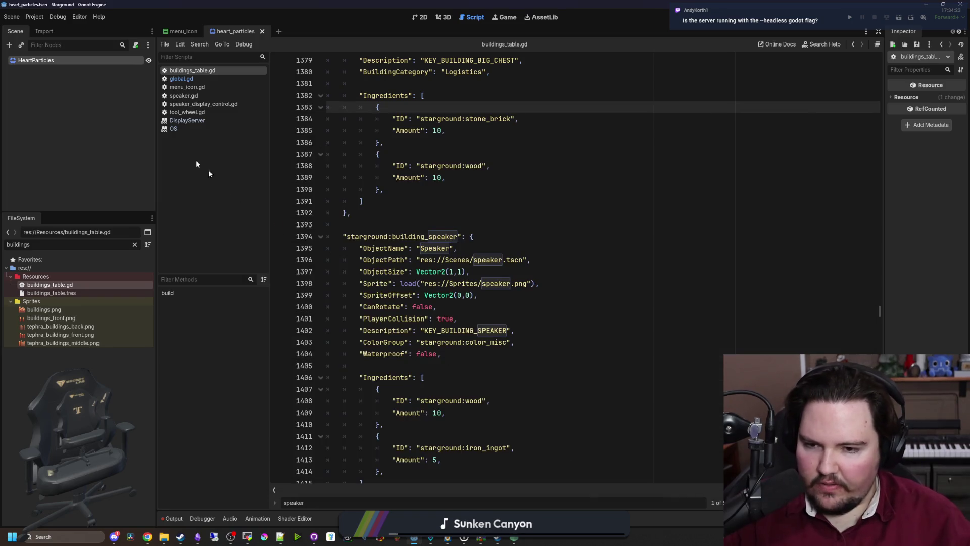
left_click(35, 16)
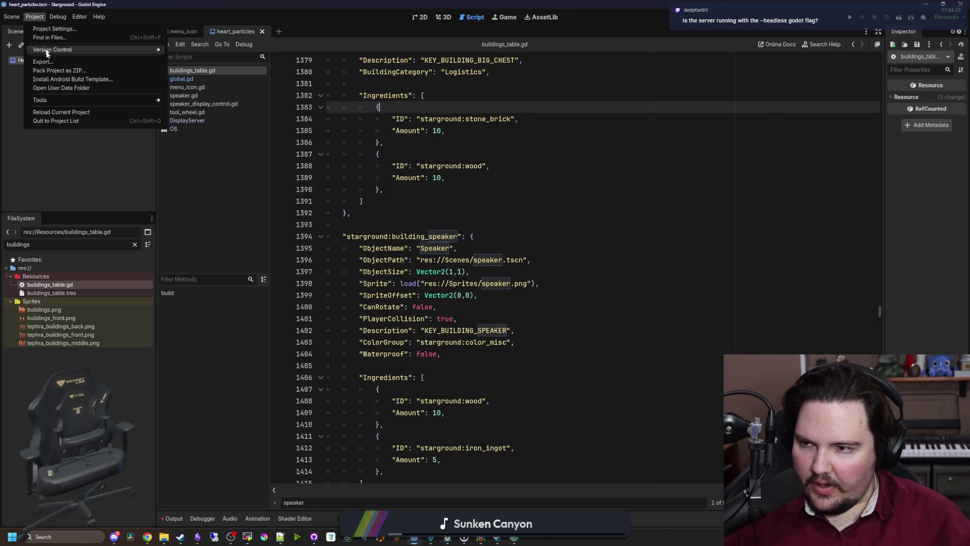
left_click(43, 52)
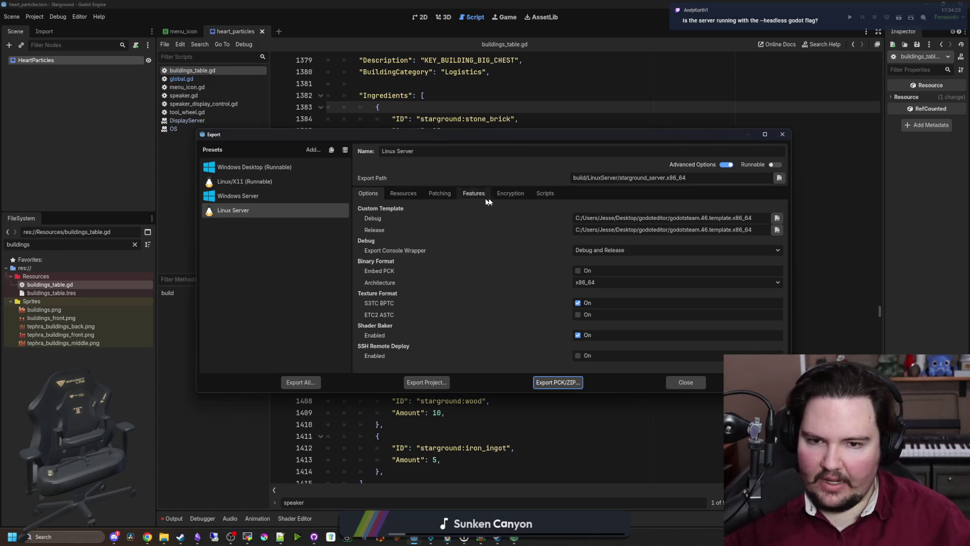
- Review the Linux Server and Windows Server presets' Features, Patching, Encryption, Scripts and Options tabs
left_click(477, 193)
left_click(437, 196)
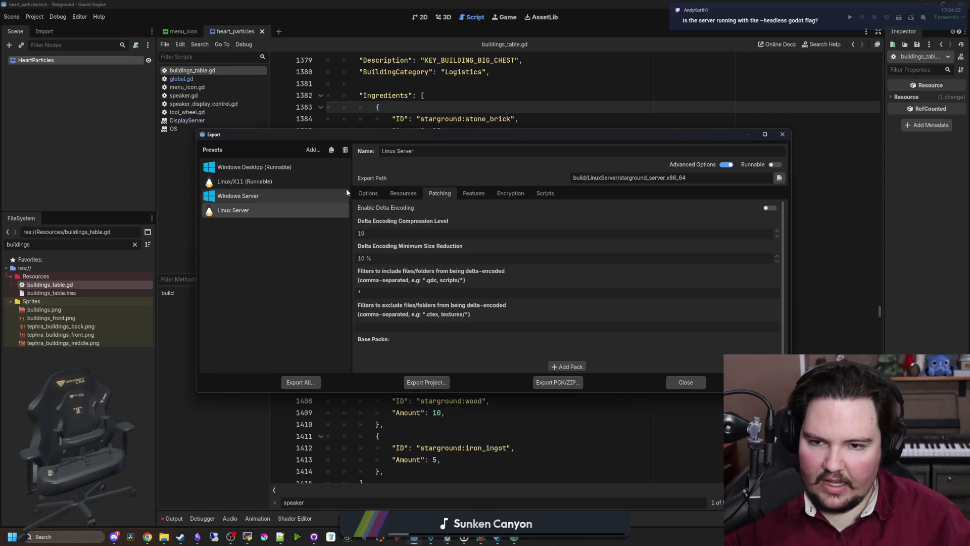
left_click(237, 195)
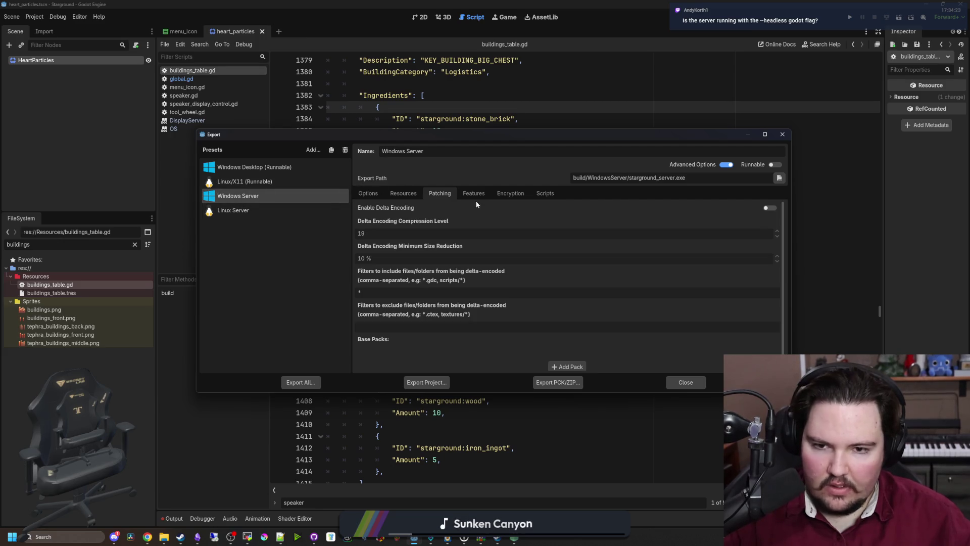
left_click(480, 193)
left_click(500, 195)
left_click(548, 194)
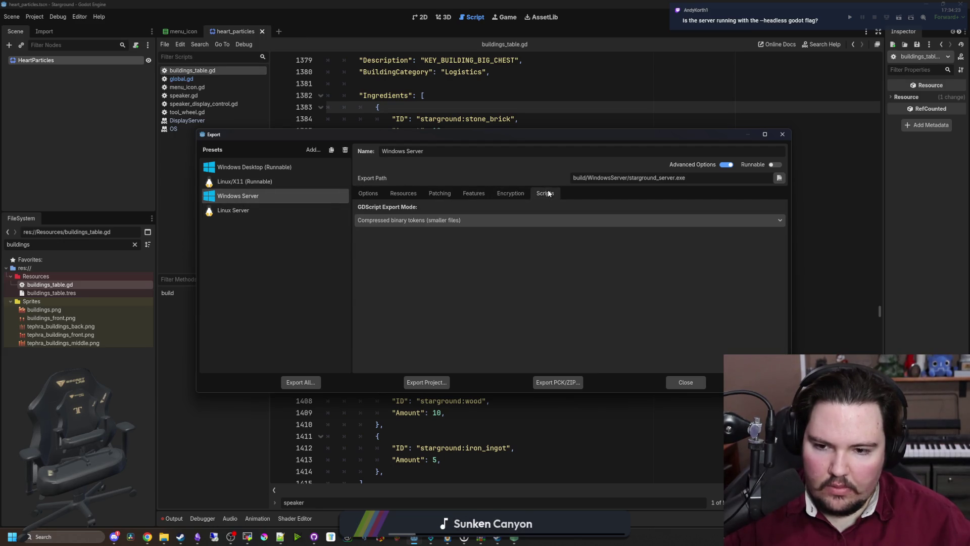
left_click(460, 191)
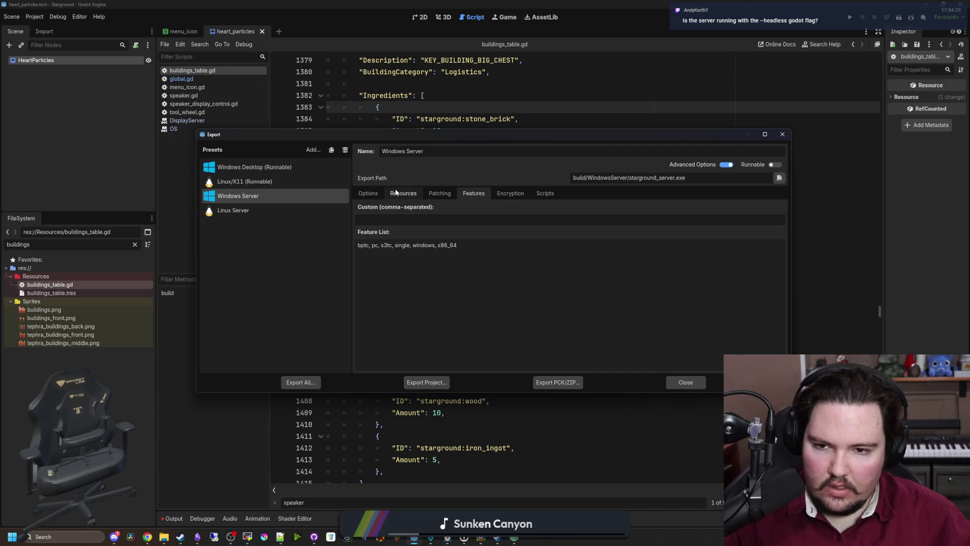
left_click(364, 193)
scroll(413, 289, "down", 5)
scroll(405, 290, "down", 2)
scroll(405, 290, "up", 10)
- Compare the Linux/X11 preset's features with Windows Server, then recheck Windows Server's encryption, scripts, features and patching
left_click(259, 183)
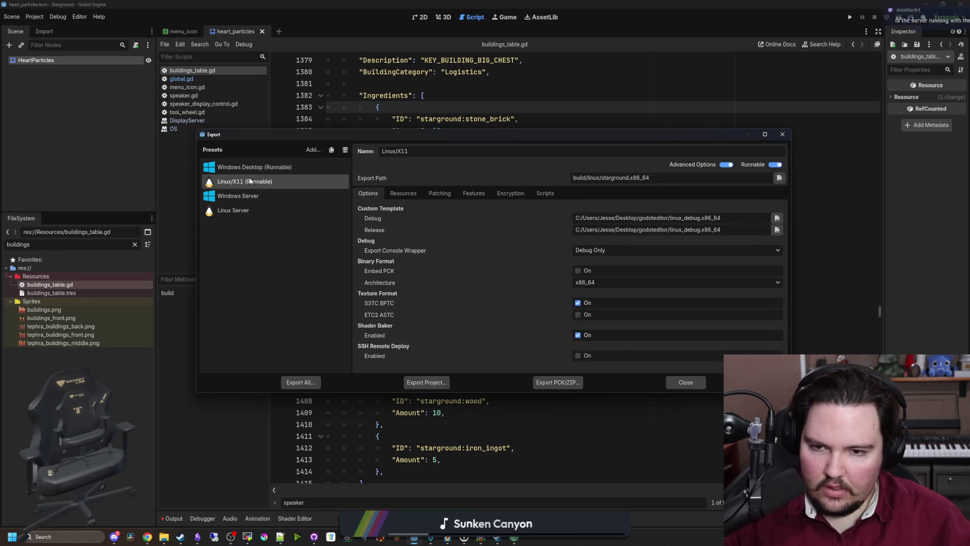
left_click(480, 193)
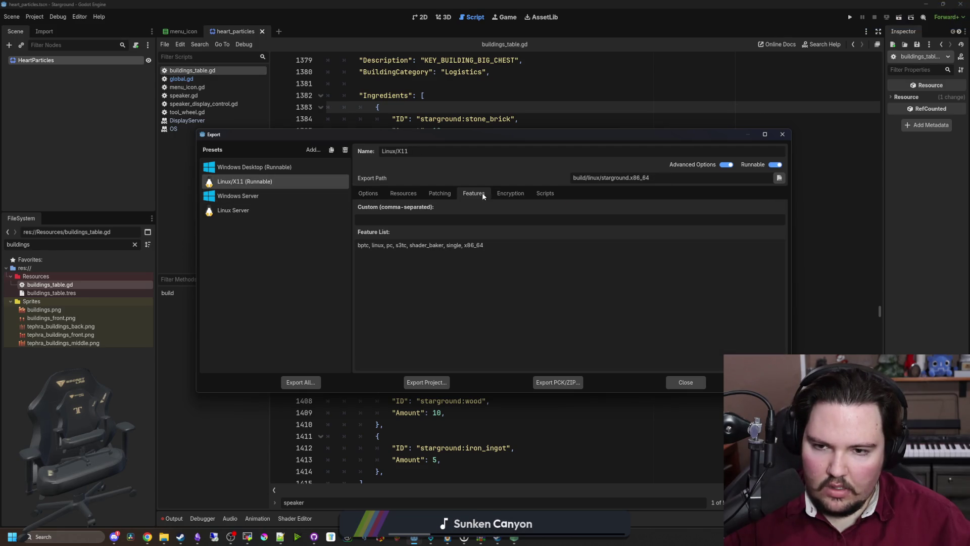
left_click(280, 197)
left_click(280, 183)
left_click(279, 197)
left_click(511, 193)
scroll(474, 259, "down", 1)
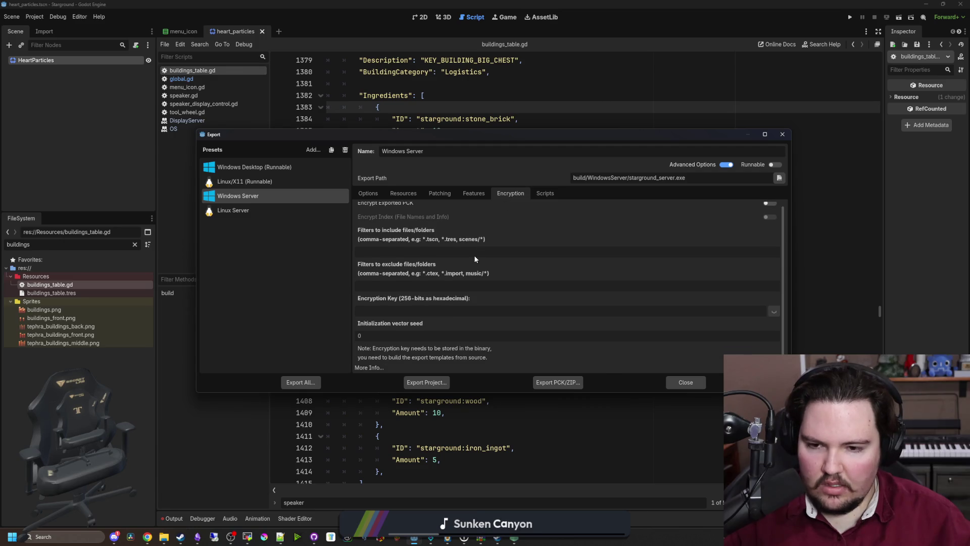
left_click(546, 193)
left_click(473, 194)
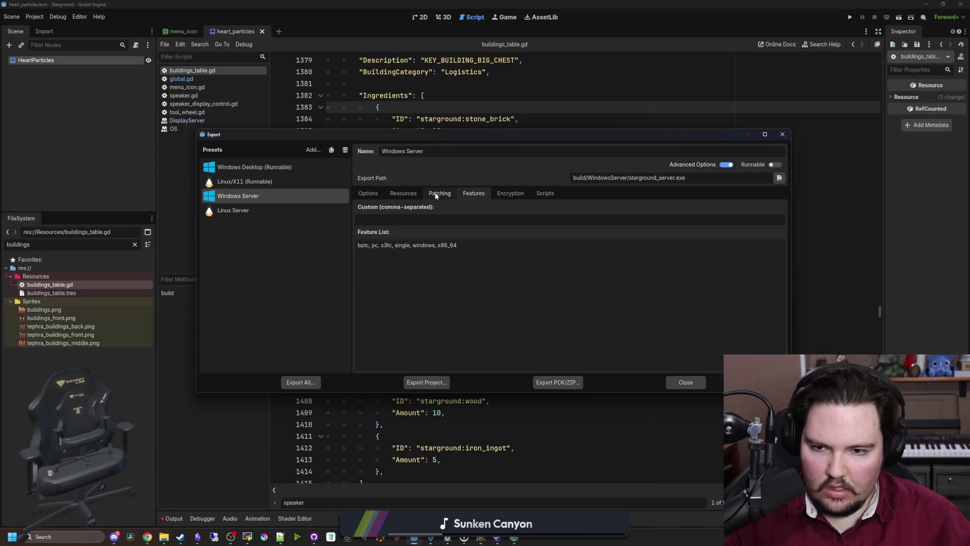
left_click(437, 196)
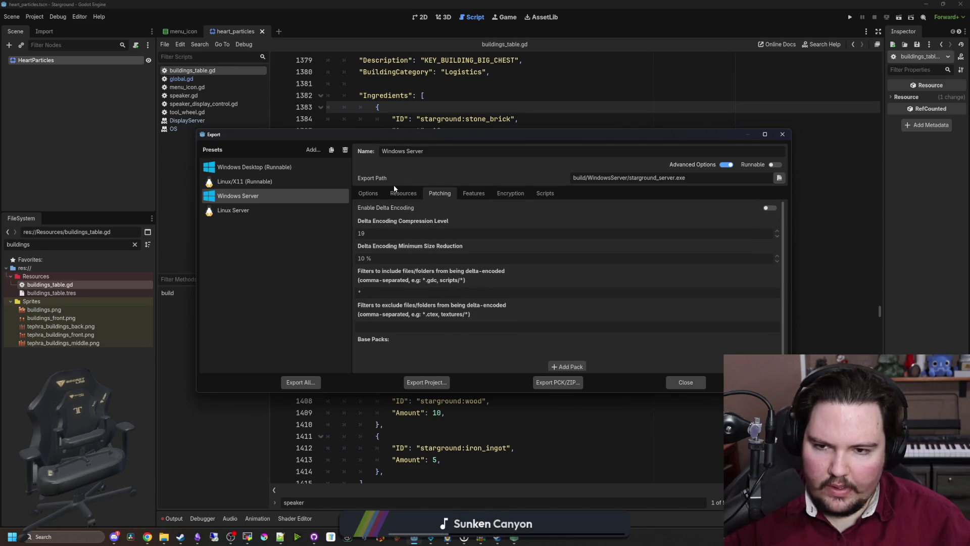
- Keep Windows Server's resource Export Mode as 'Export as dedicated server', then close the Export dialog
left_click(402, 193)
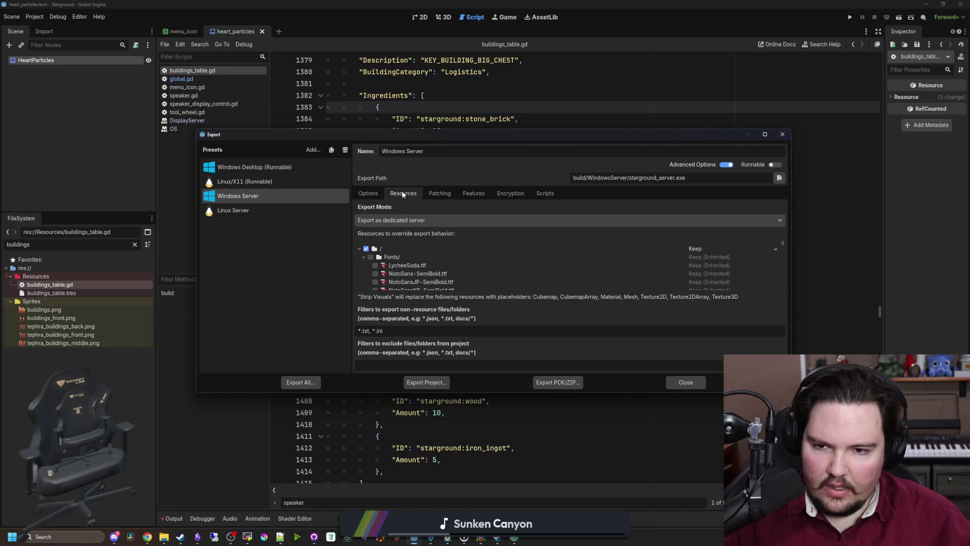
left_click(403, 222)
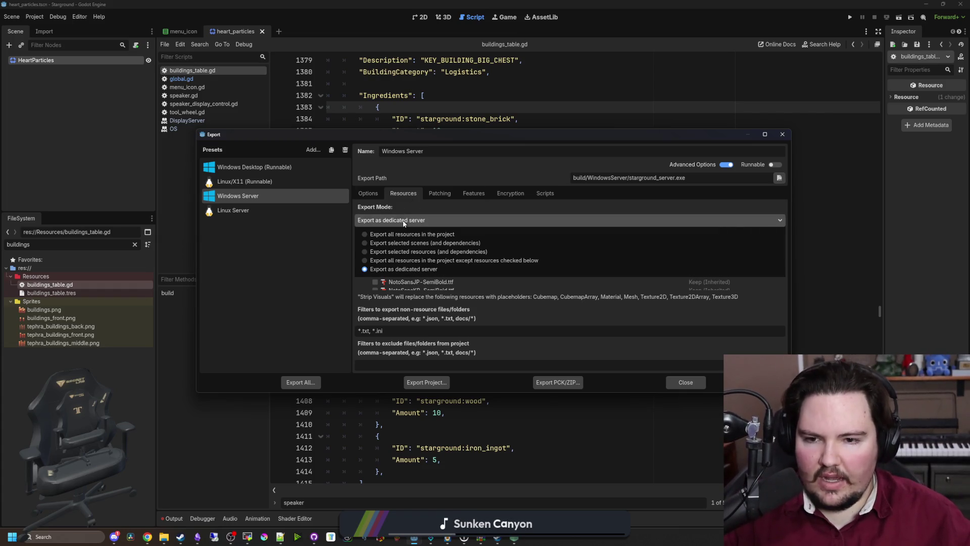
left_click(404, 224)
scroll(452, 286, "down", 2)
scroll(451, 287, "down", 3)
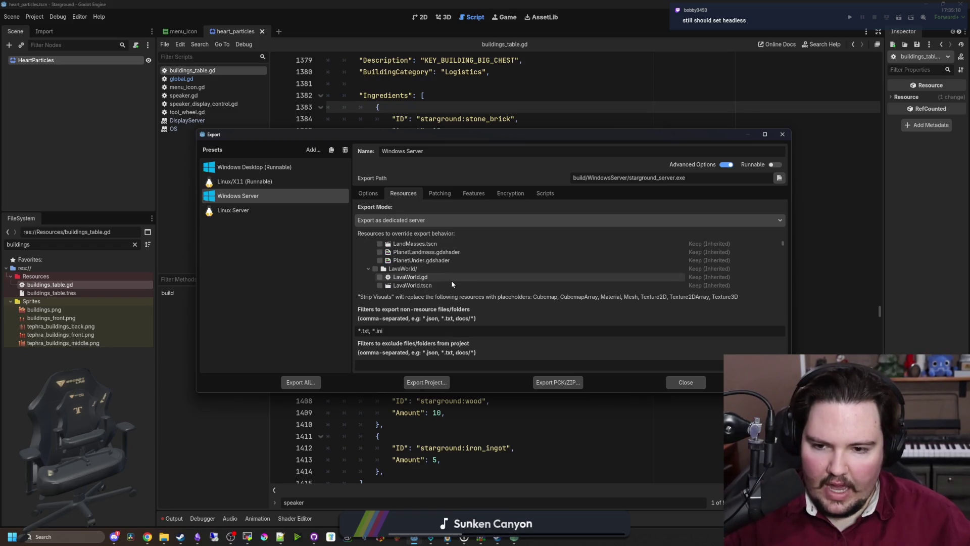
scroll(451, 282, "down", 8)
scroll(478, 281, "up", 15)
scroll(782, 253, "down", 5)
scroll(781, 283, "up", 5)
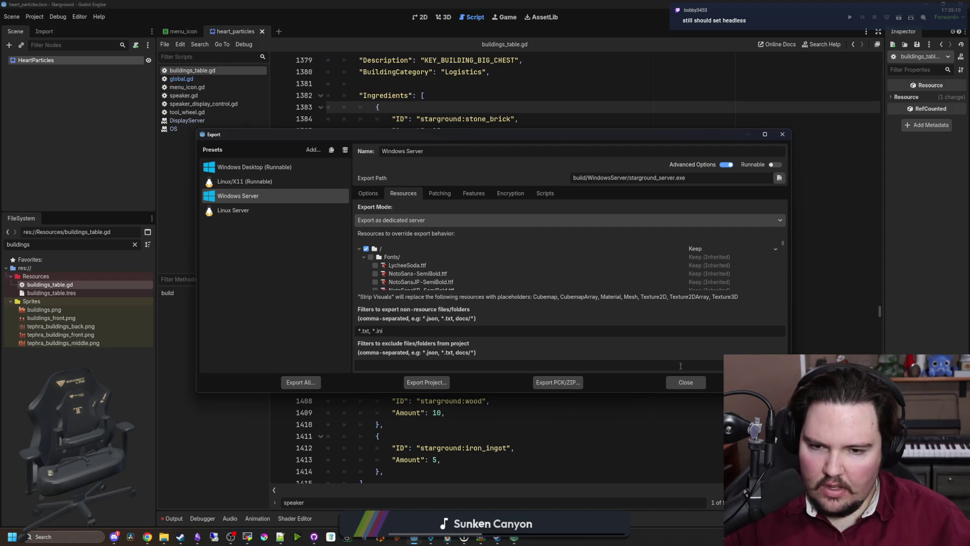
left_click(685, 382)
- In File Explorer, open build/WindowsServer, select starground_server, and launch Task Manager
mouse_move(163, 537)
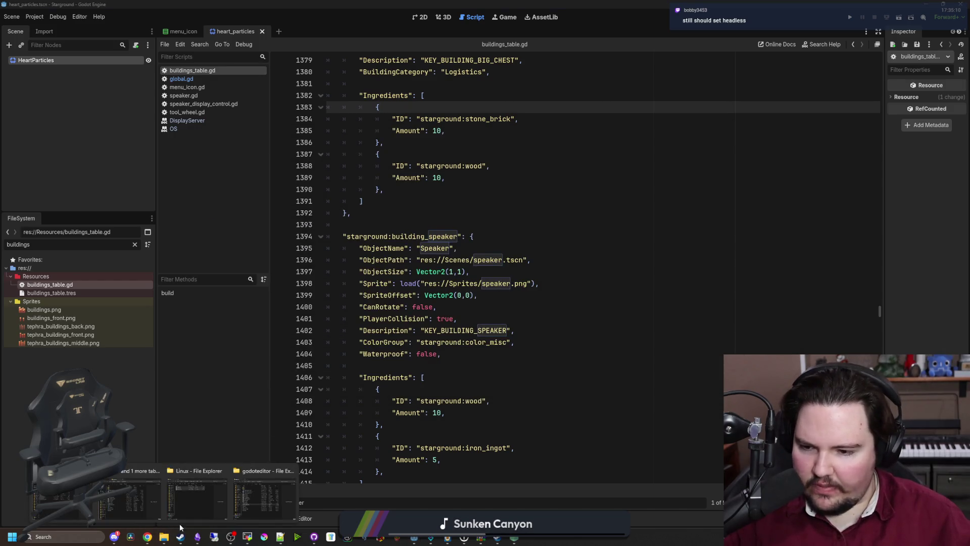
mouse_move(263, 501)
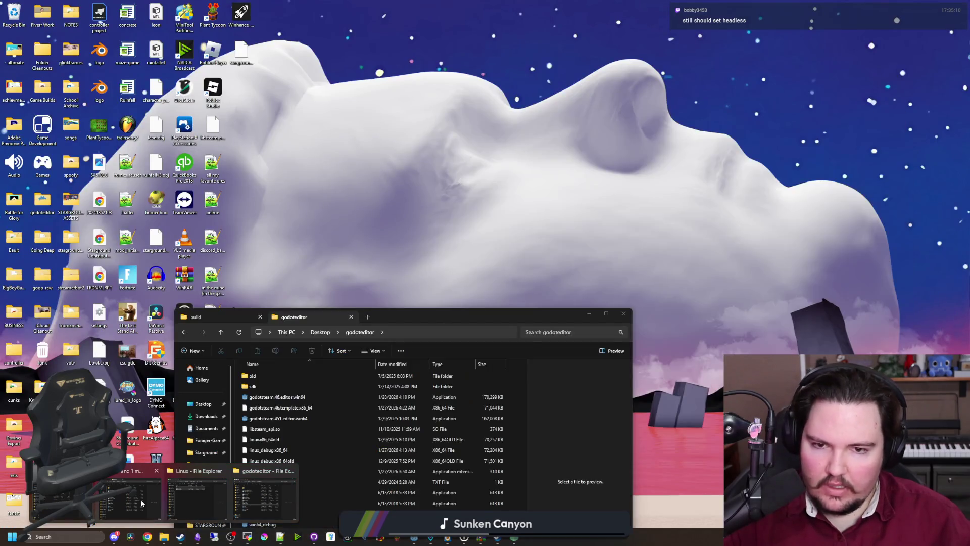
left_click(211, 503)
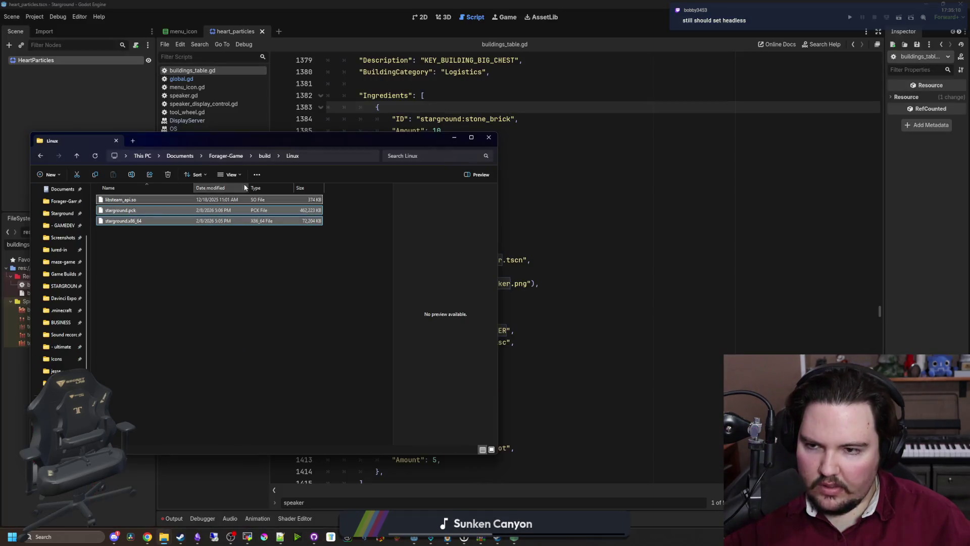
left_click(265, 156)
double_click(120, 242)
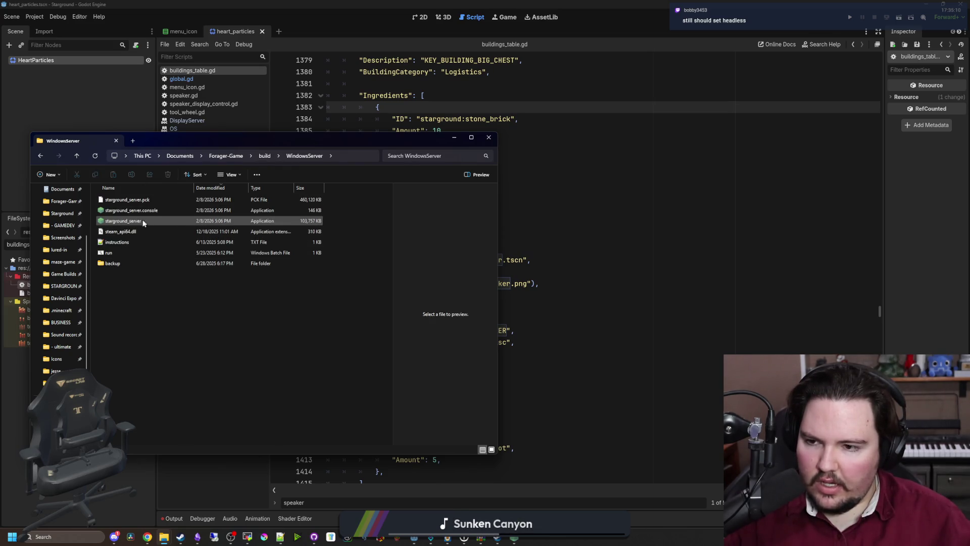
left_click(142, 221)
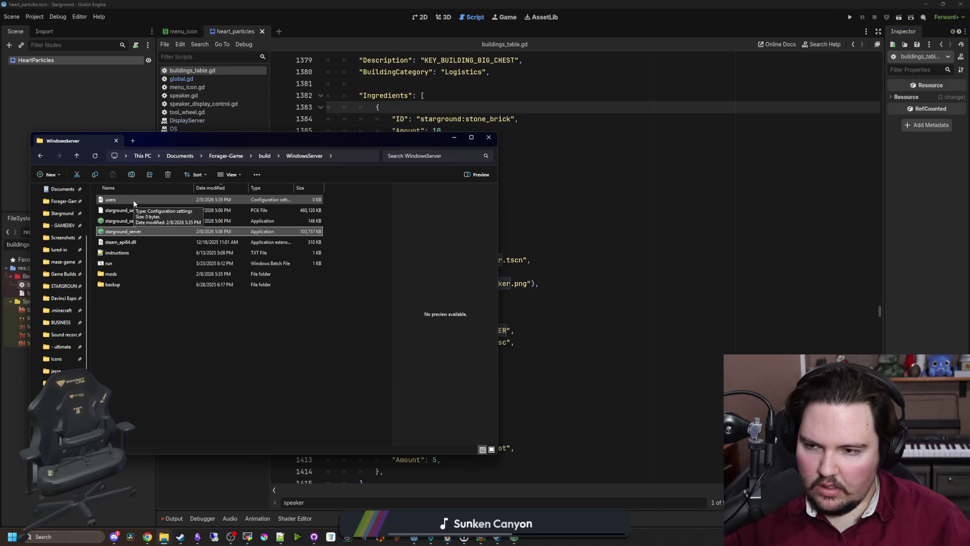
mouse_move(515, 542)
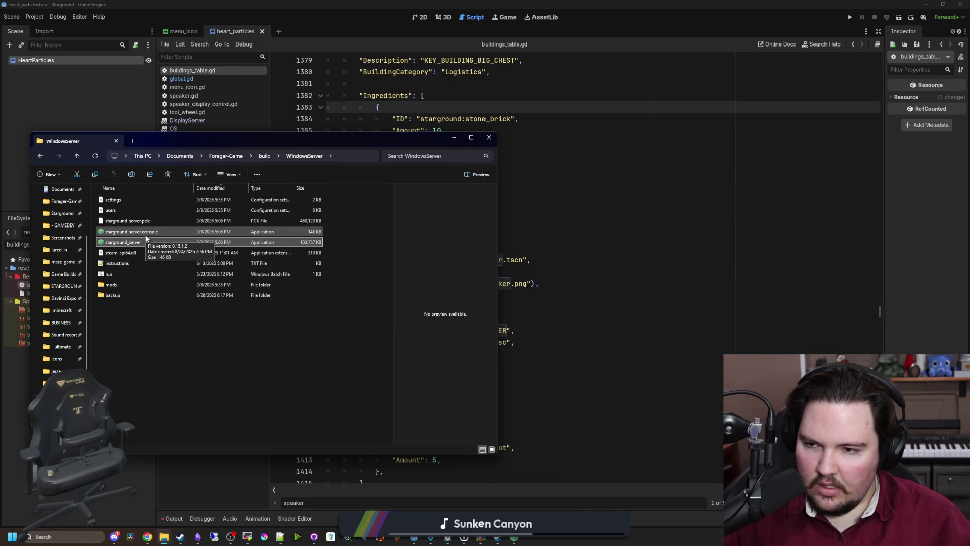
left_click(607, 536)
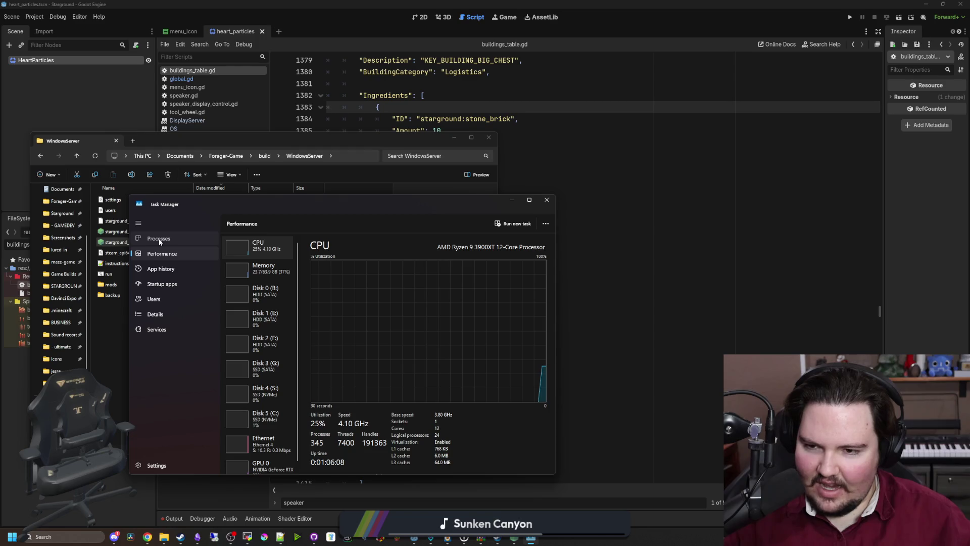
- Look for the starground process in Task Manager by filtering for 'stargr', then restart Task Manager
left_click(159, 239)
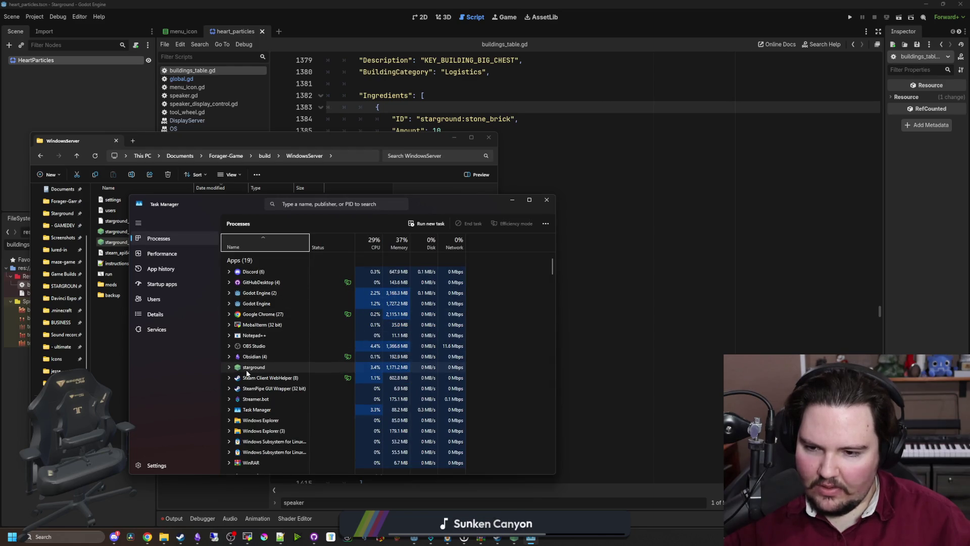
left_click(228, 368)
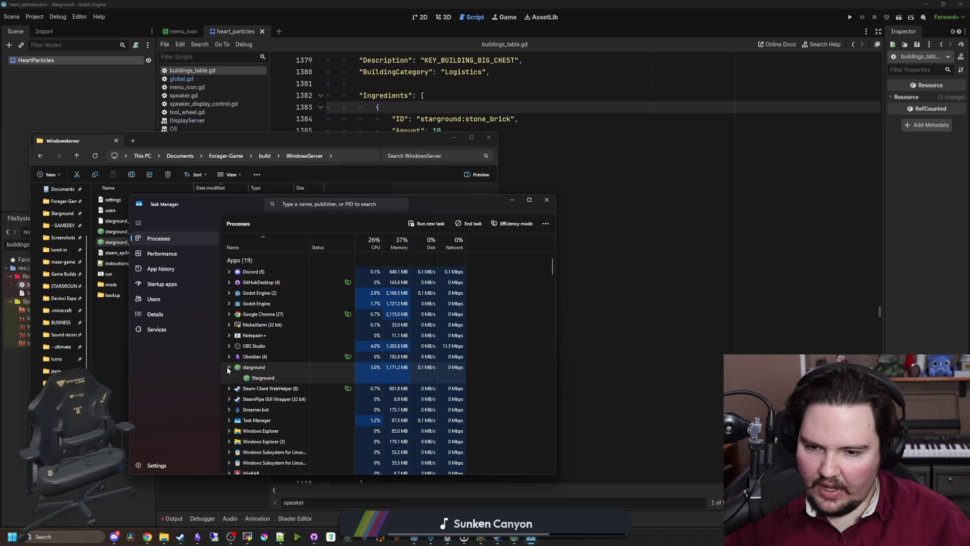
left_click(228, 368)
scroll(262, 357, "down", 2)
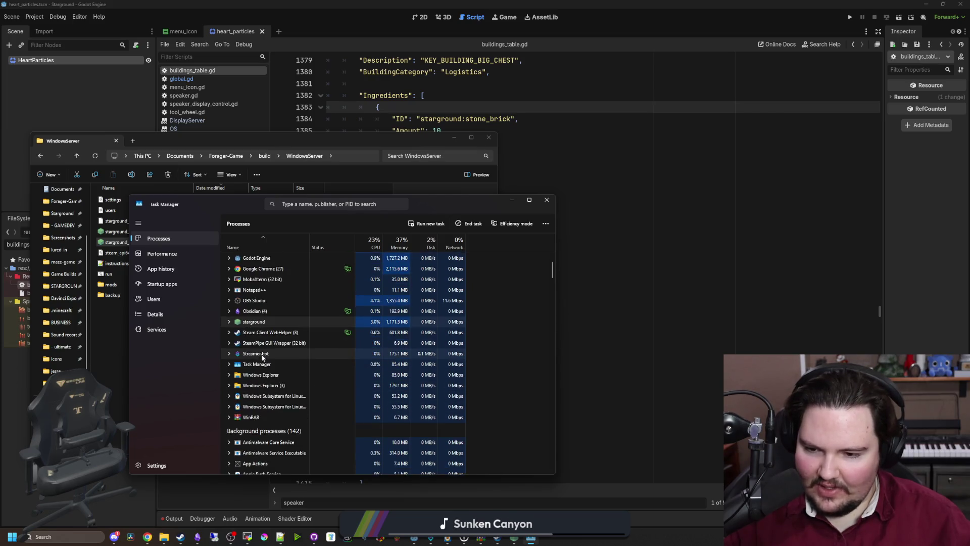
scroll(280, 320, "down", 10)
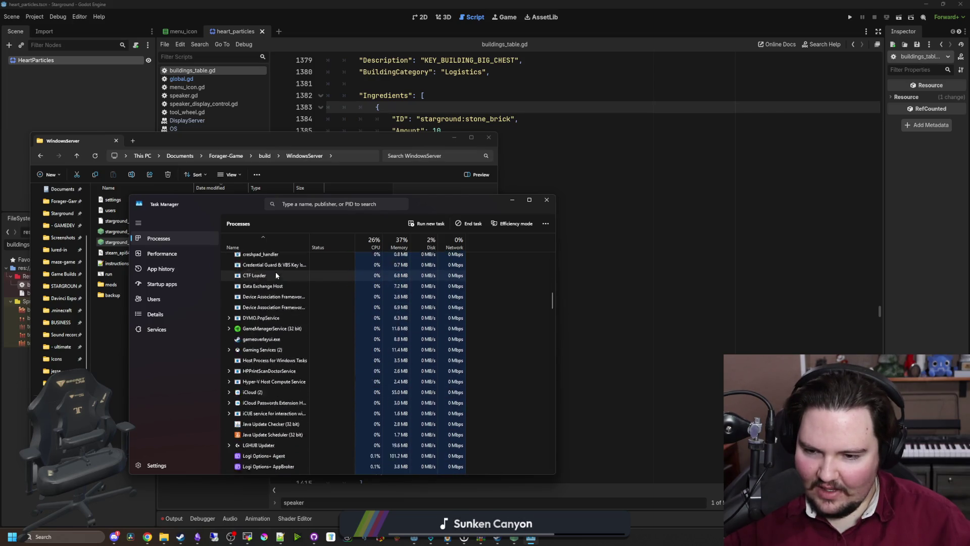
left_click(288, 206)
type("stargr")
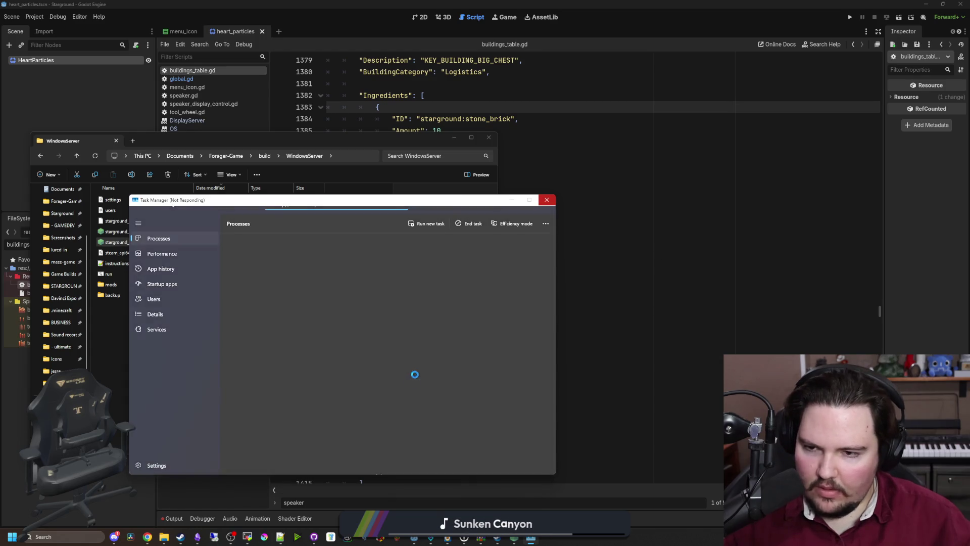
key("Escape")
key("alt+F4")
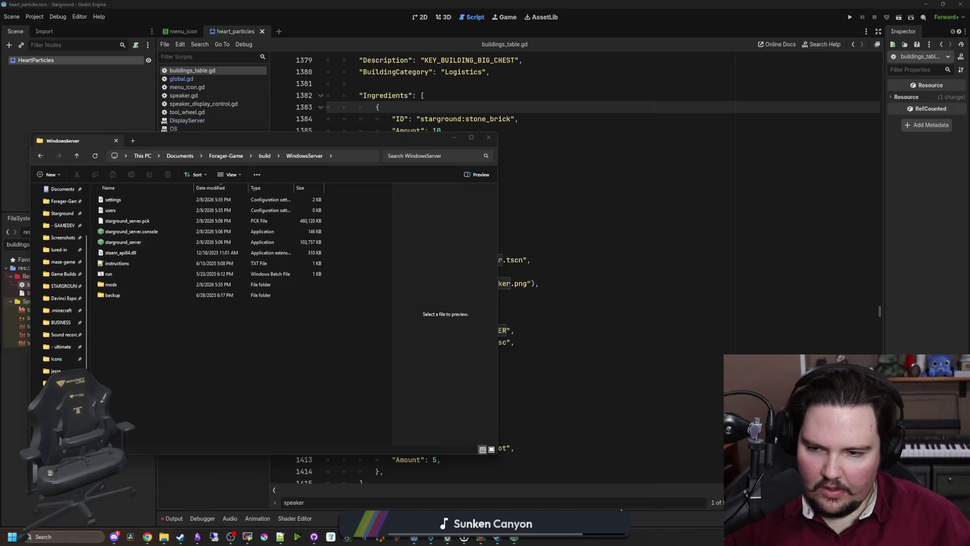
key("ctrl+shift+Escape")
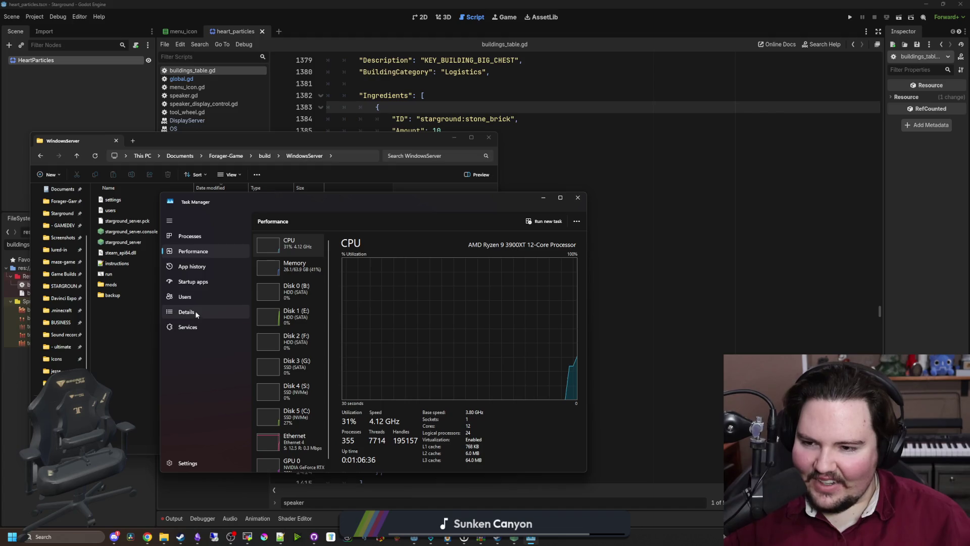
- End the starground.exe process from the Details list, then bring the WindowsServer folder forward
left_click(195, 311)
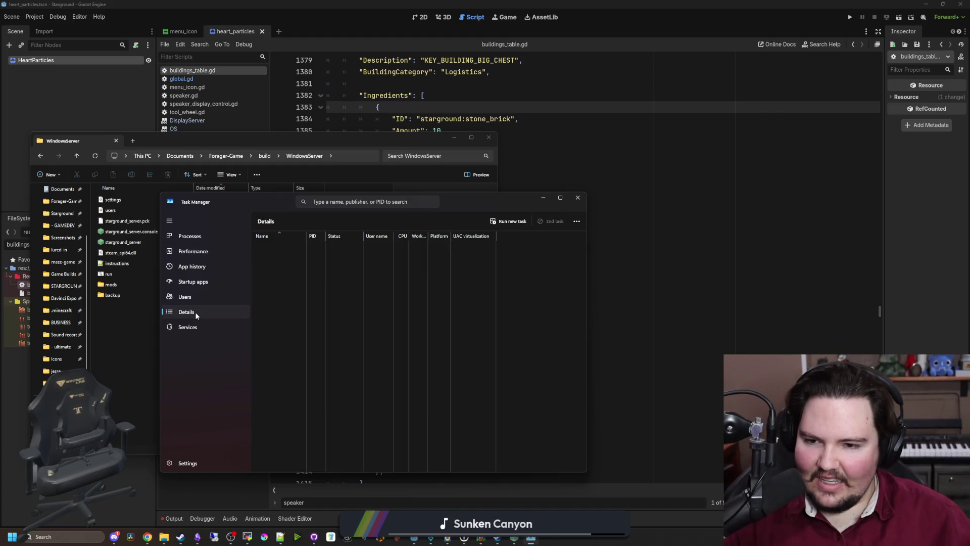
left_click(372, 202)
type("starg")
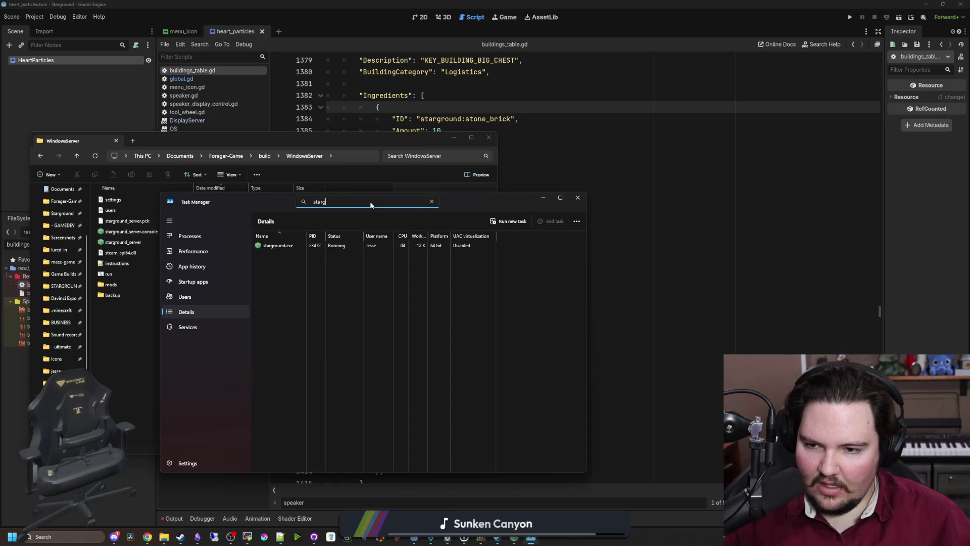
right_click(280, 248)
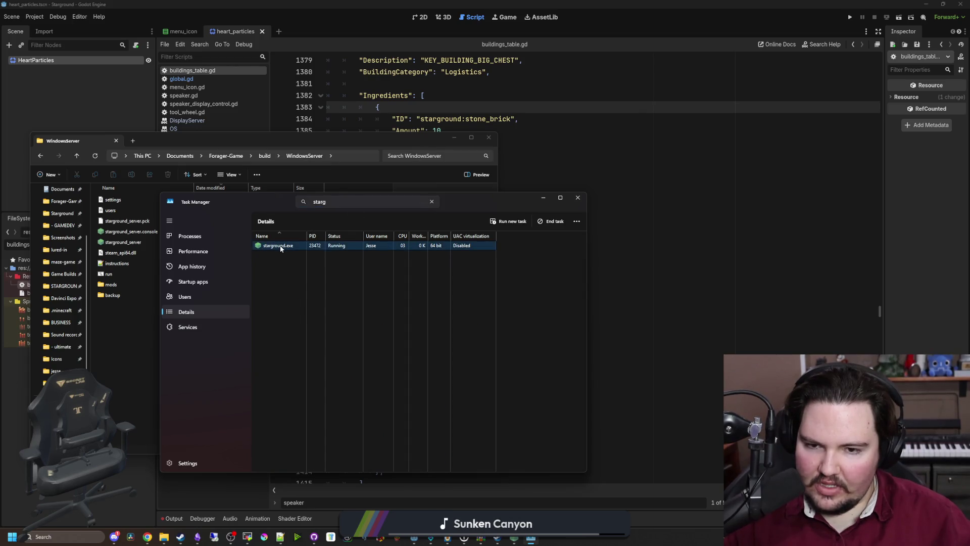
left_click(225, 253)
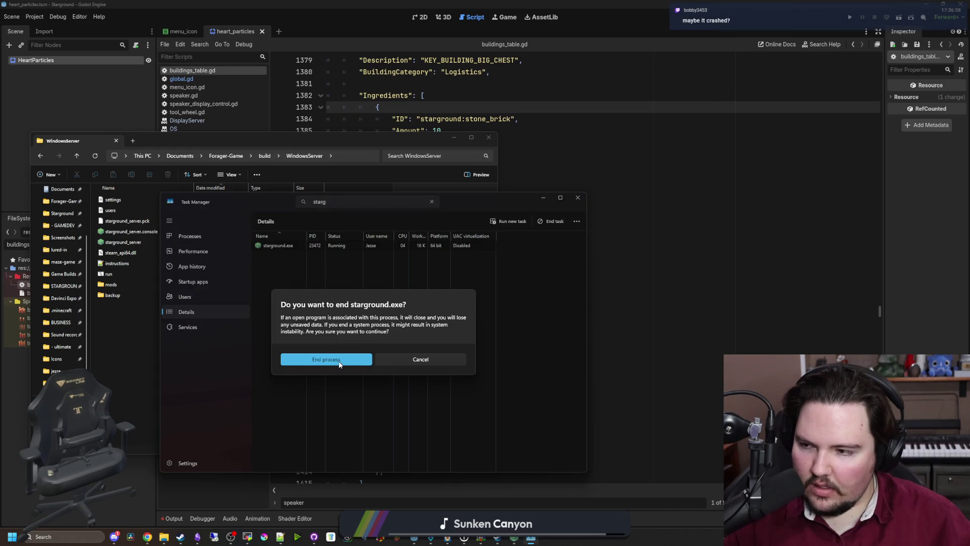
left_click(326, 359)
mouse_move(360, 201)
left_mouse_down()
mouse_move(431, 222)
mouse_move(679, 221)
left_mouse_up()
left_click(242, 327)
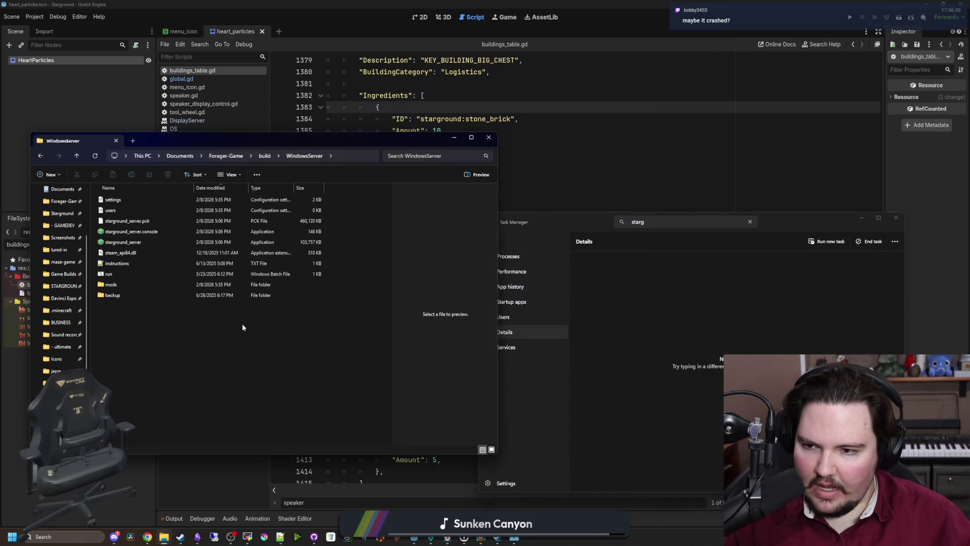
- Launch starground_server.console, allow it through the firewall, copy the 'Game fully loaded' line, and close the console
double_click(146, 231)
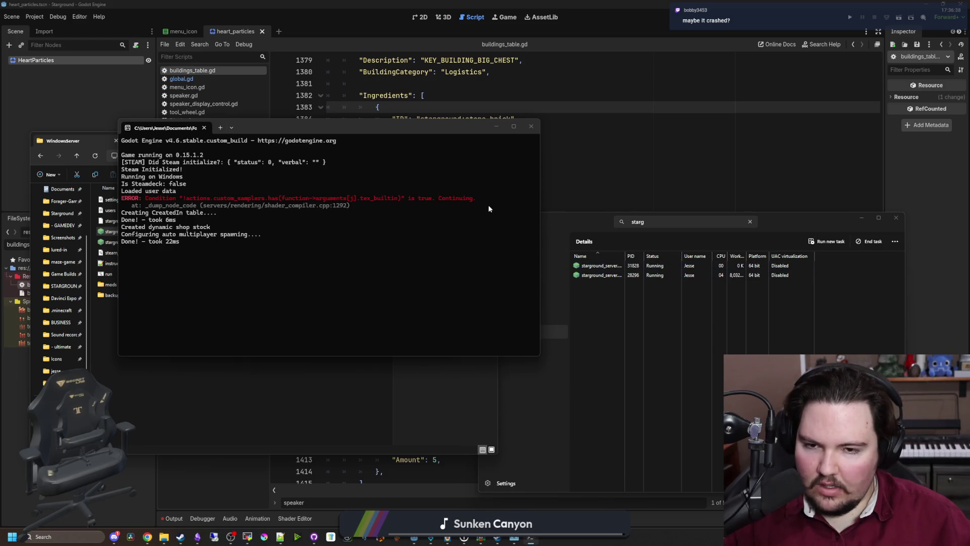
left_click_drag(495, 198, 121, 198)
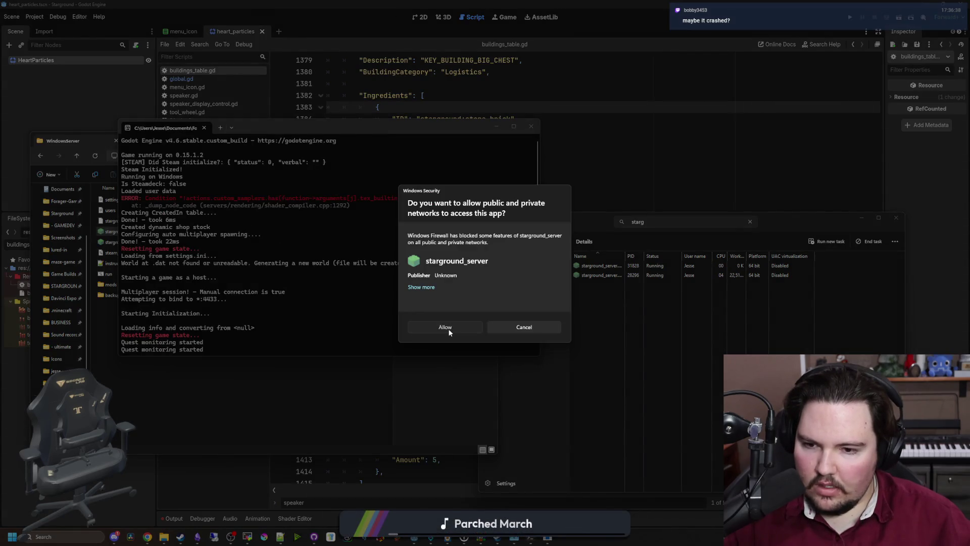
left_click(448, 328)
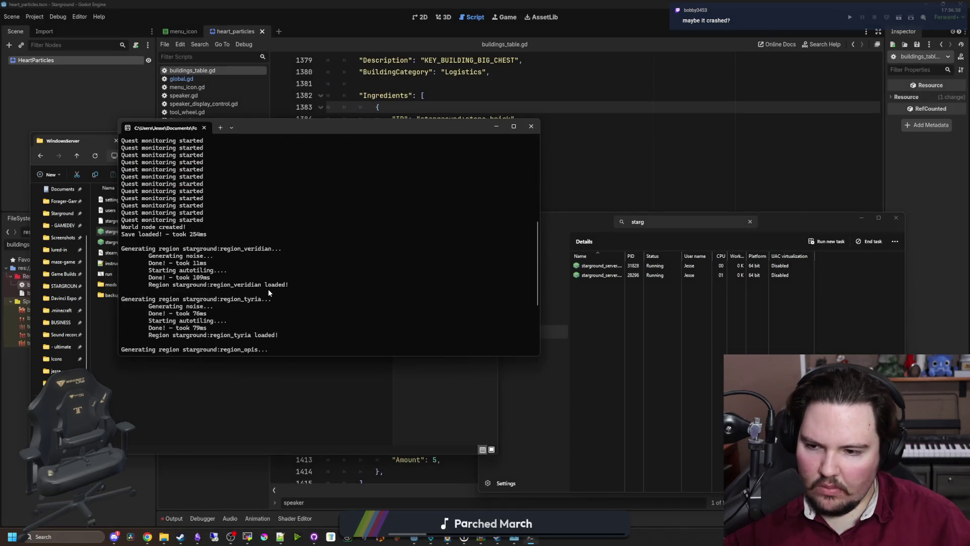
triple_click(155, 335)
right_click(334, 347)
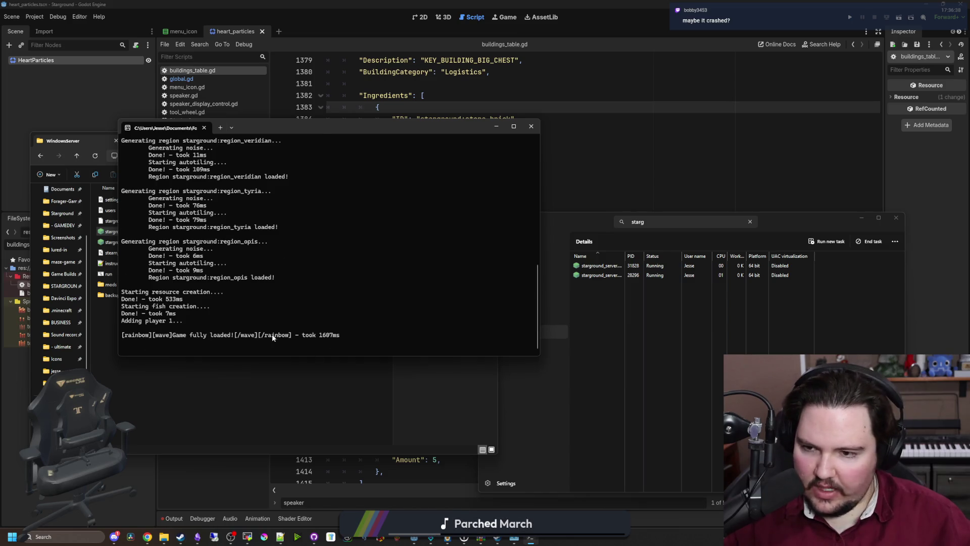
scroll(271, 338, "up", 15)
key("super+Down")
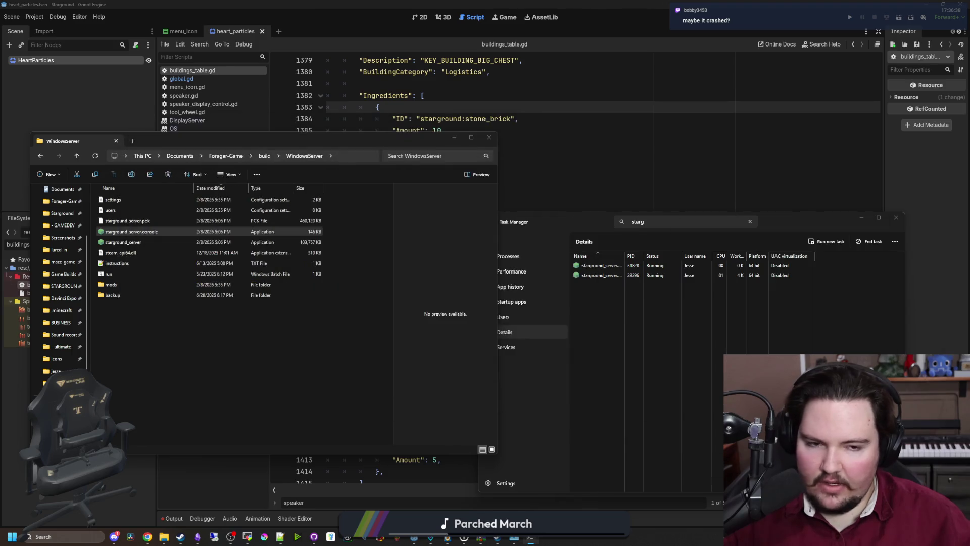
left_click(861, 218)
- Hide the other windows and launch Starground from the Steam library with 'Play Starground'
left_click(454, 137)
left_click(586, 180)
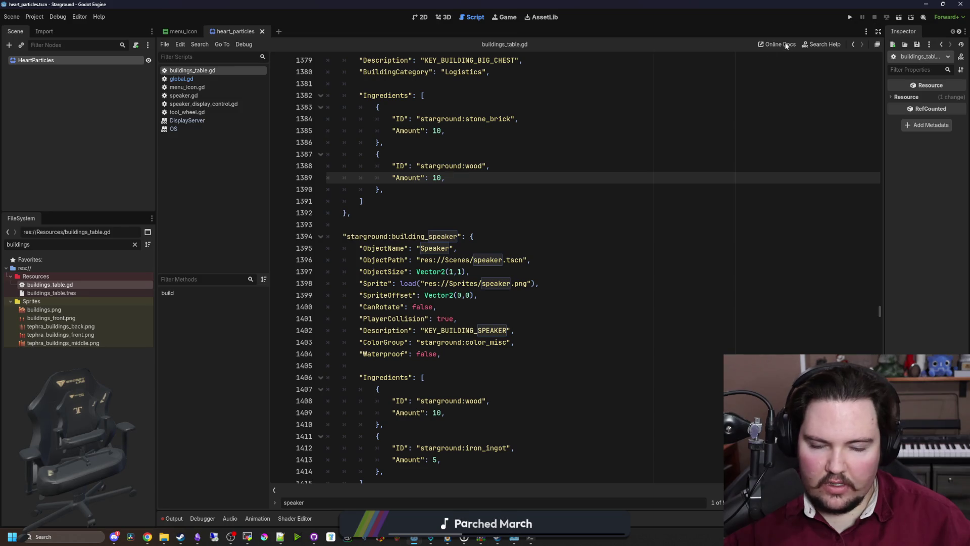
left_click(181, 536)
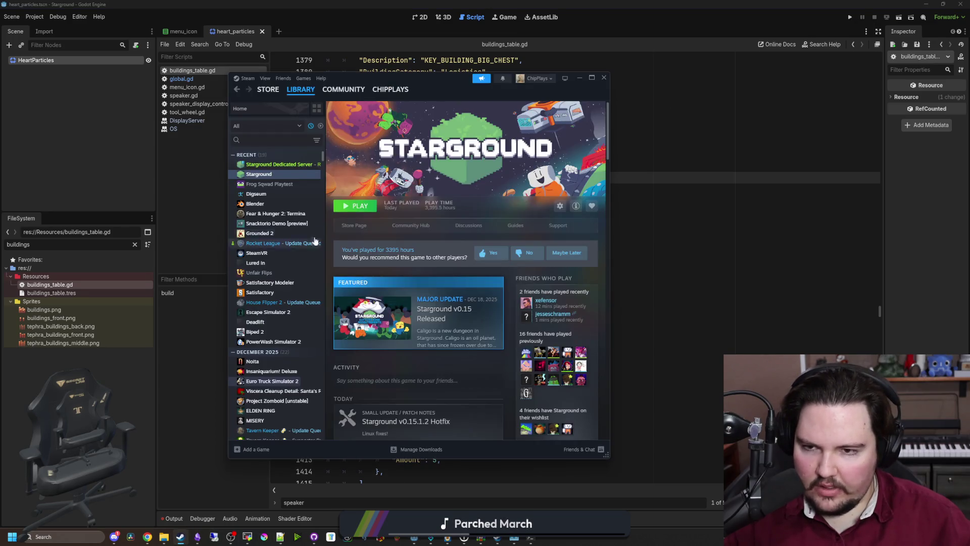
left_click(356, 207)
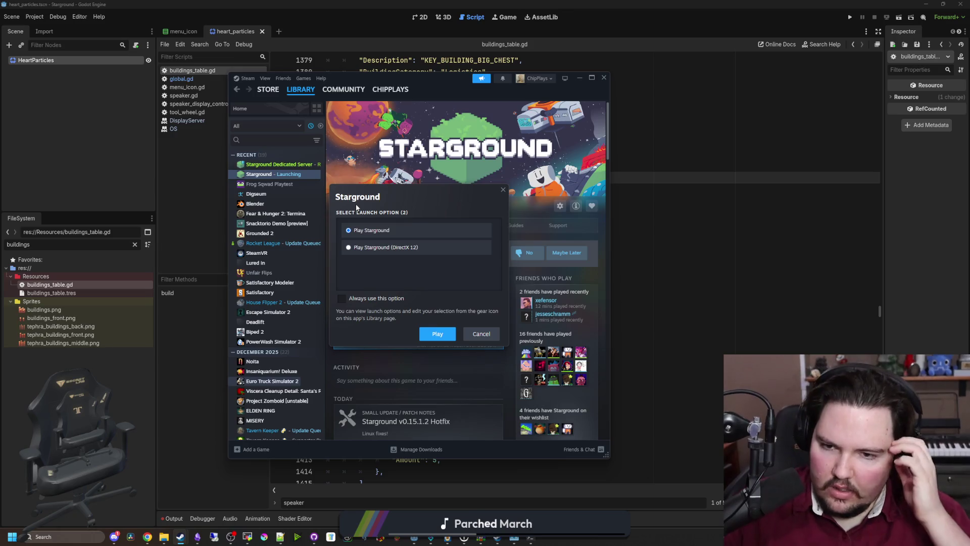
left_click(449, 338)
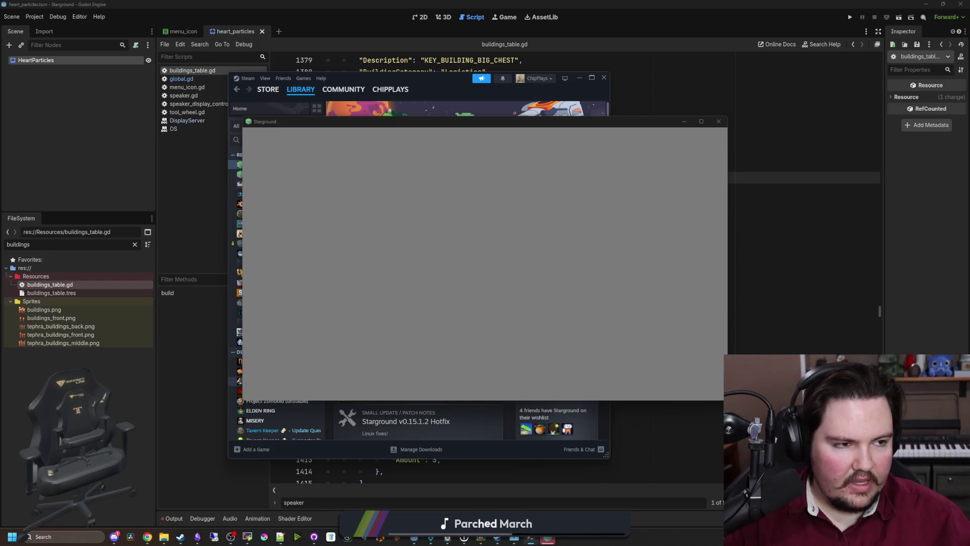
- Join the multiplayer game by connecting to the server at 'localhost'
mouse_move(494, 223)
left_mouse_down()
mouse_move(506, 240)
mouse_move(490, 224)
mouse_move(556, 233)
left_mouse_up()
left_click_drag(735, 235, 461, 218)
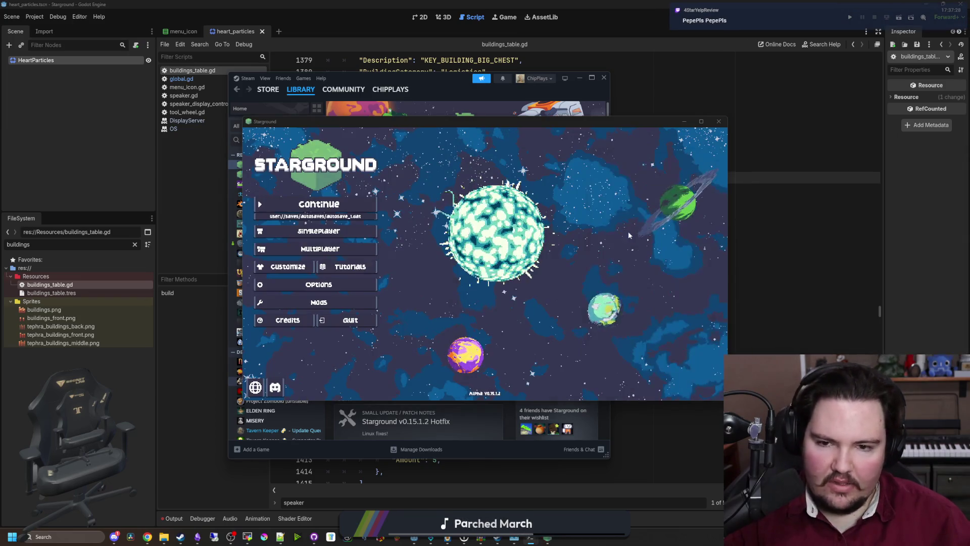
left_click(320, 248)
left_click(558, 254)
type("localhost")
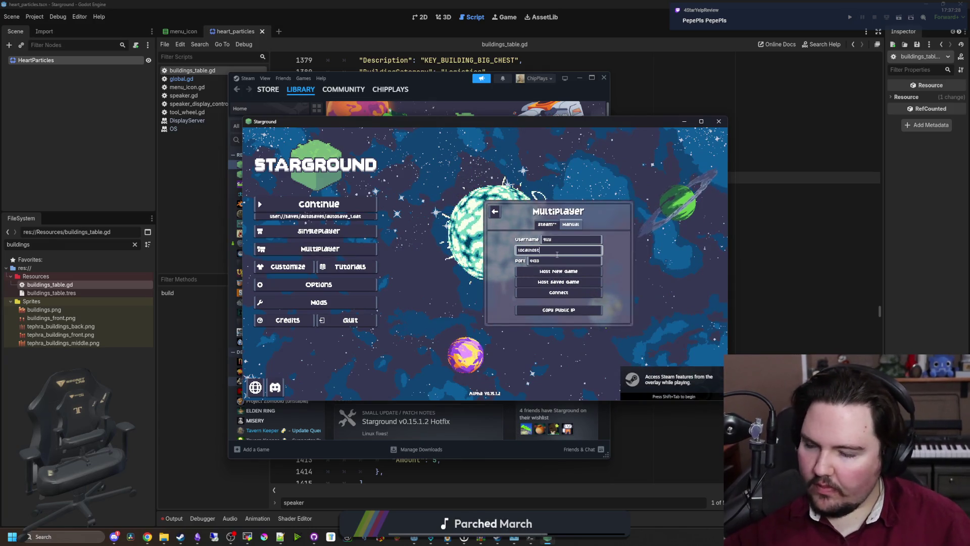
left_click(561, 291)
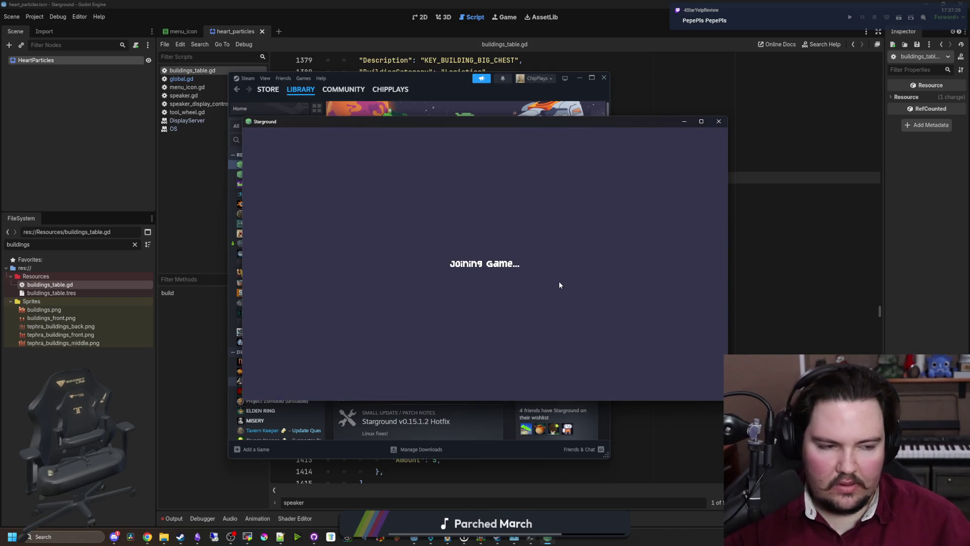
- Walk the character around the Day 1 island and along its coastline, then return to Godot
key("w")
key("d")
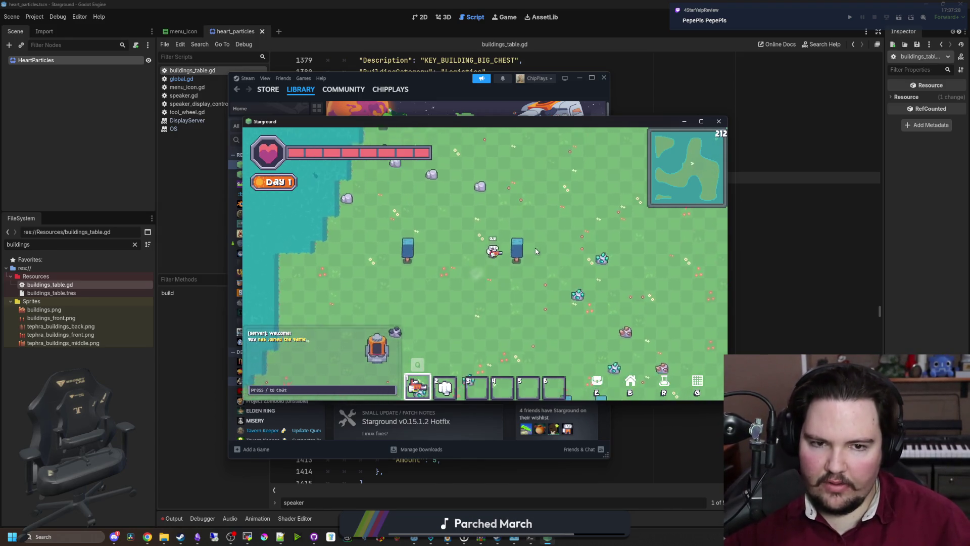
key("d")
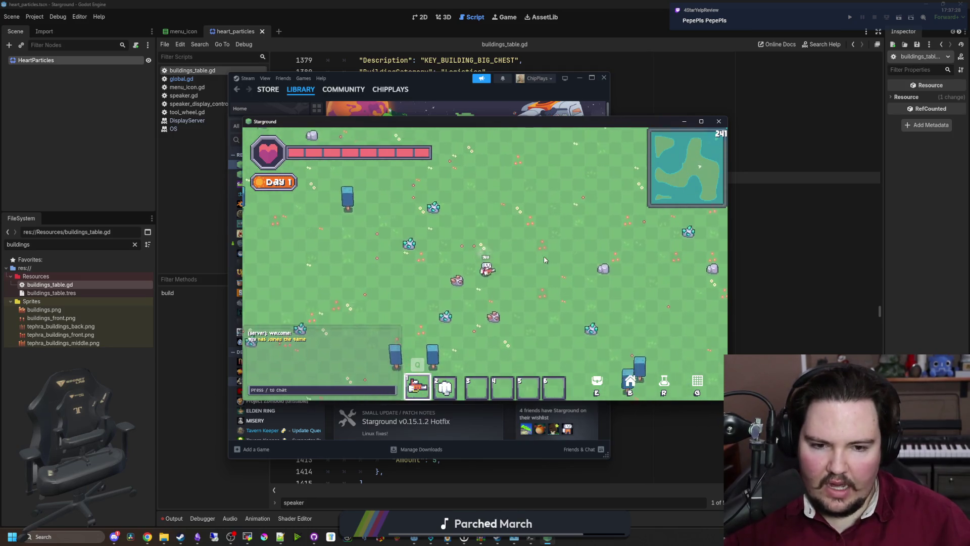
key("s")
key("a")
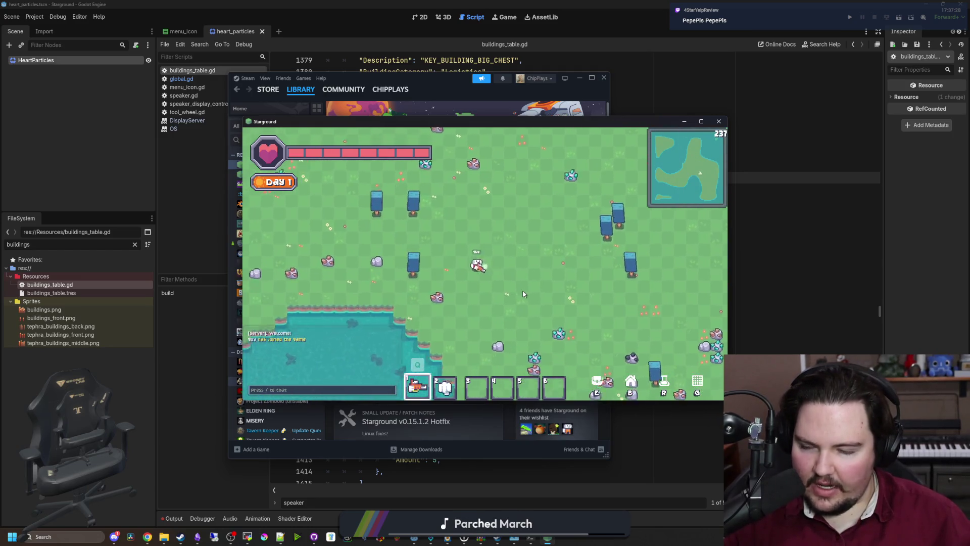
key("s")
key("a")
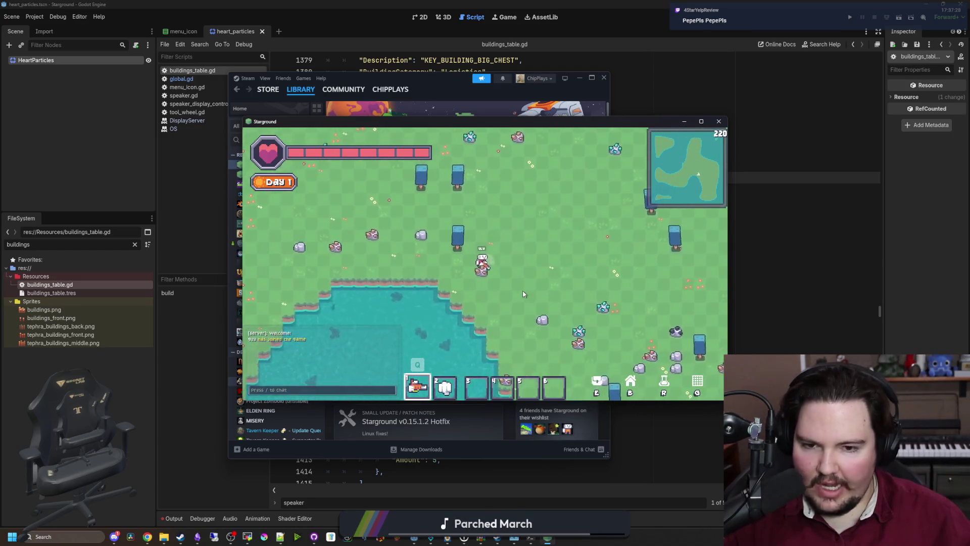
key("s")
key("d")
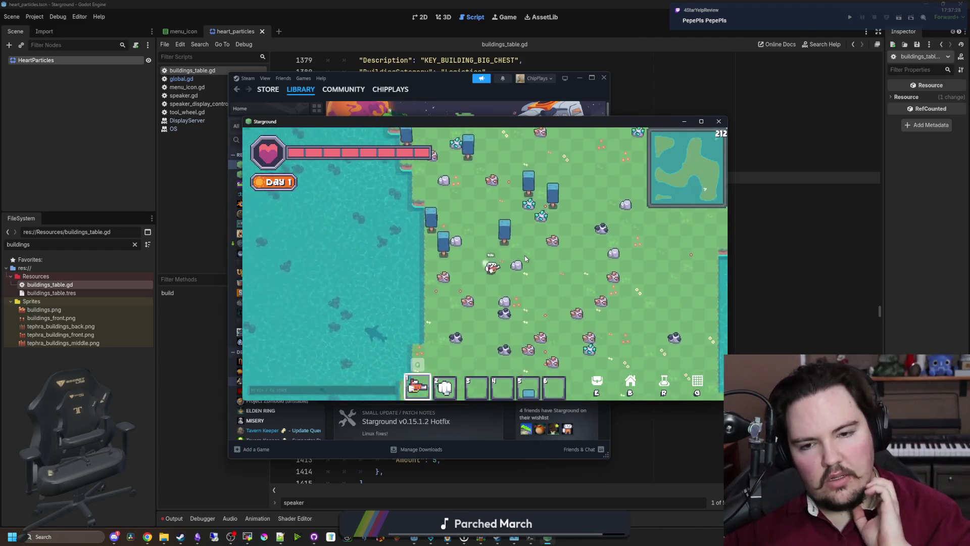
key("s")
key("a")
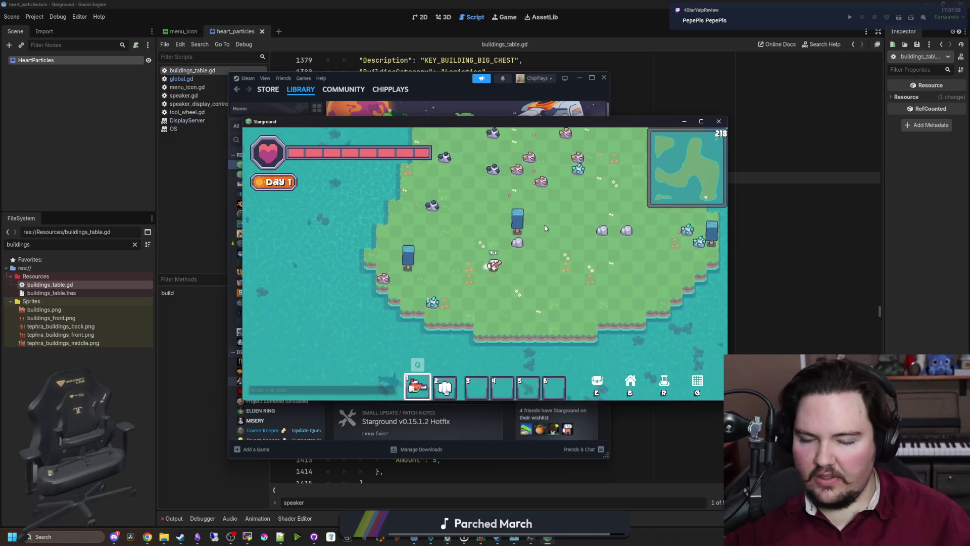
key("2")
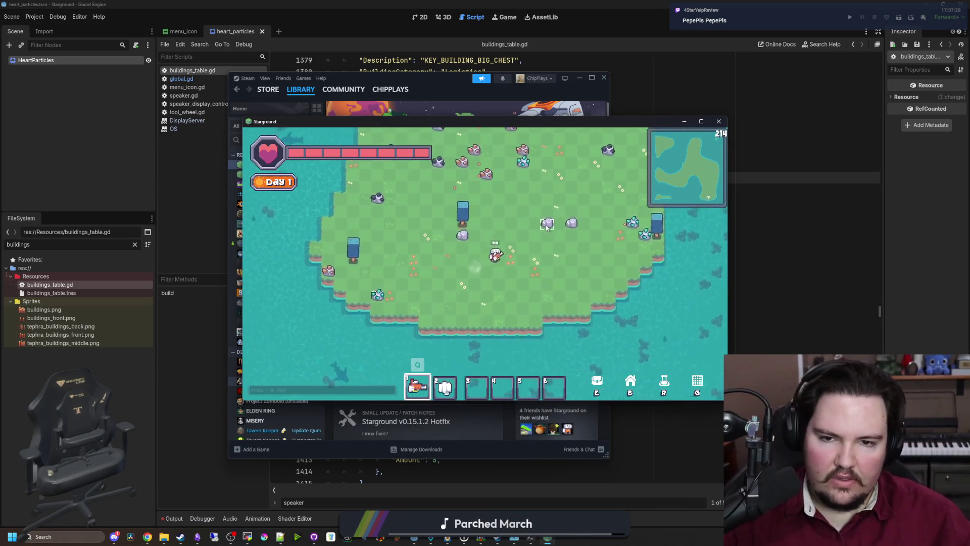
key("w")
key("d")
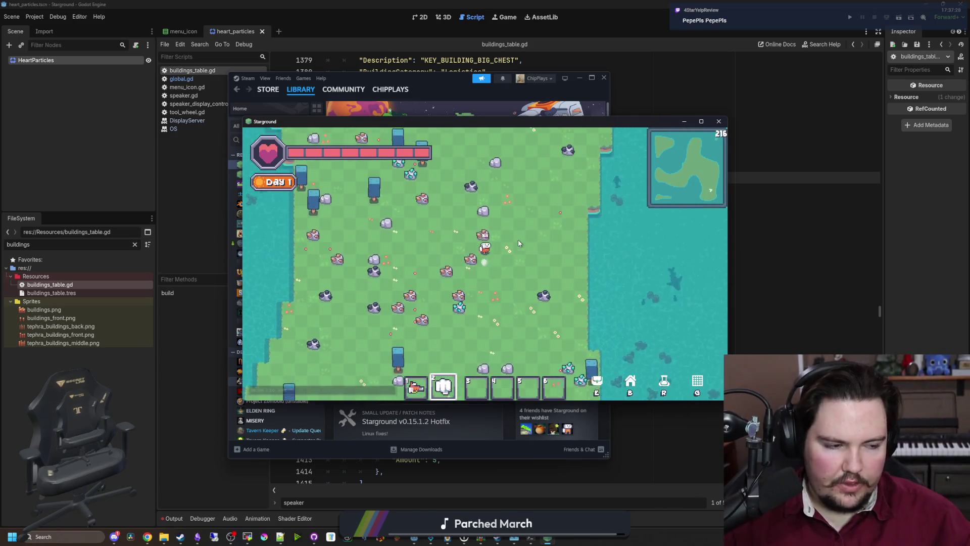
key("w")
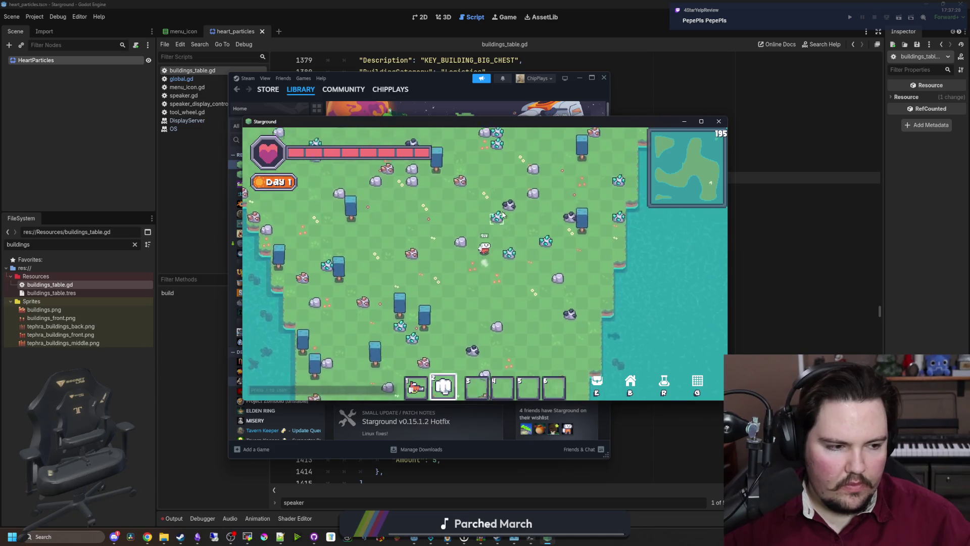
key("w")
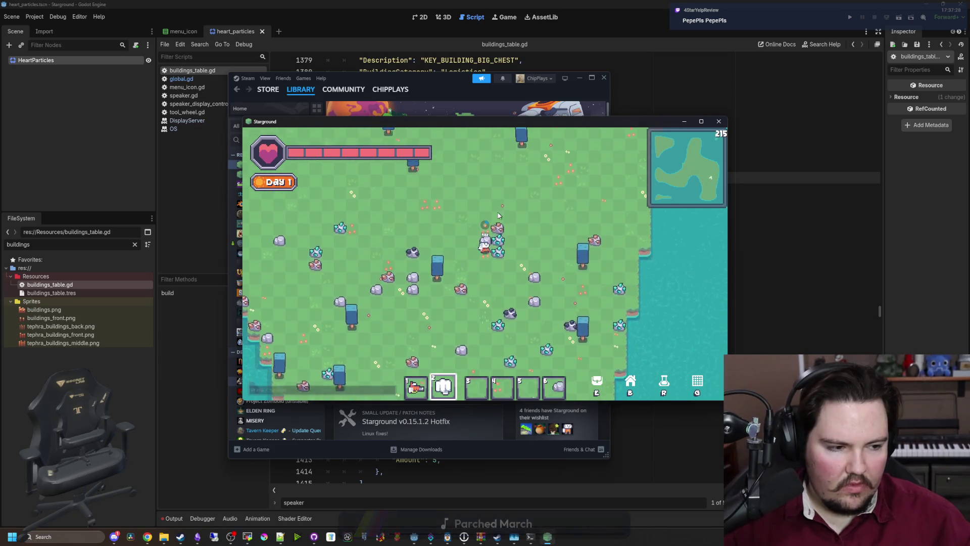
key("w")
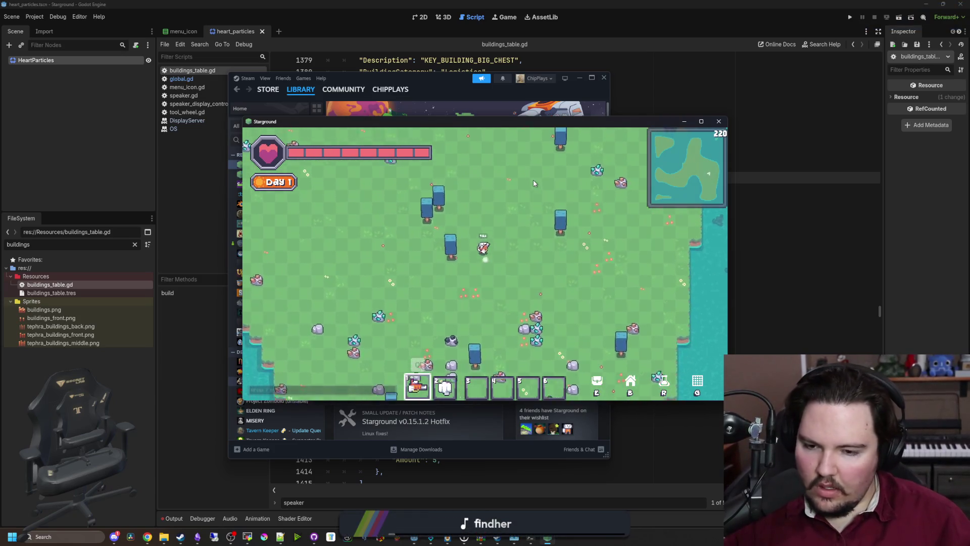
key("1")
key("d")
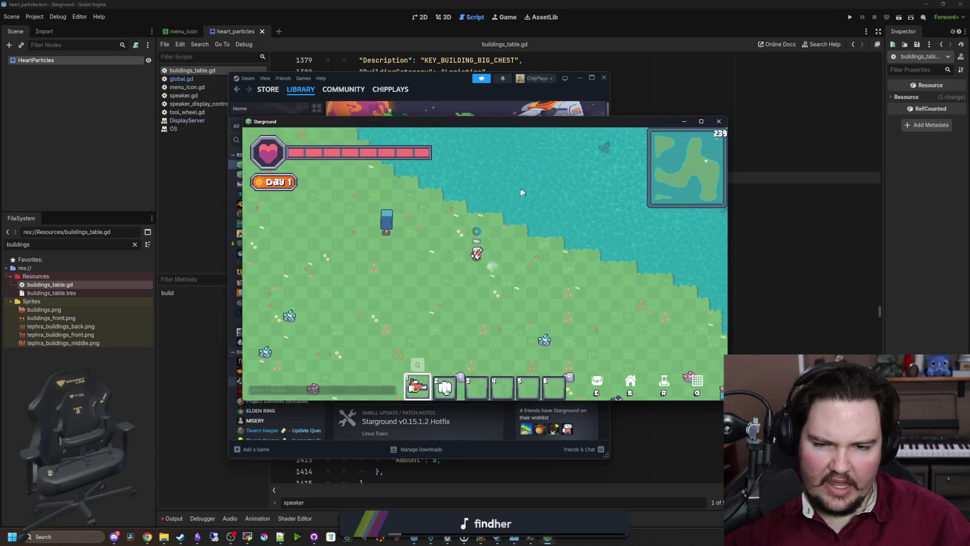
key("w")
key("a")
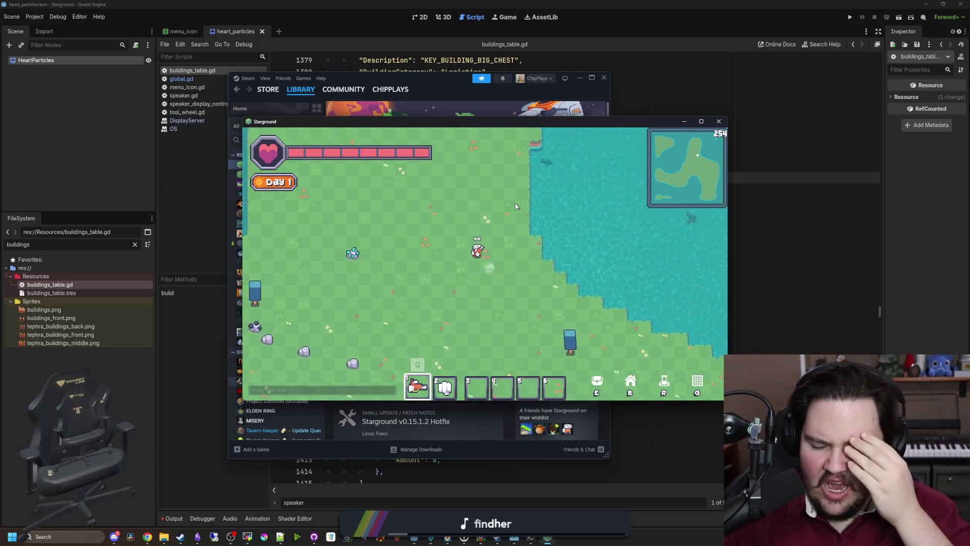
key("d")
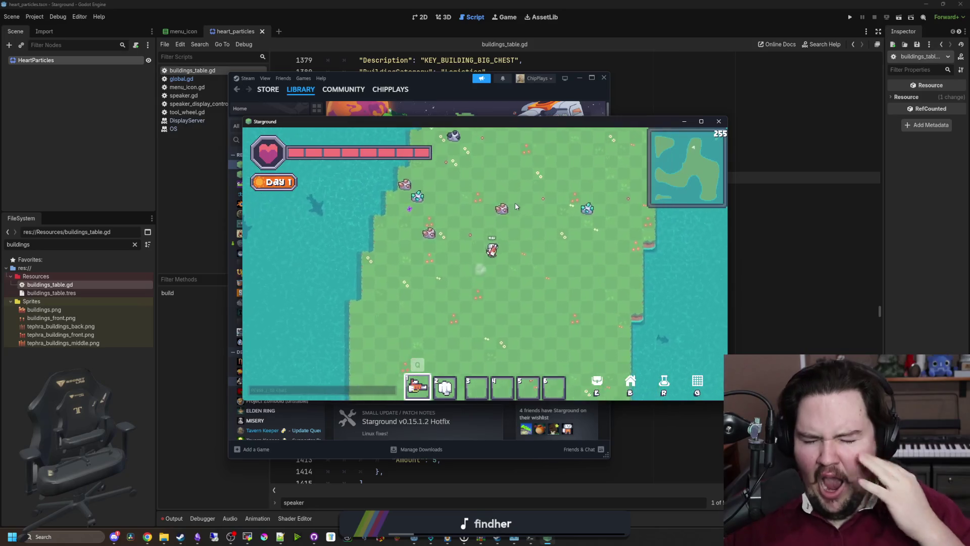
key("w")
key("s")
key("a")
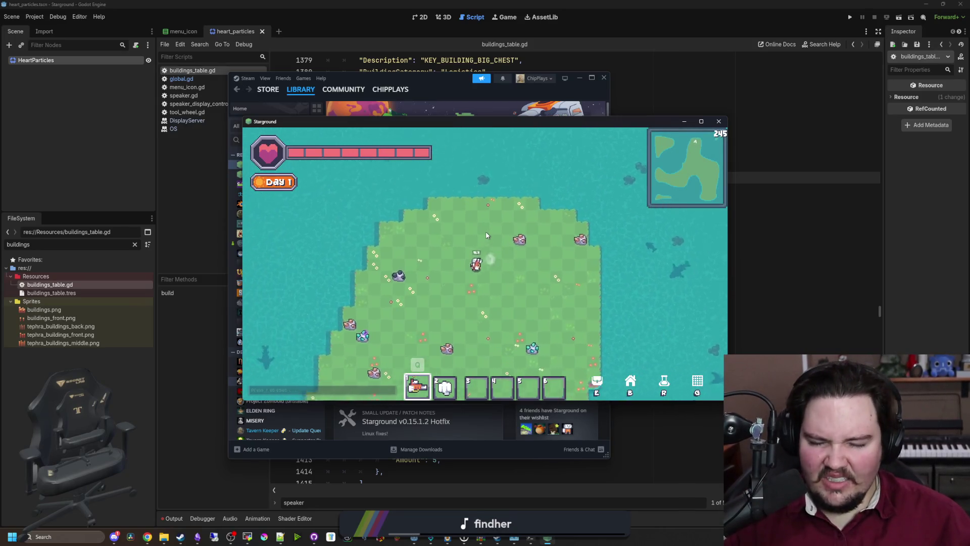
key("s")
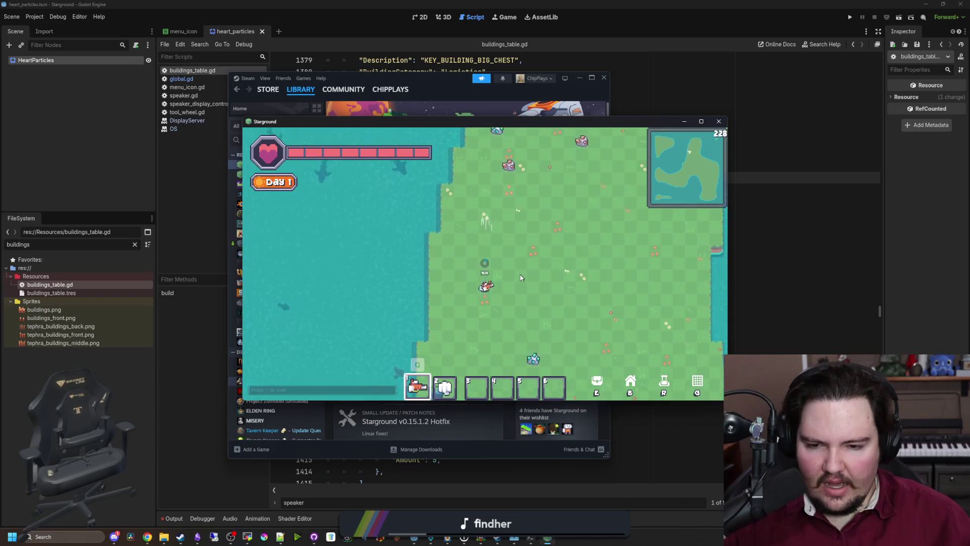
key("s")
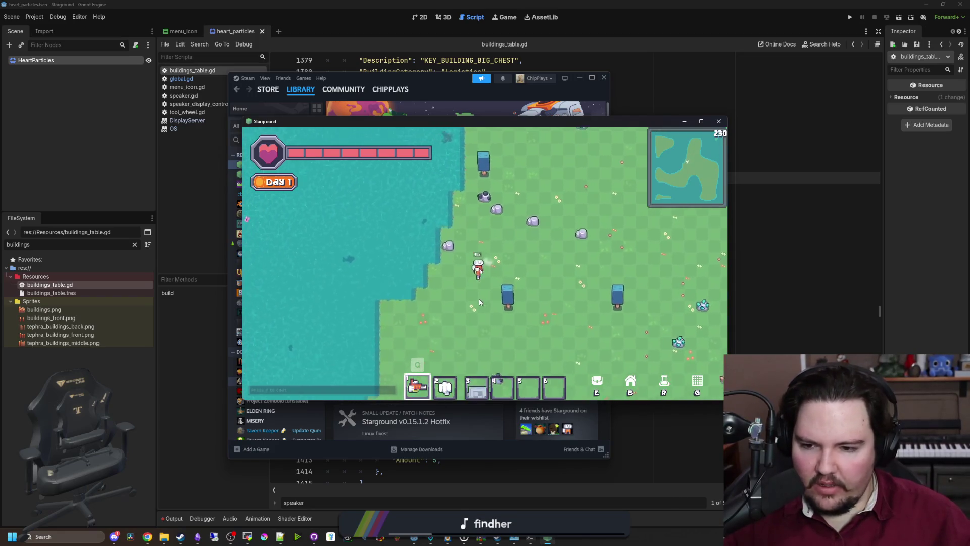
key("alt+Tab")
- Set the Linux Server preset's debug and release custom templates to linux_debug.x86_64
left_click(34, 16)
left_click(44, 61)
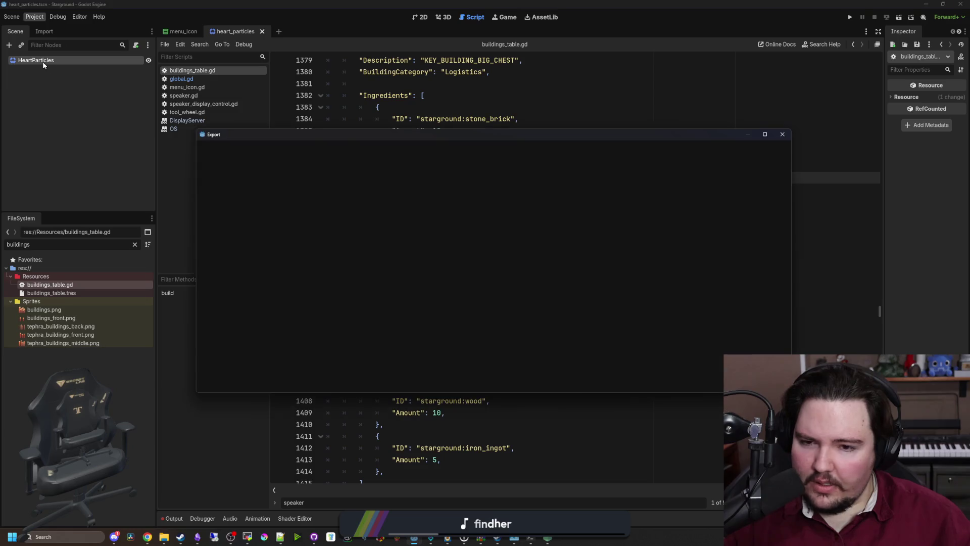
left_click(236, 210)
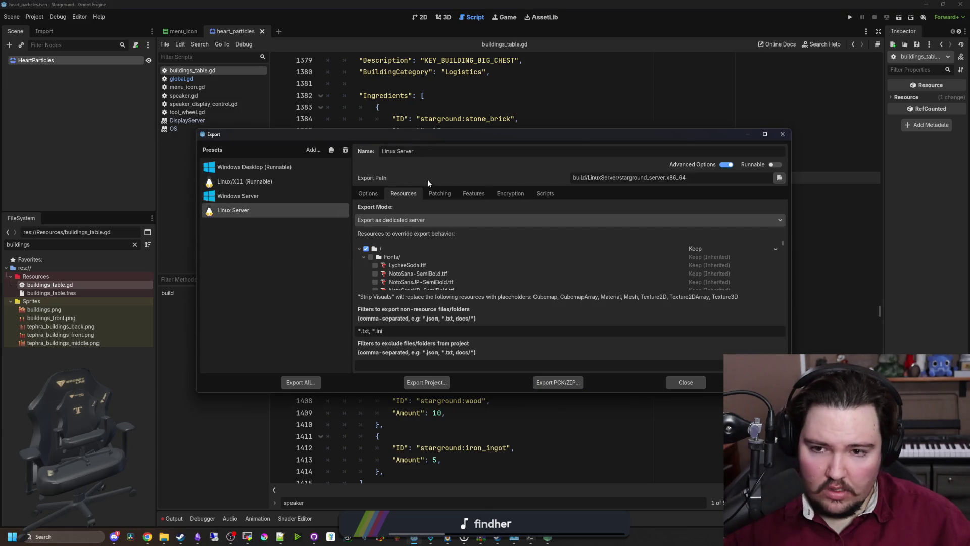
left_click(368, 193)
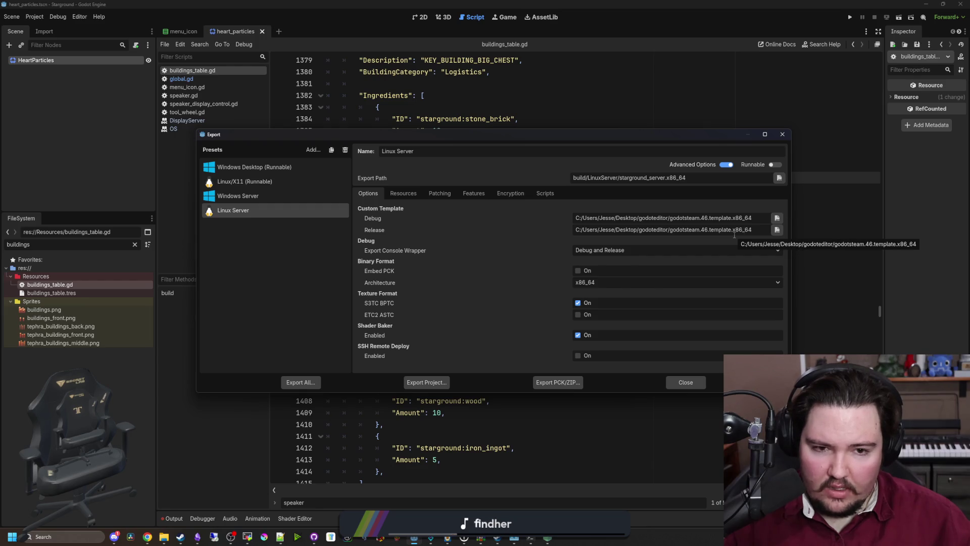
left_click(777, 230)
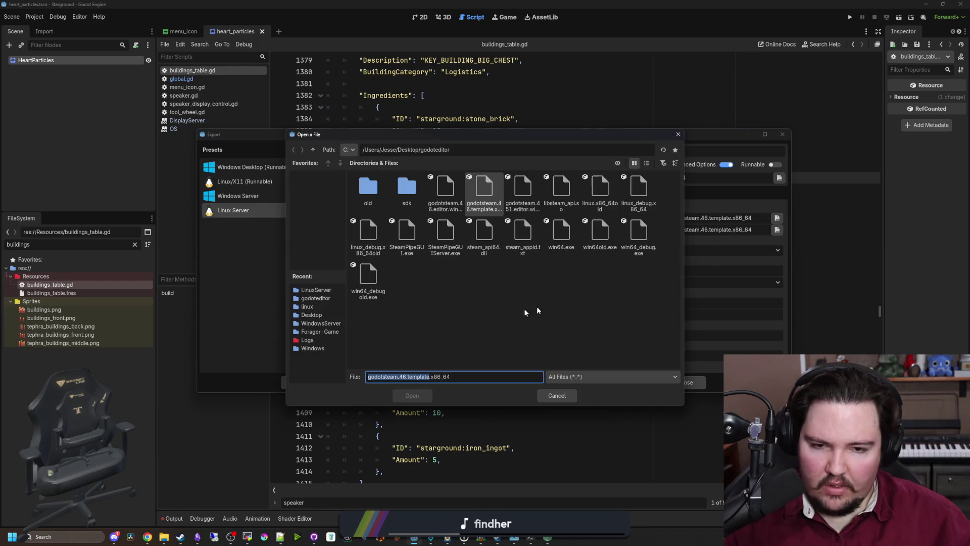
double_click(638, 190)
left_click(777, 229)
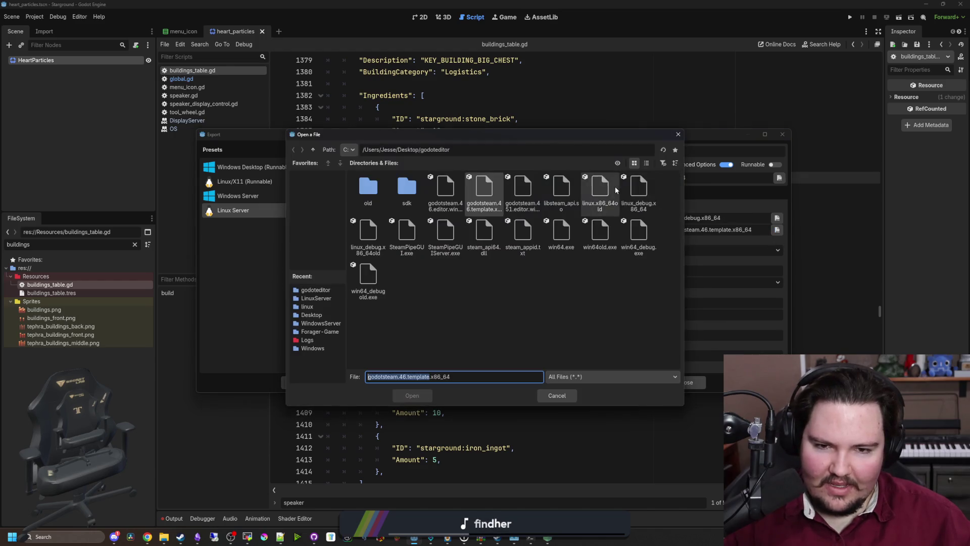
double_click(639, 190)
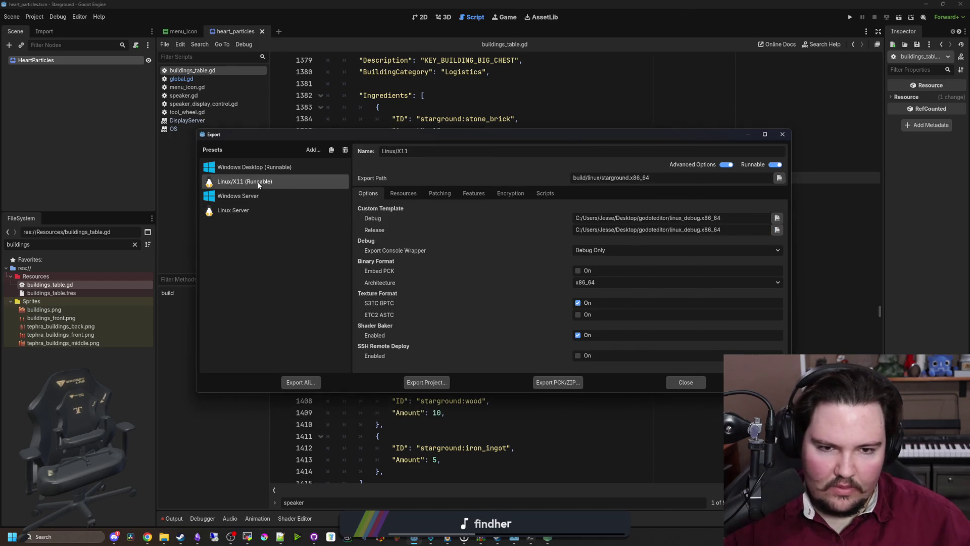
- Review the Windows Server, Linux/X11 and Windows Desktop presets, then close the Export dialog
left_click(260, 194)
left_click(262, 208)
left_click(259, 183)
left_click(271, 165)
left_click(268, 185)
left_click(264, 211)
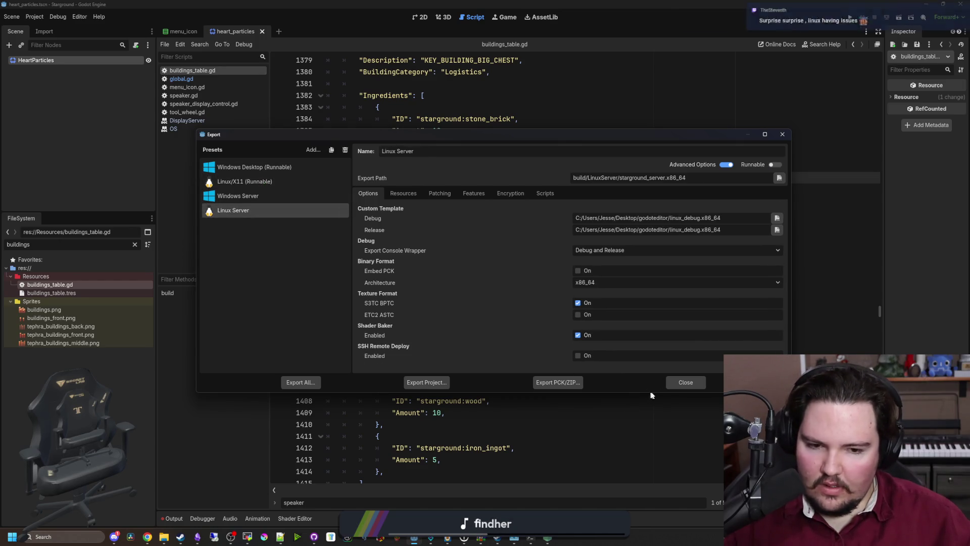
left_click(677, 383)
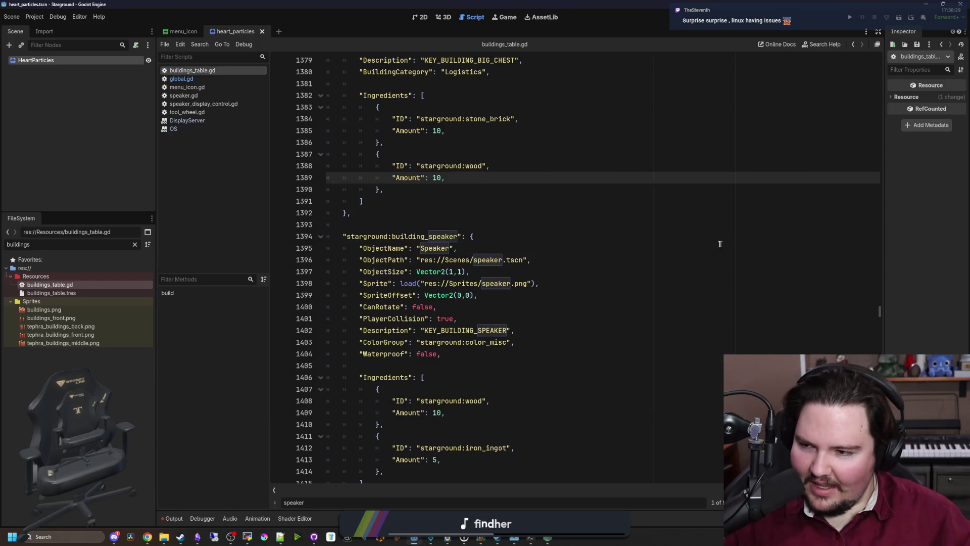
- Save the project from the buildings_table.gd script, reopen Project > Export…, and bring the server folder forward
left_click(702, 247)
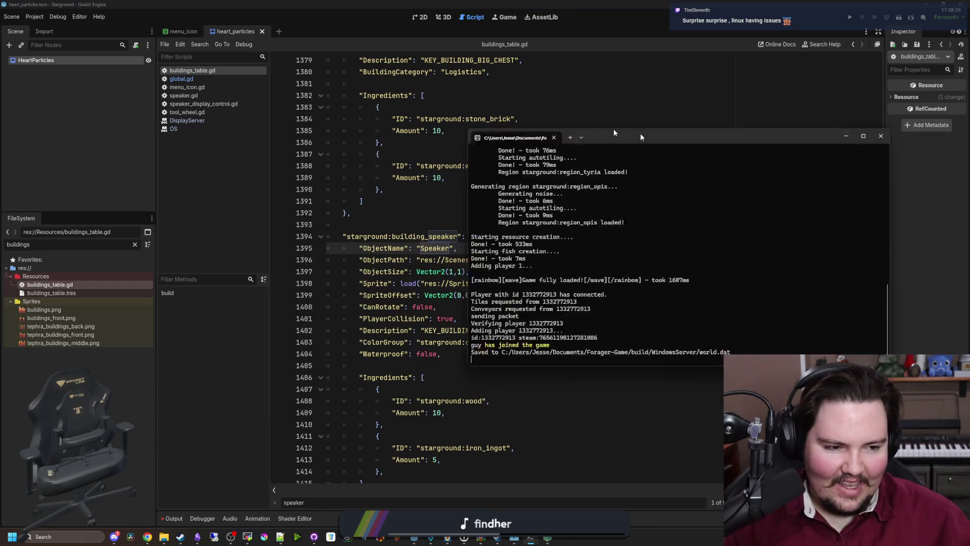
left_click(569, 249)
left_click(508, 204)
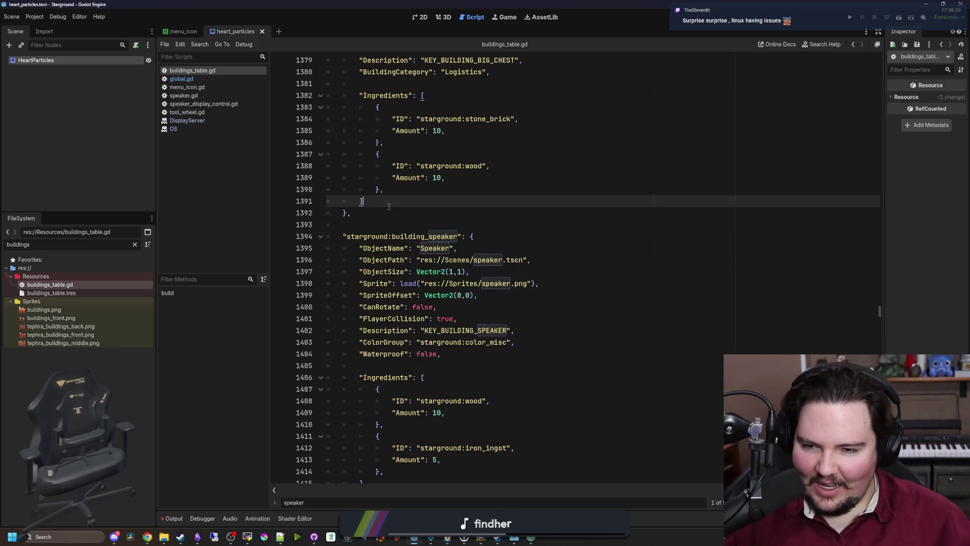
left_click(394, 213)
left_click(379, 221)
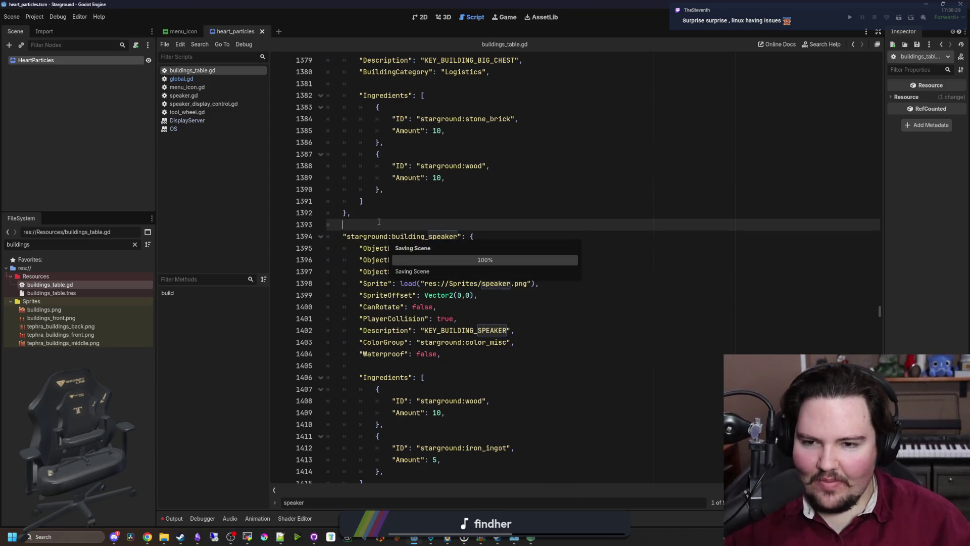
left_click(37, 20)
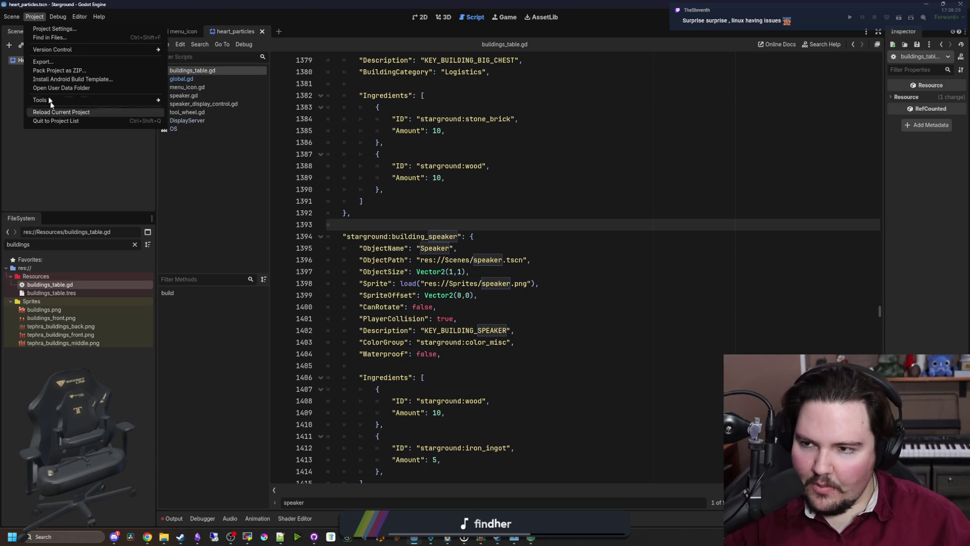
left_click(43, 62)
mouse_move(162, 535)
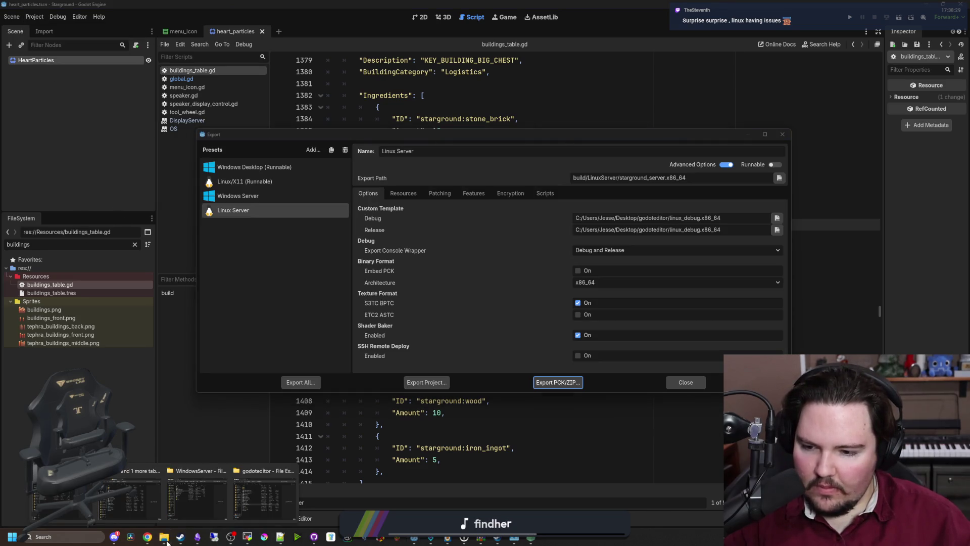
left_click(202, 499)
- Delete the three old server build files from the build/LinuxServer folder
left_click(265, 155)
double_click(123, 218)
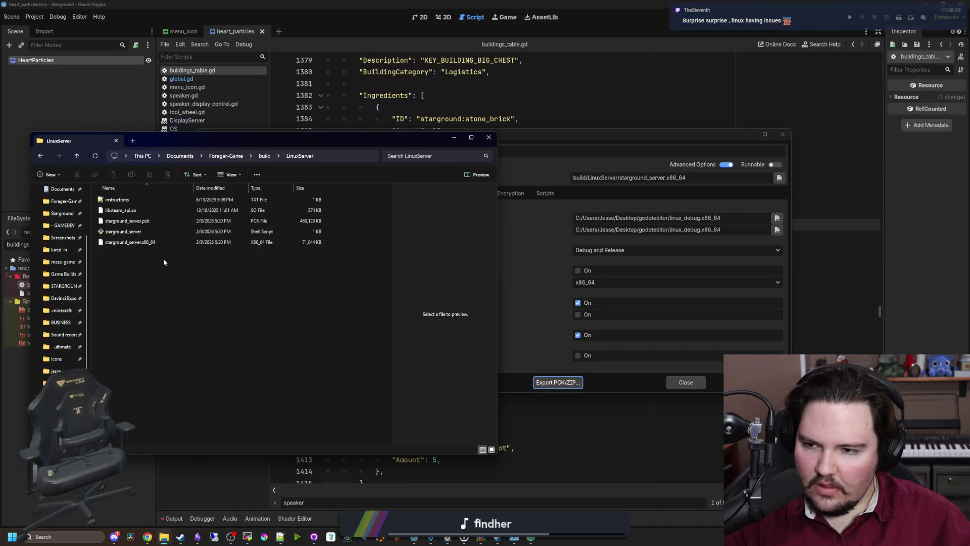
left_click_drag(140, 251, 142, 217)
left_click_drag(144, 281, 140, 223)
key("Delete")
- Export the Linux Server project as starground_server.x86_64
left_click(575, 322)
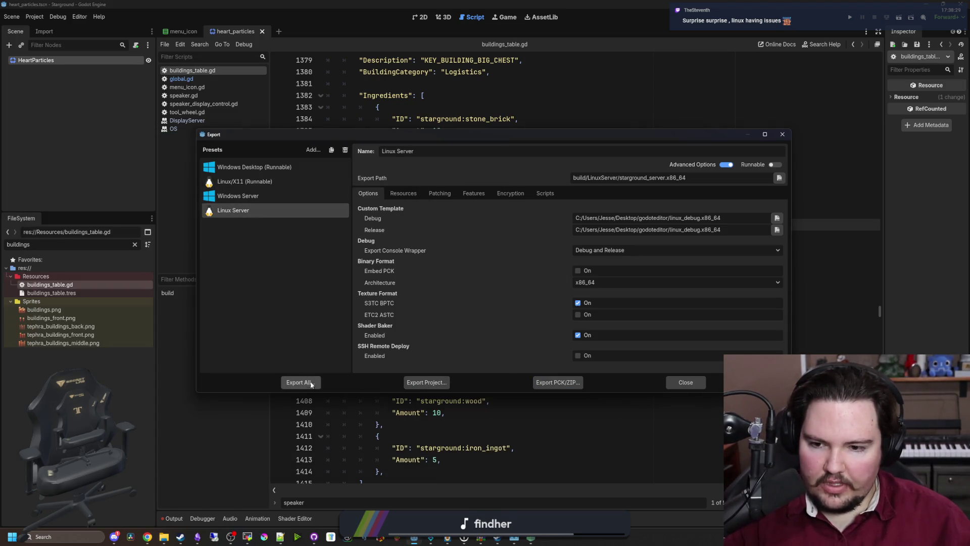
left_click(425, 382)
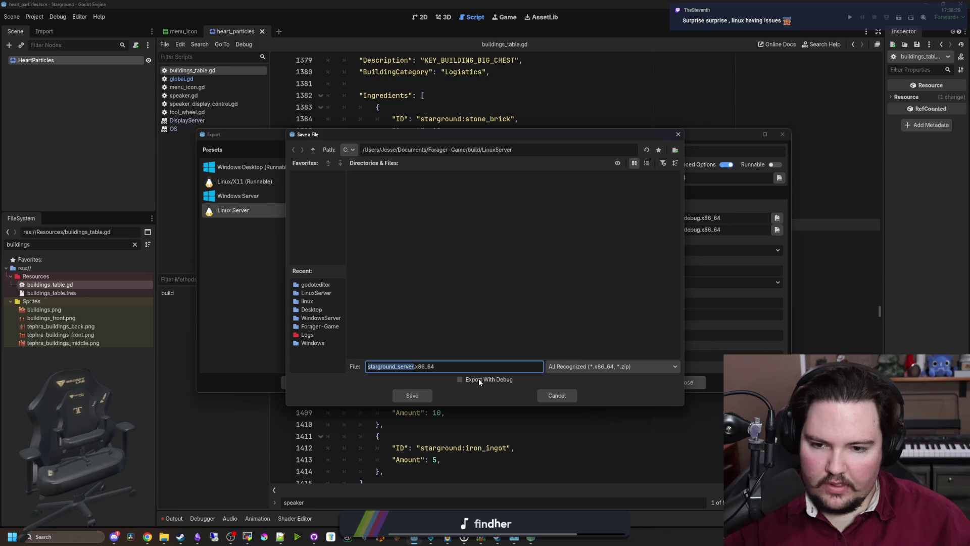
left_click(408, 395)
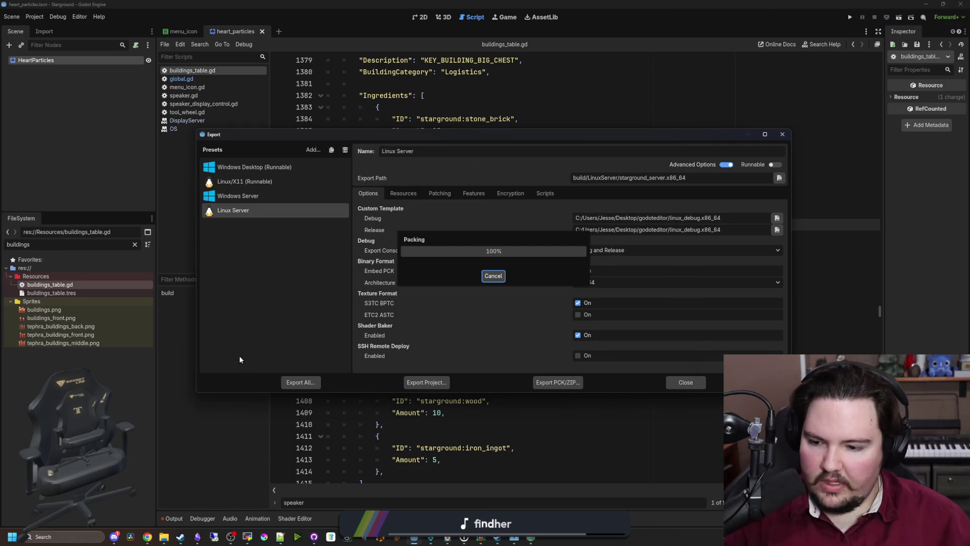
- Check the finished LinuxServer export, including the 460,122 KB starground_server.pck, in File Explorer
mouse_move(164, 536)
mouse_move(239, 500)
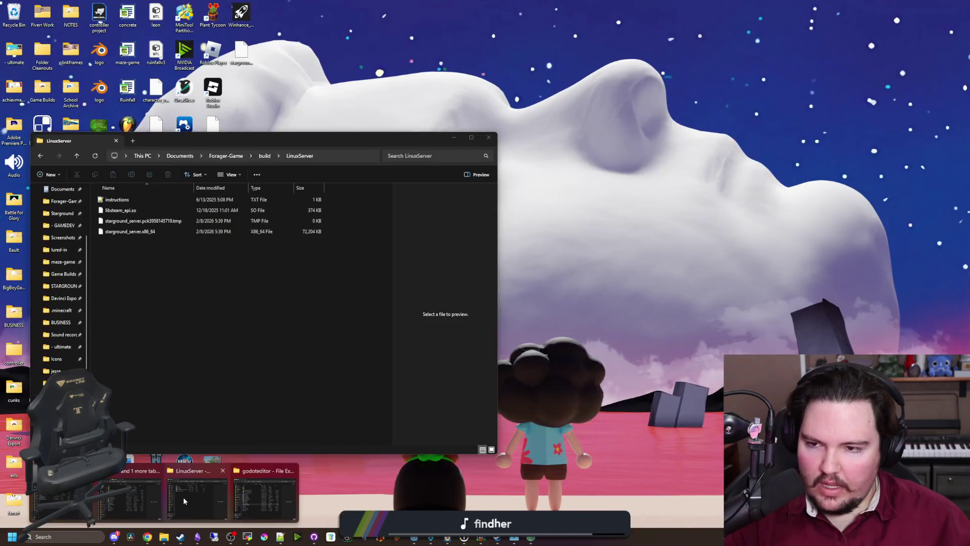
left_click(183, 496)
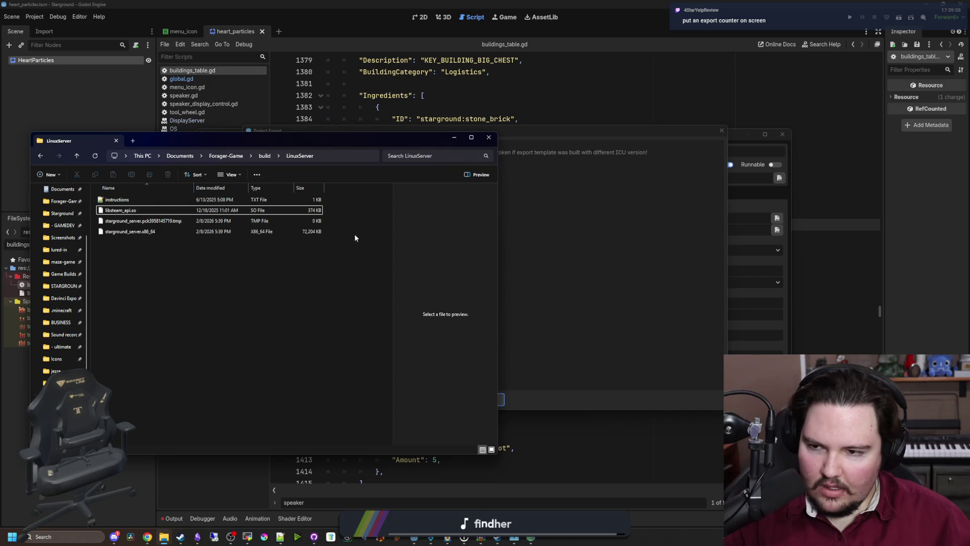
left_click(455, 137)
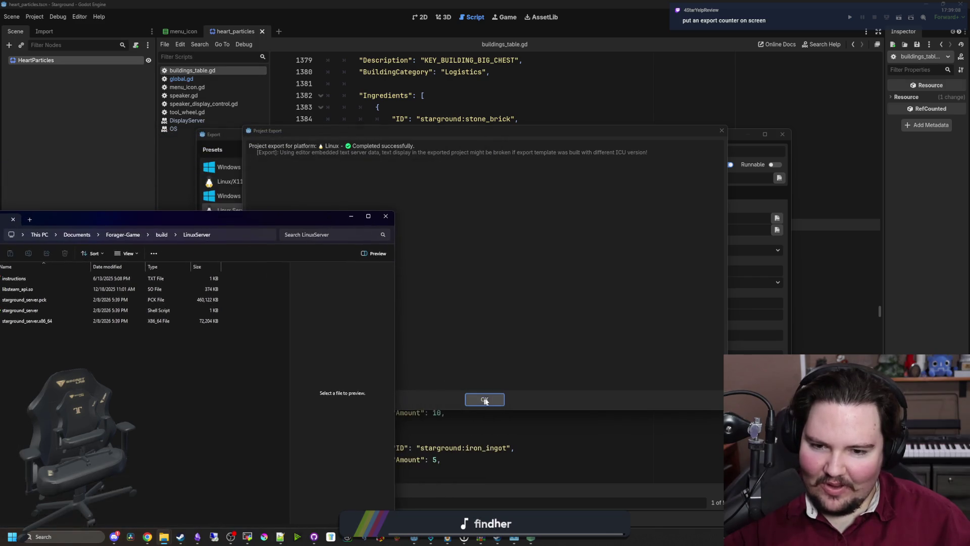
mouse_move(169, 537)
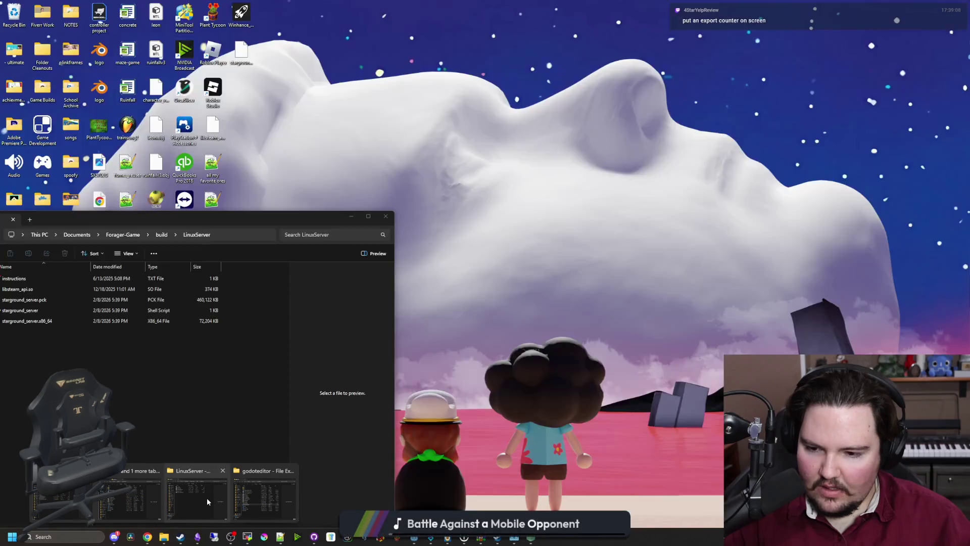
left_click(207, 498)
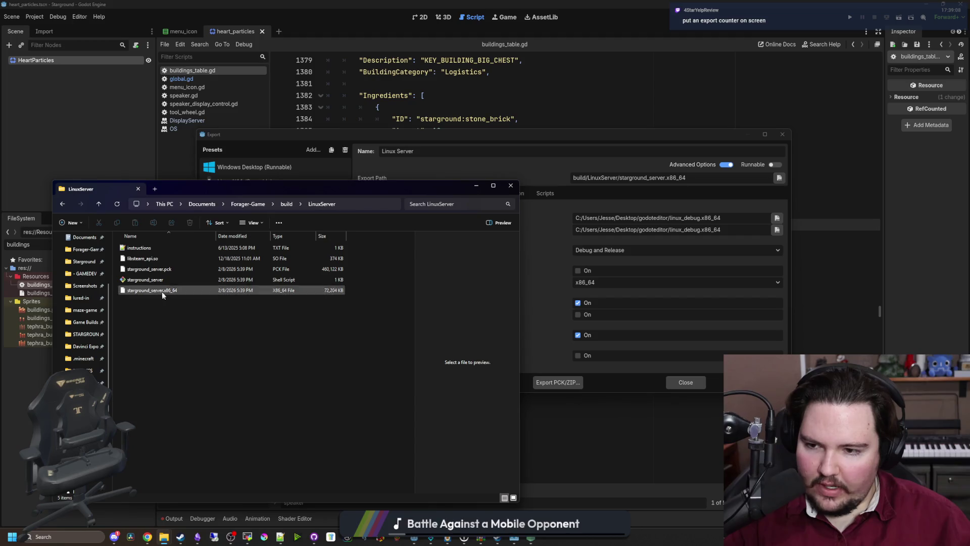
key("l")
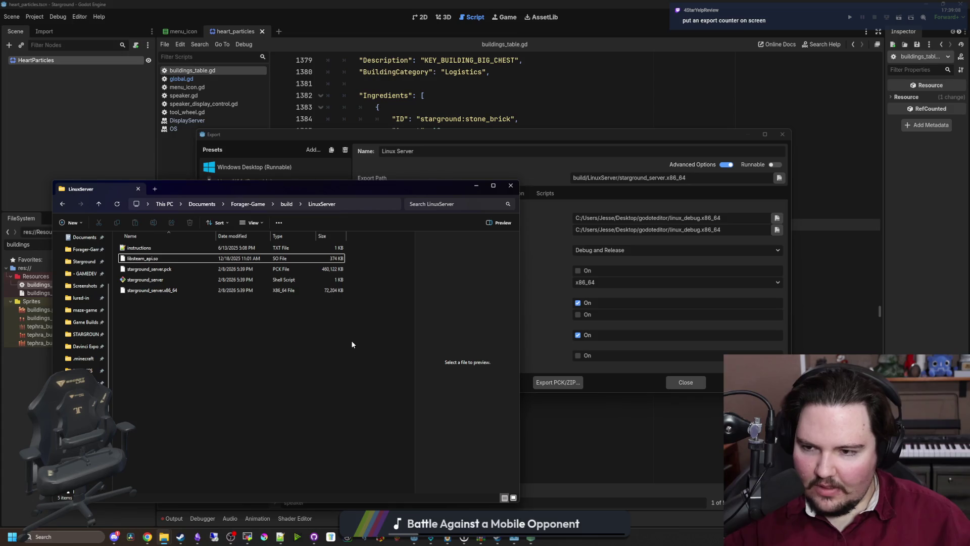
- Bring the SSH session showing the nohup.out log forward and move it right
left_click(686, 382)
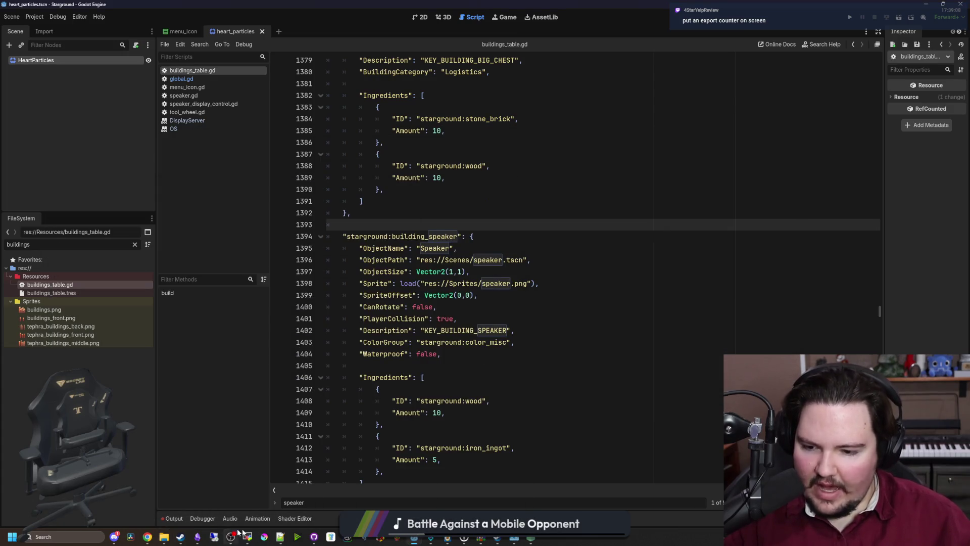
left_click(254, 538)
left_click_drag(416, 166, 600, 156)
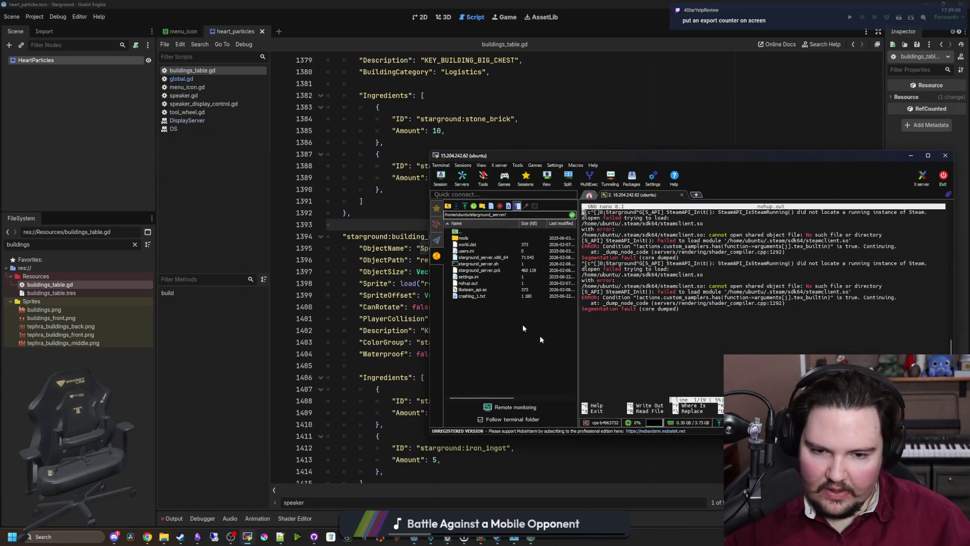
- Exit nano and delete the old starground_server files and libsteam_api.so from the remote folder
key("ctrl+x")
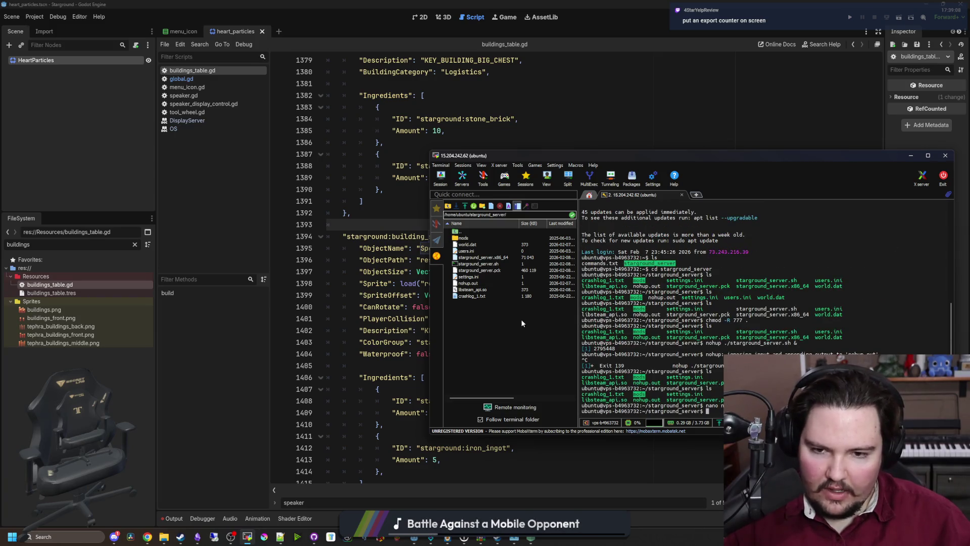
mouse_move(485, 283)
left_mouse_down()
mouse_move(503, 260)
mouse_move(488, 286)
left_mouse_up()
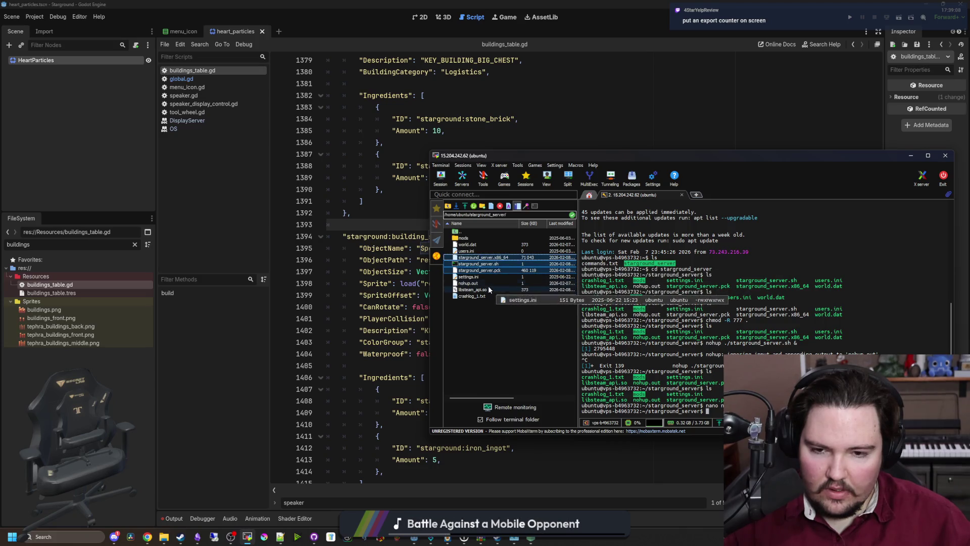
left_click(488, 289, "ctrl")
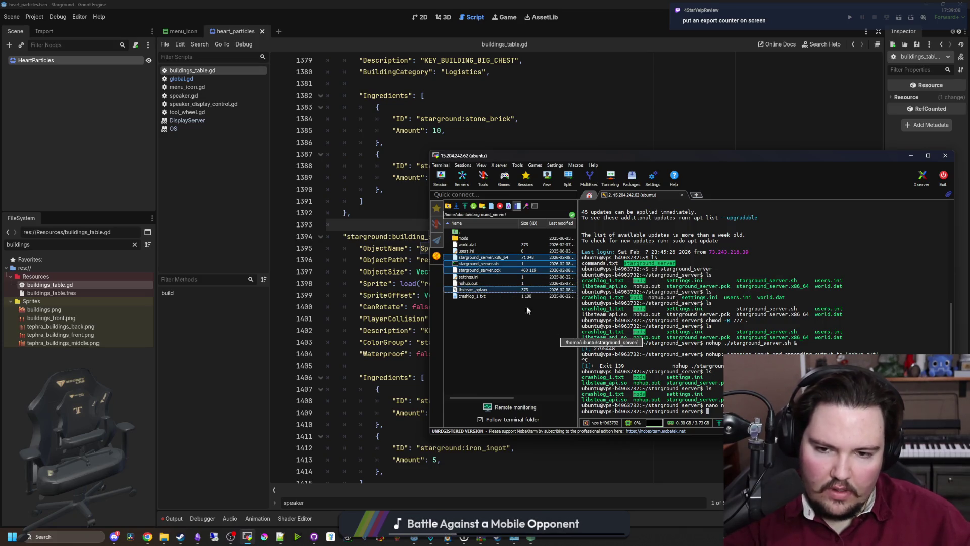
key("Delete")
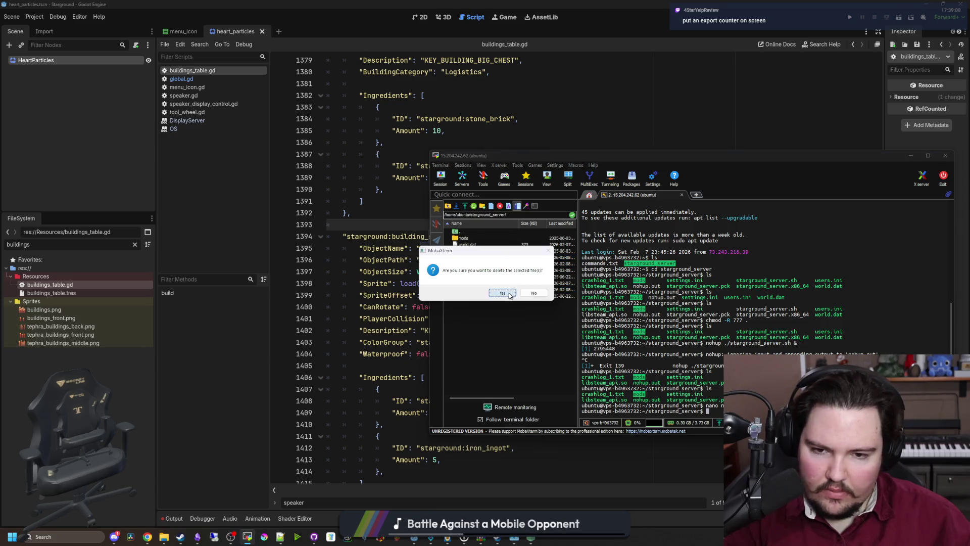
left_click(505, 300)
- Upload the four new LinuxServer build files into the remote server folder
mouse_move(164, 537)
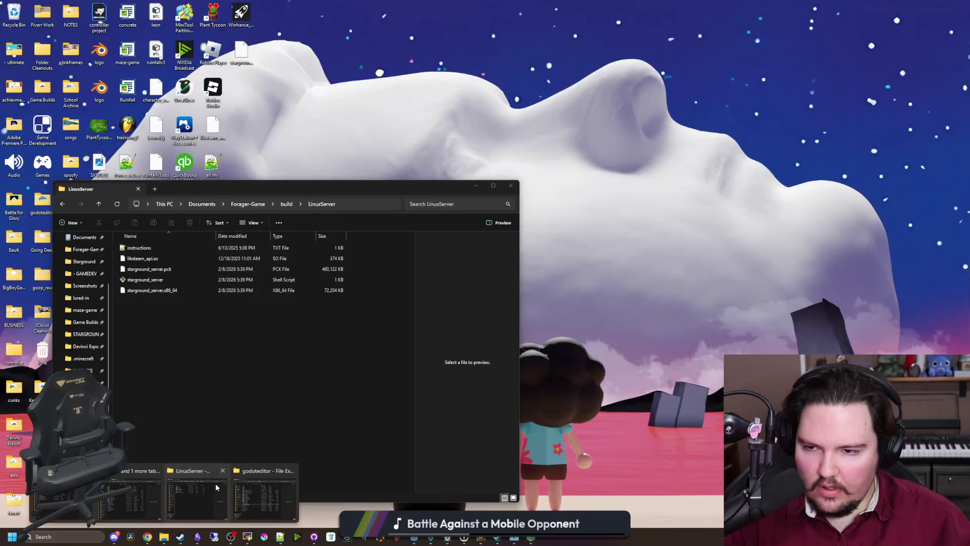
left_click(215, 483)
mouse_move(147, 334)
left_mouse_down()
mouse_move(150, 257)
mouse_move(580, 329)
mouse_move(568, 316)
mouse_move(552, 335)
left_mouse_up()
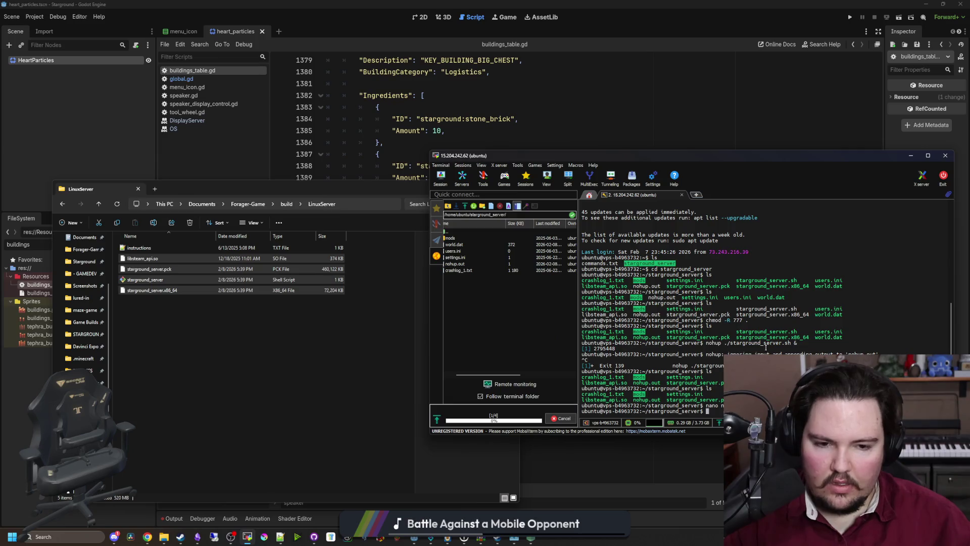
- Run ls, chmod -R 777 . and nohup ./starground_server.sh & to relaunch the server
type("nohup")
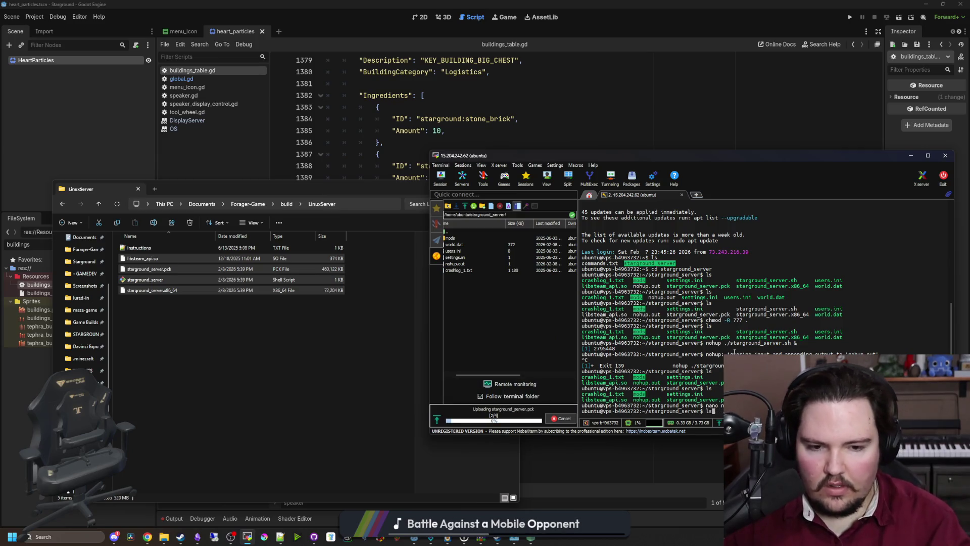
key("BackSpace")
key("BackSpace")
key("BackSpace")
type("ls")
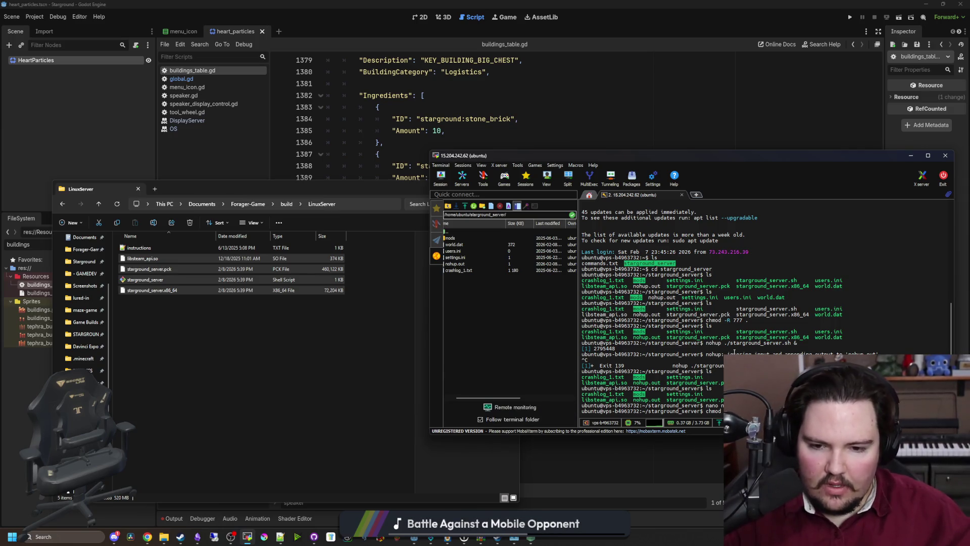
key("Return")
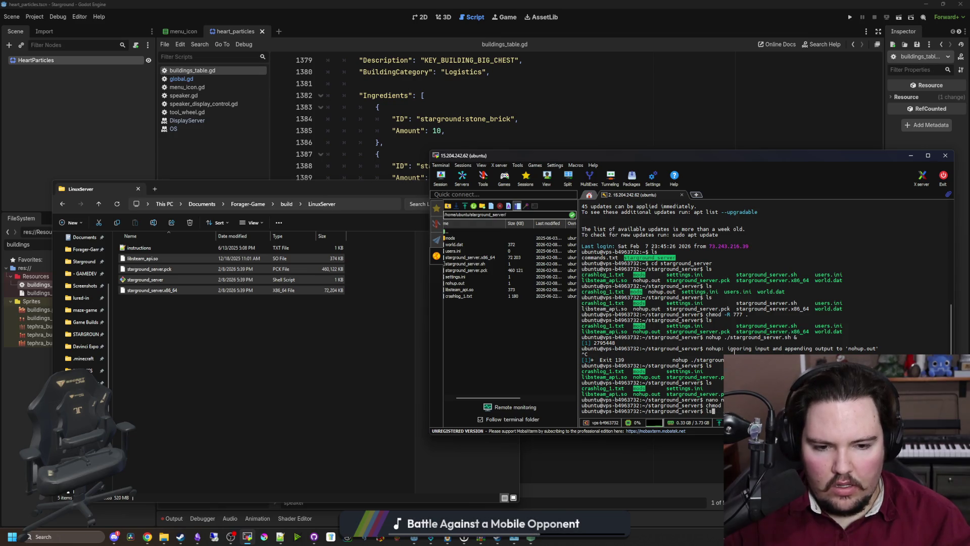
key("Return")
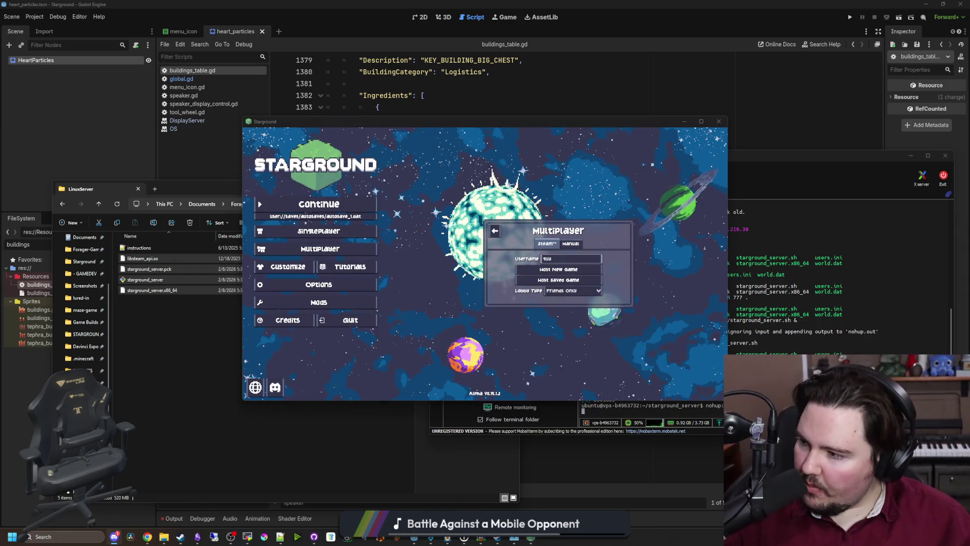
- Paste the VPS server IP into Multiplayer's Manual tab and connect to it
left_click(571, 243)
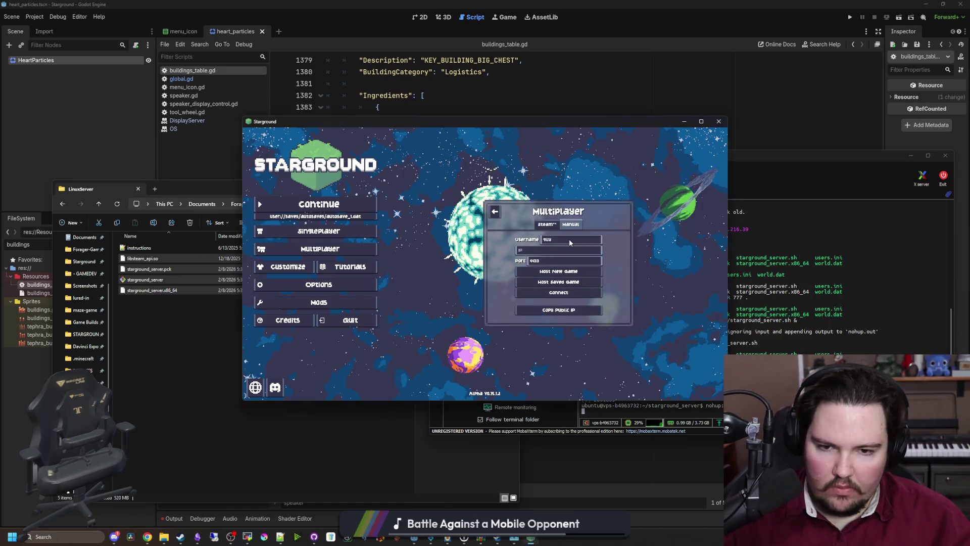
left_click(553, 250)
key("ctrl+v")
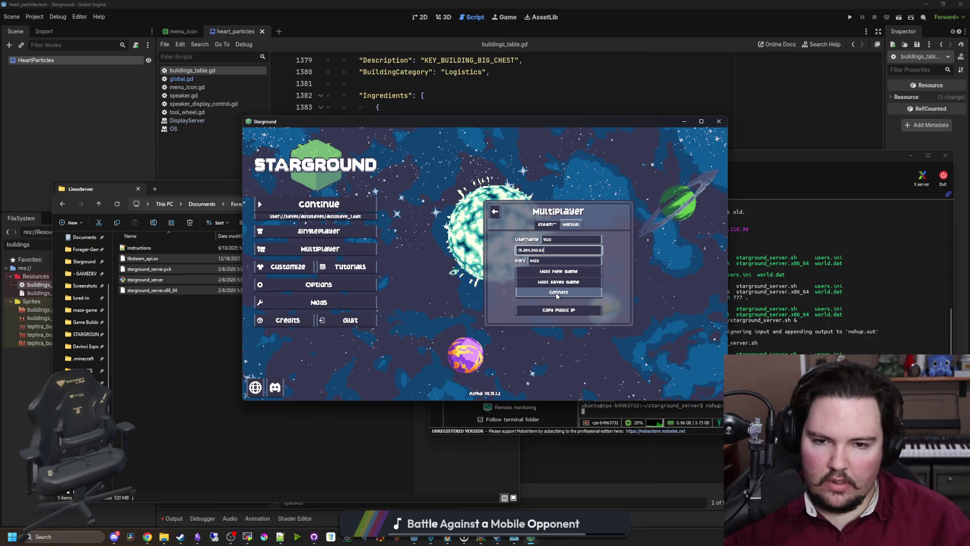
left_click(557, 296)
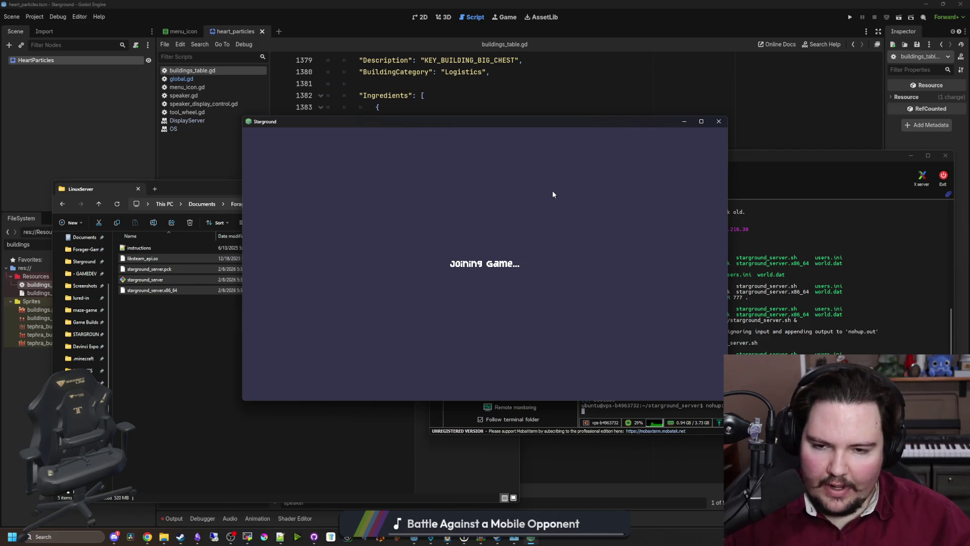
left_click_drag(554, 126, 452, 112)
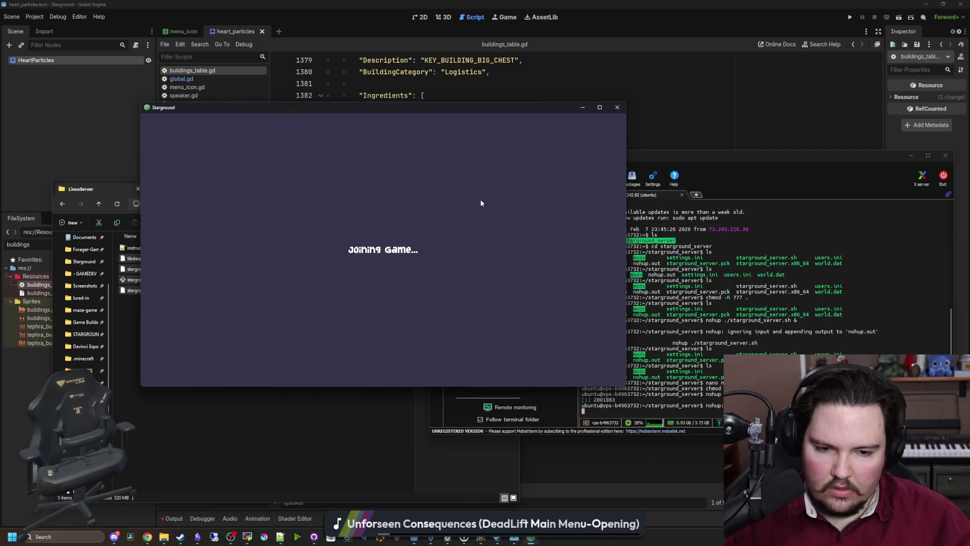
left_click(693, 155)
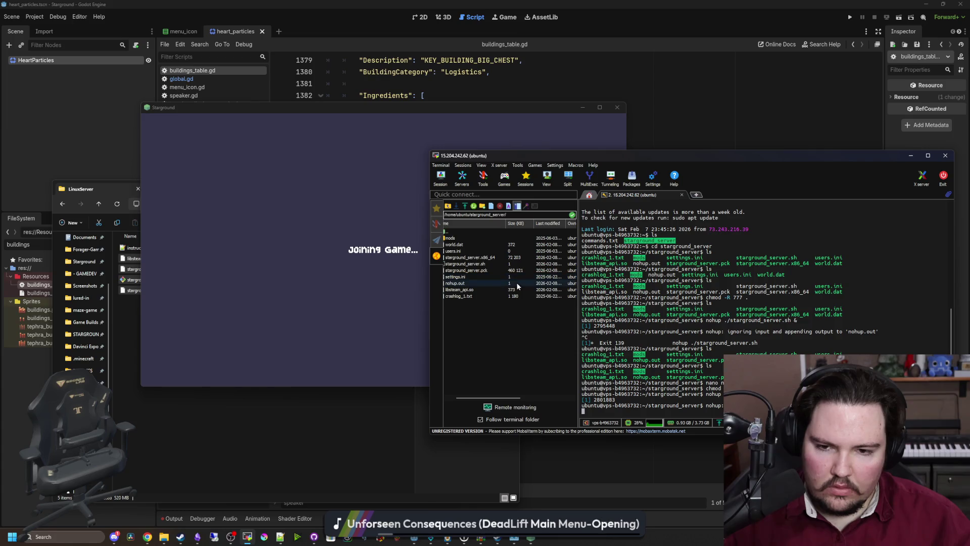
- Widen the SFTP file panel and run ls to list the remote server folder
left_click_drag(577, 336, 599, 336)
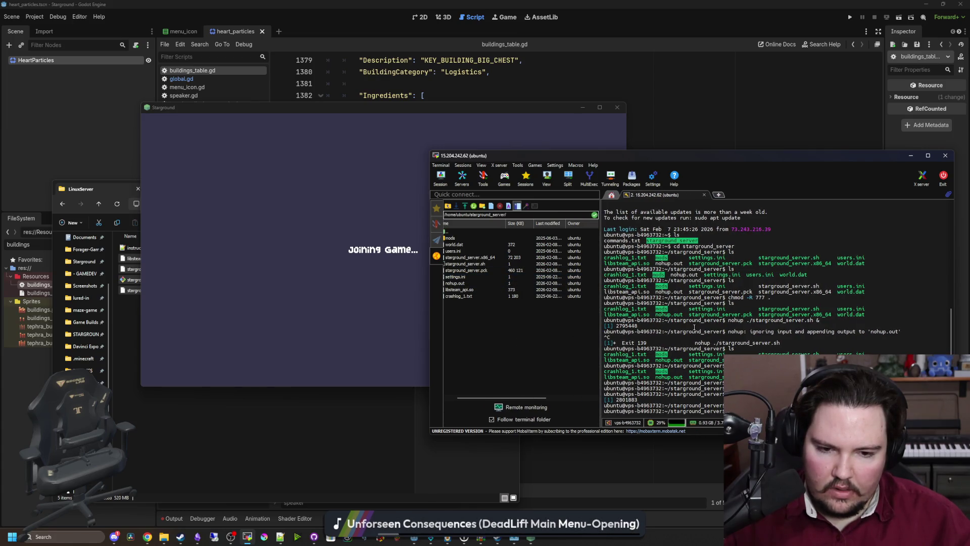
type("ls")
key("Return")
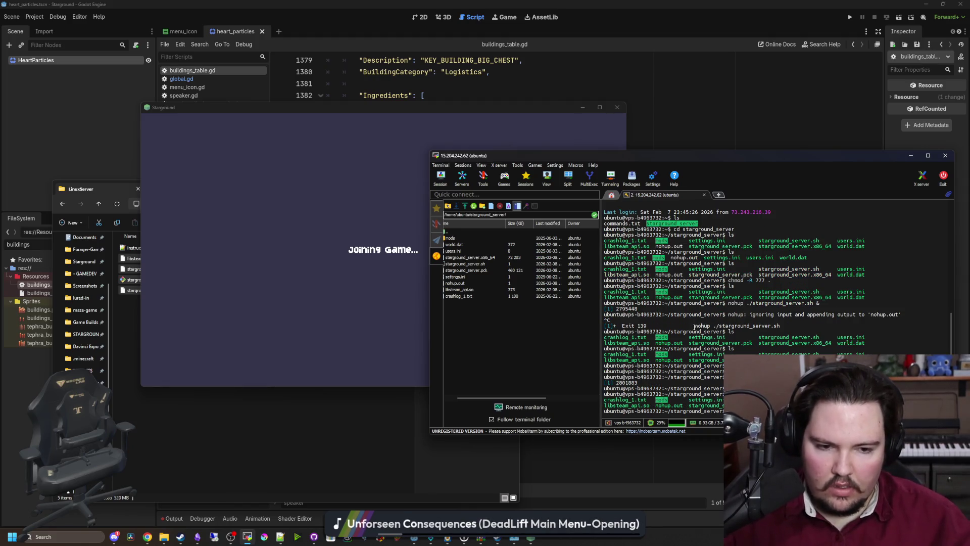
left_click(315, 276)
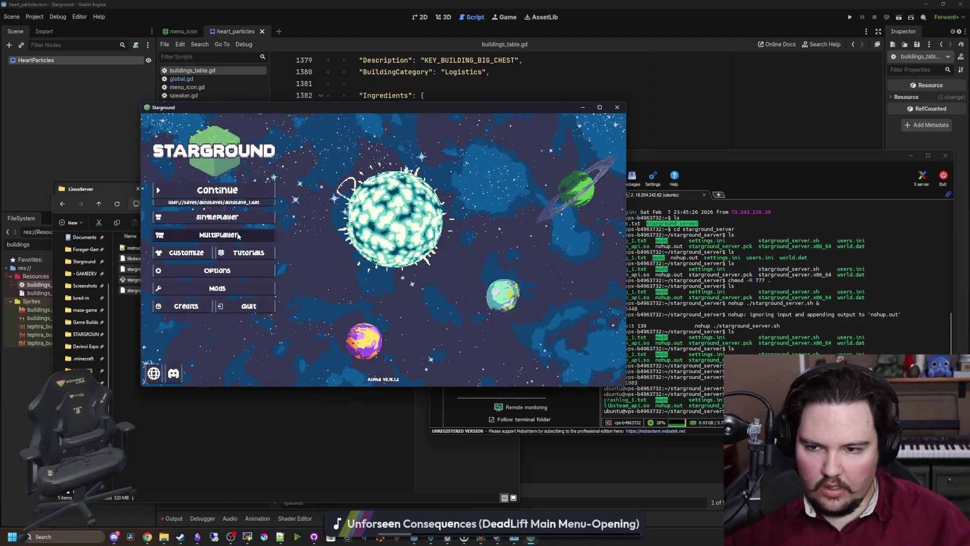
- Retry connecting to the dedicated server from Starground's Multiplayer panel
left_click(218, 235)
left_click(455, 236)
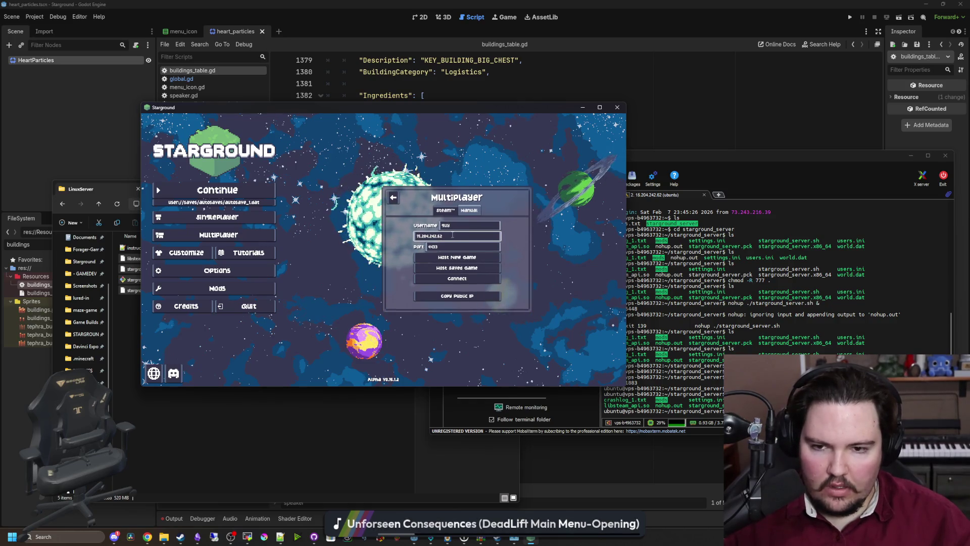
key("shift+Tab")
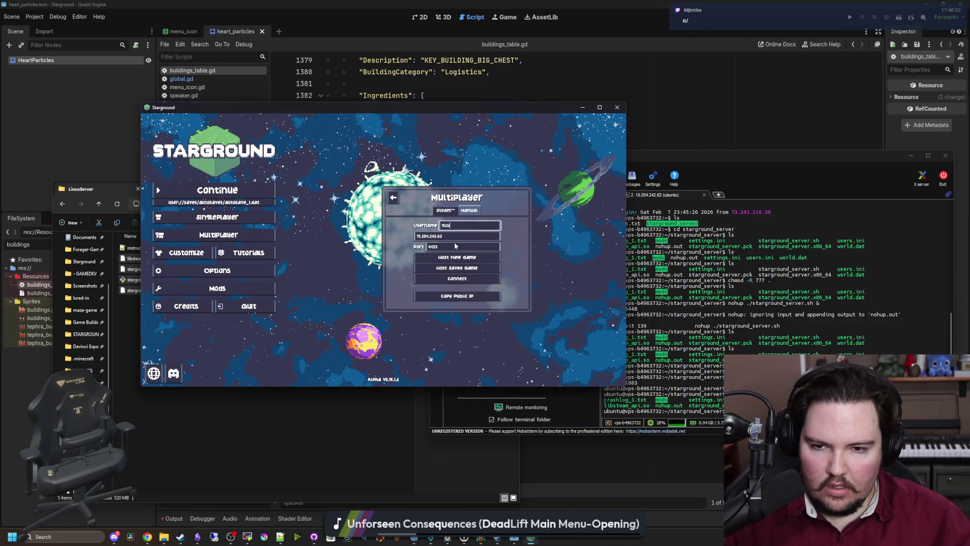
left_click(457, 279)
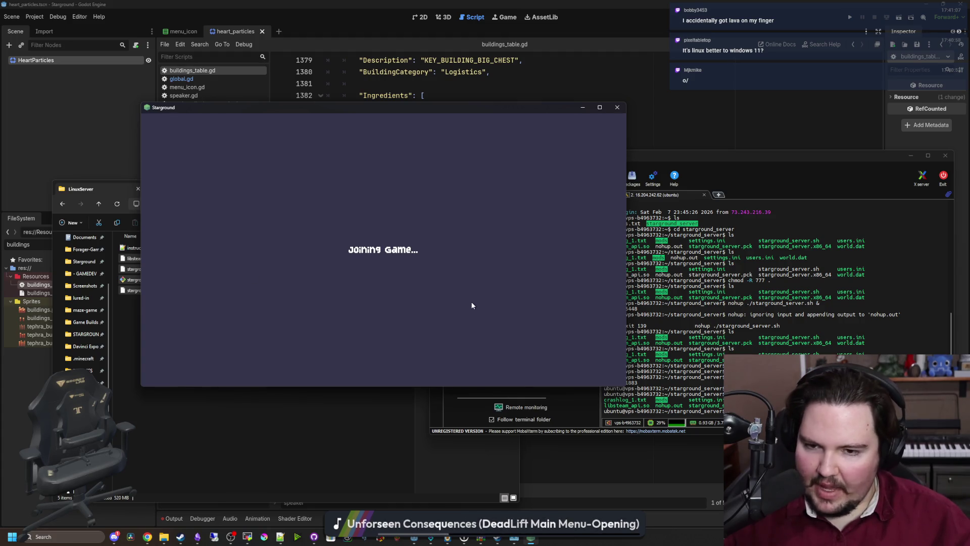
left_click(787, 333)
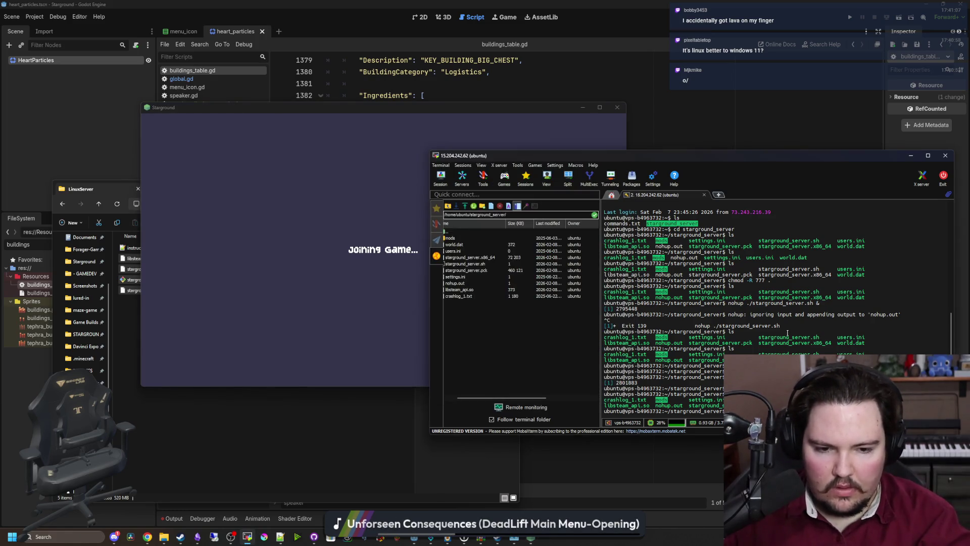
- Scroll through the terminal output, close the stuck Starground window, and bring up Steam's library
scroll(787, 333, "down", 1)
scroll(787, 333, "down", 2)
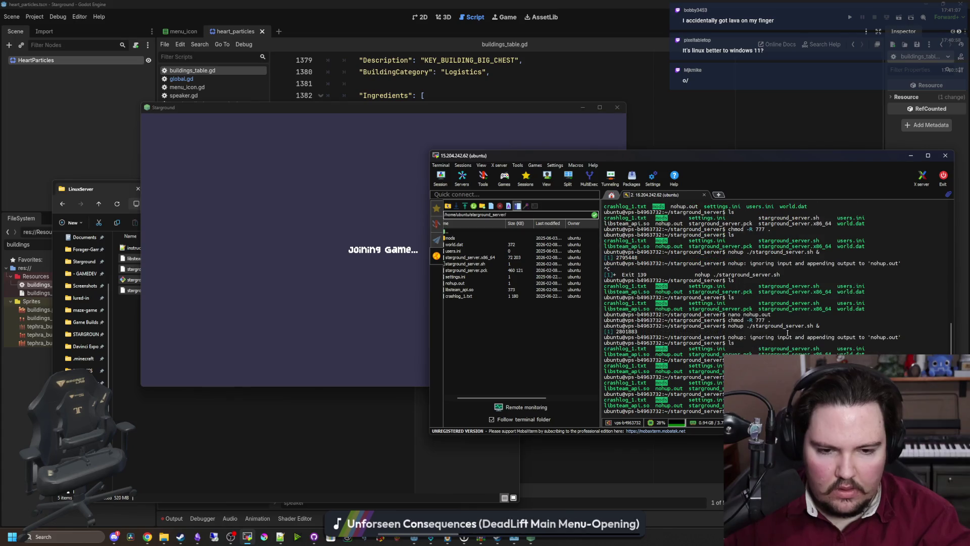
left_click(340, 323)
left_click(547, 202)
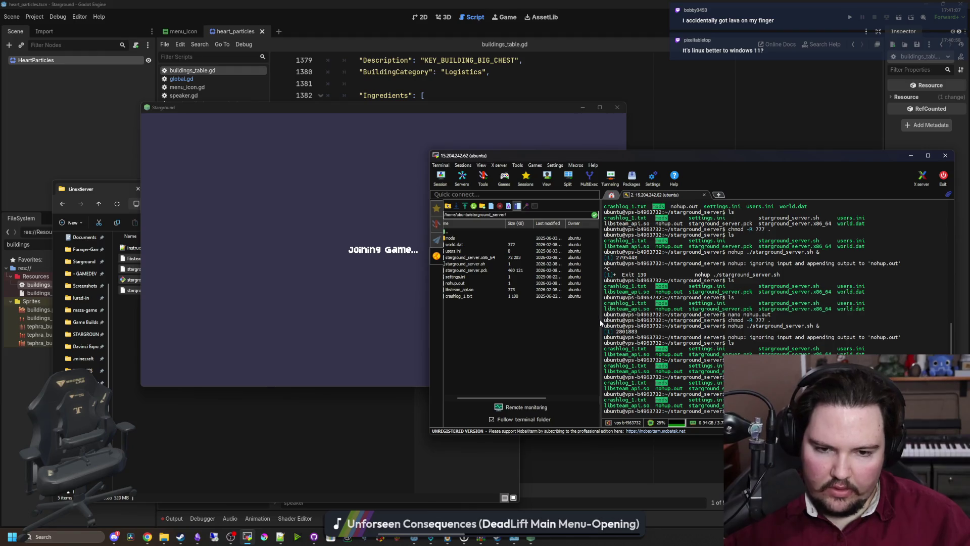
left_click_drag(601, 323, 608, 319)
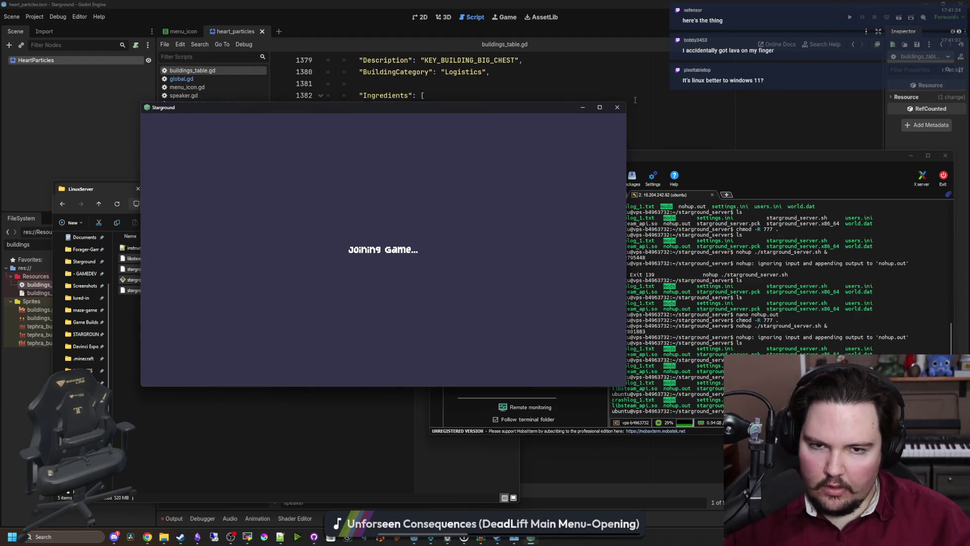
left_click(625, 107)
left_click(183, 537)
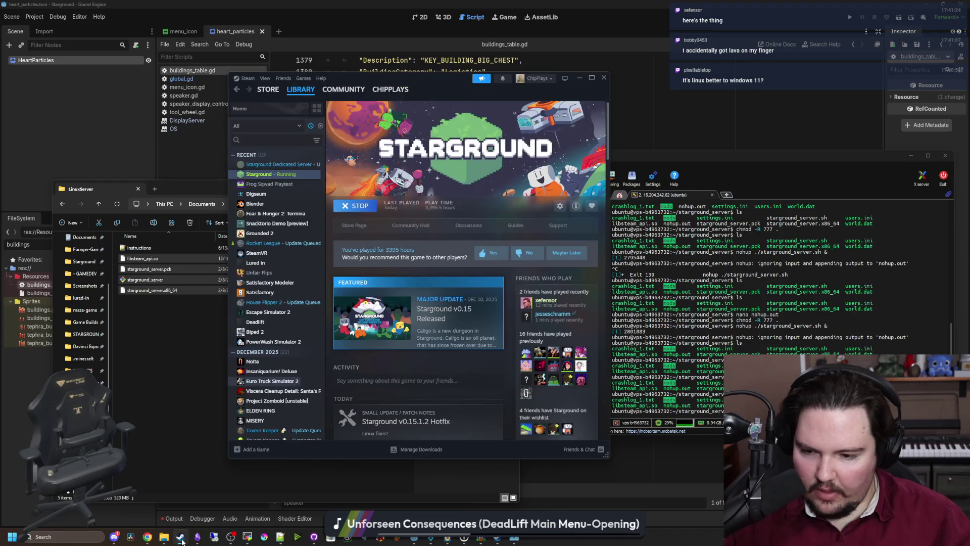
- Launch Starground from its Steam library page using the chosen launch option
left_click(291, 185)
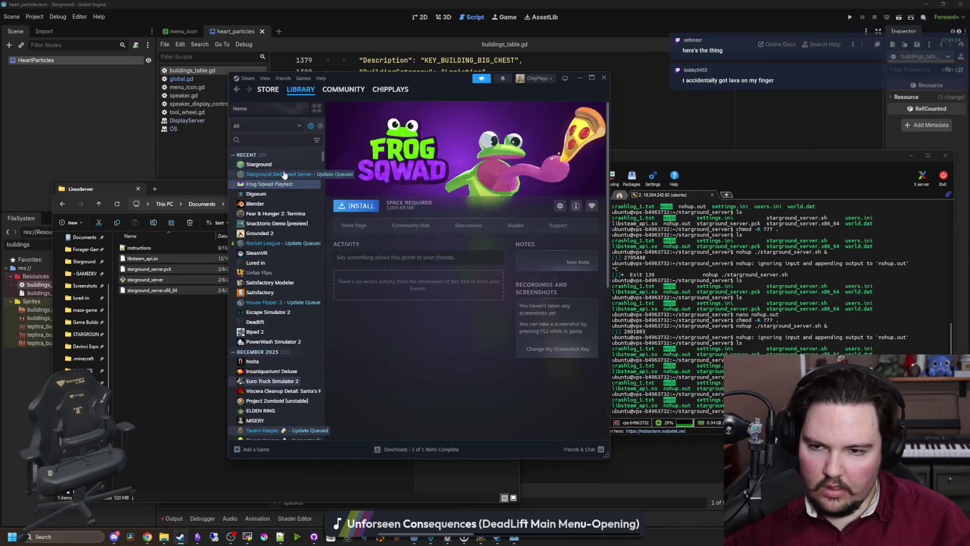
left_click(298, 174)
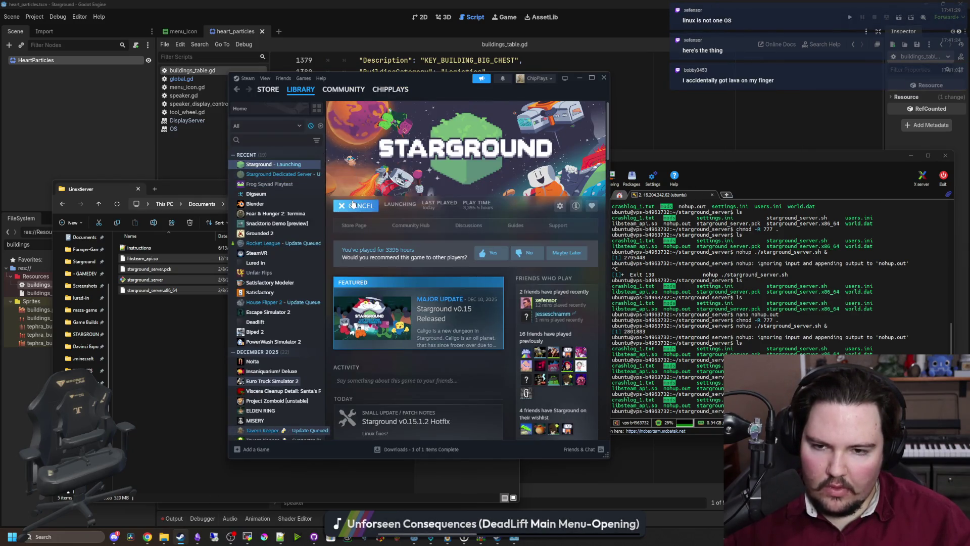
left_click(384, 228)
left_click(438, 333)
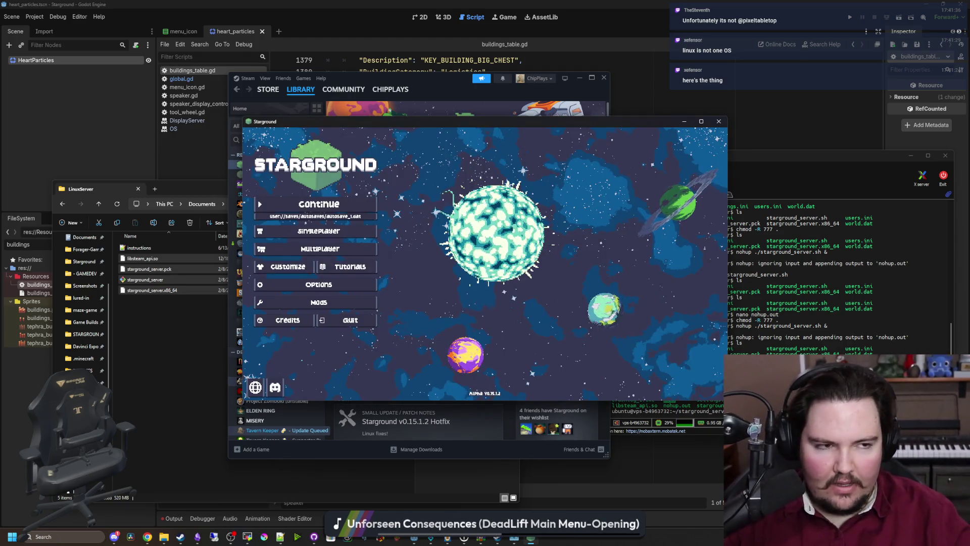
left_click(147, 537)
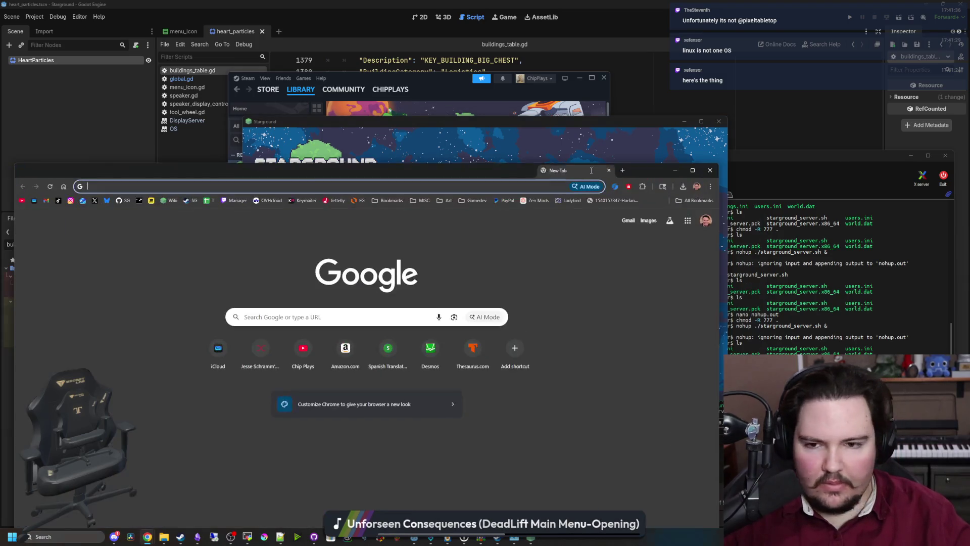
- Search 'linux distros' and browse the tables in Wikipedia's List of Linux distributions article
type("linux distros")
key("Return")
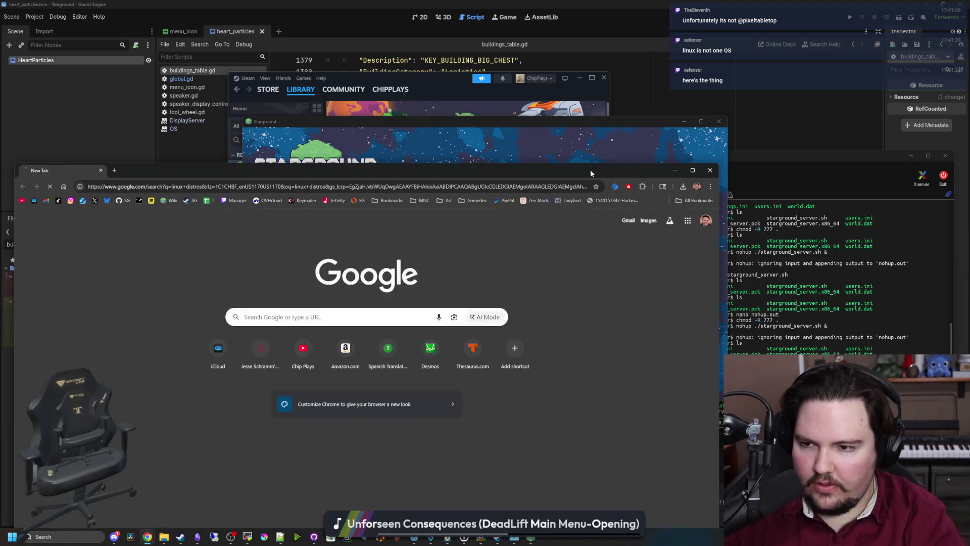
double_click(591, 172)
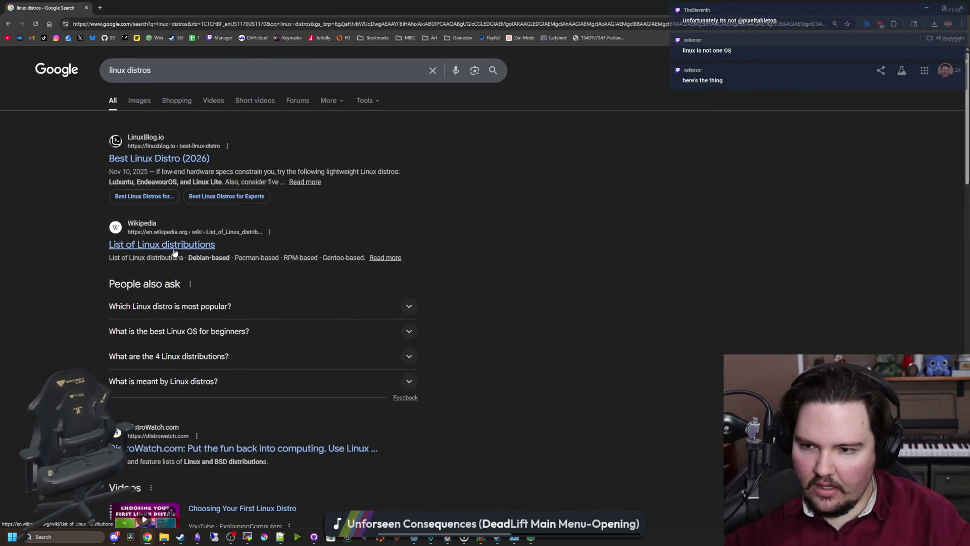
scroll(308, 269, "down", 5)
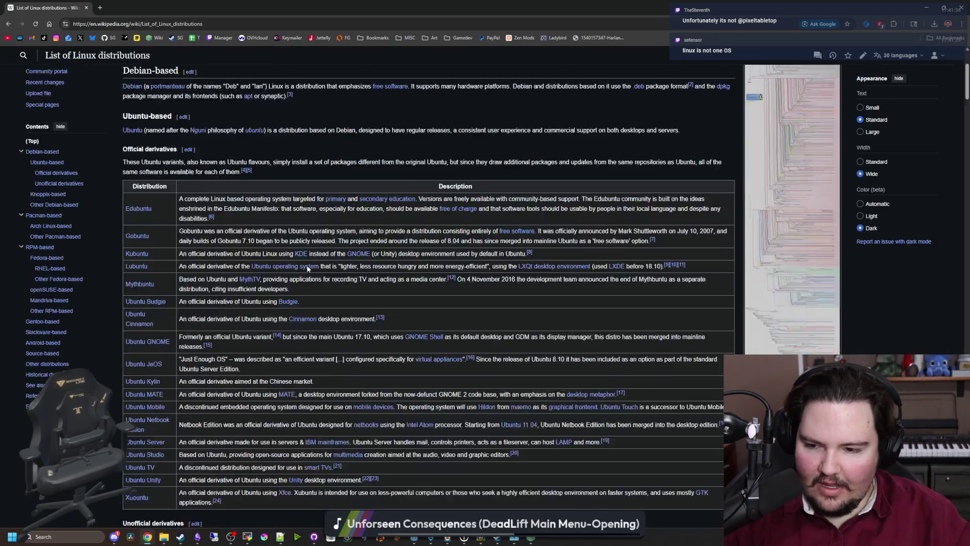
scroll(308, 269, "down", 6)
scroll(307, 273, "up", 6)
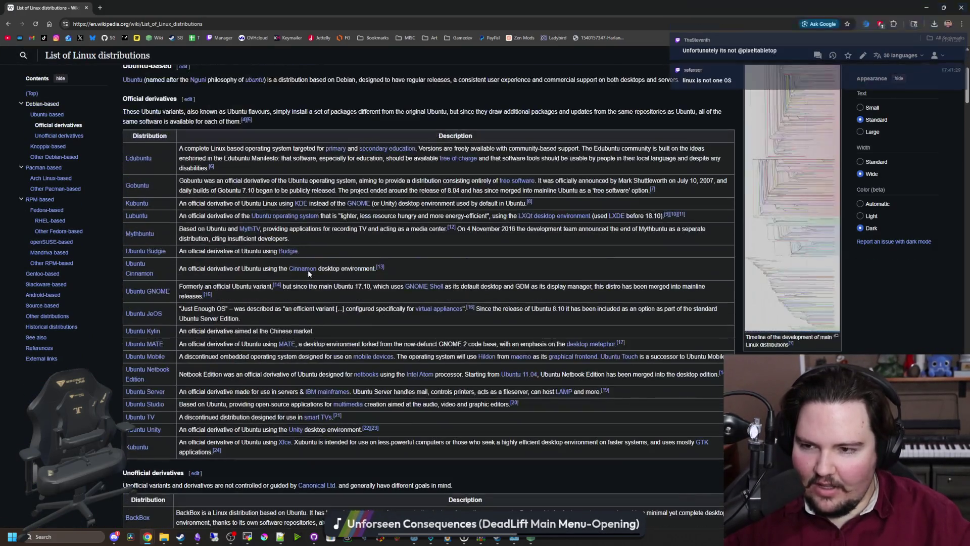
scroll(137, 164, "down", 15)
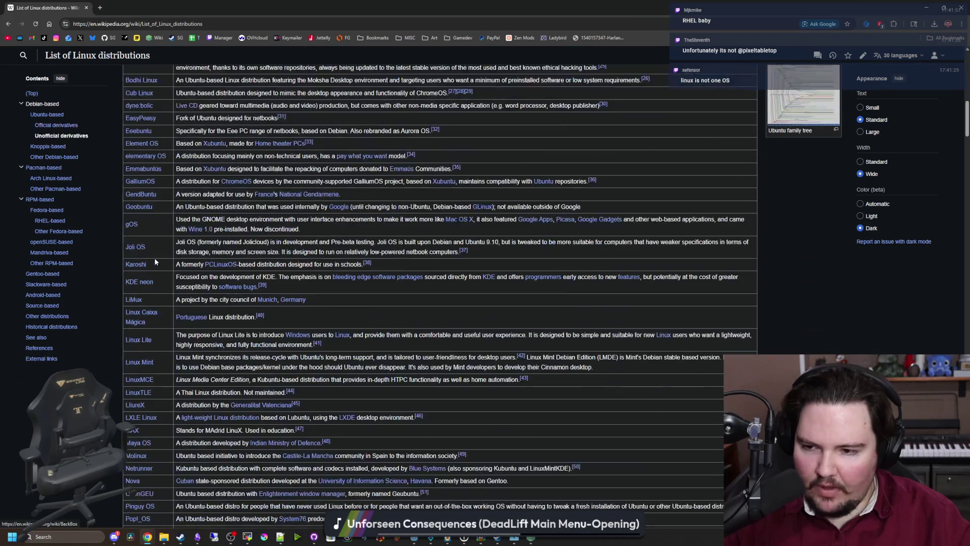
scroll(148, 216, "down", 8)
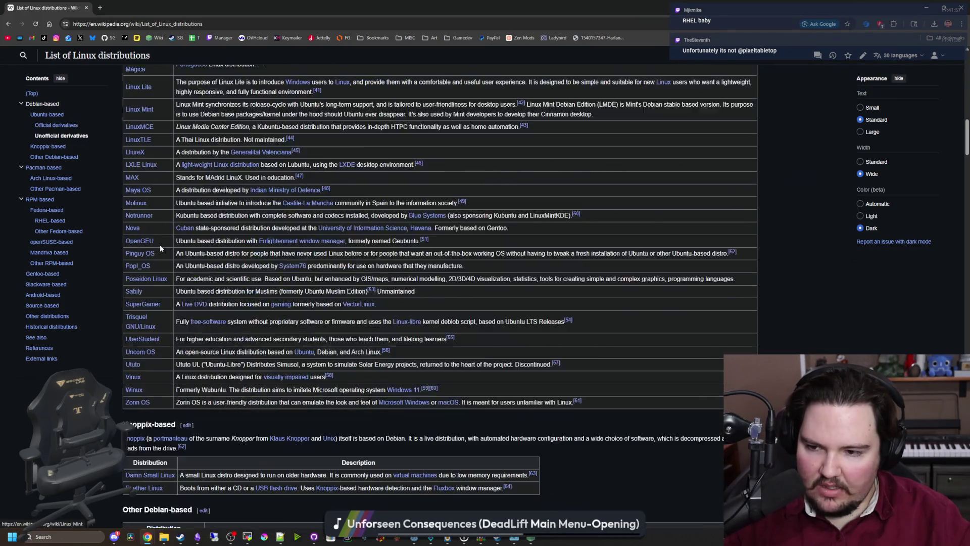
scroll(152, 355, "down", 20)
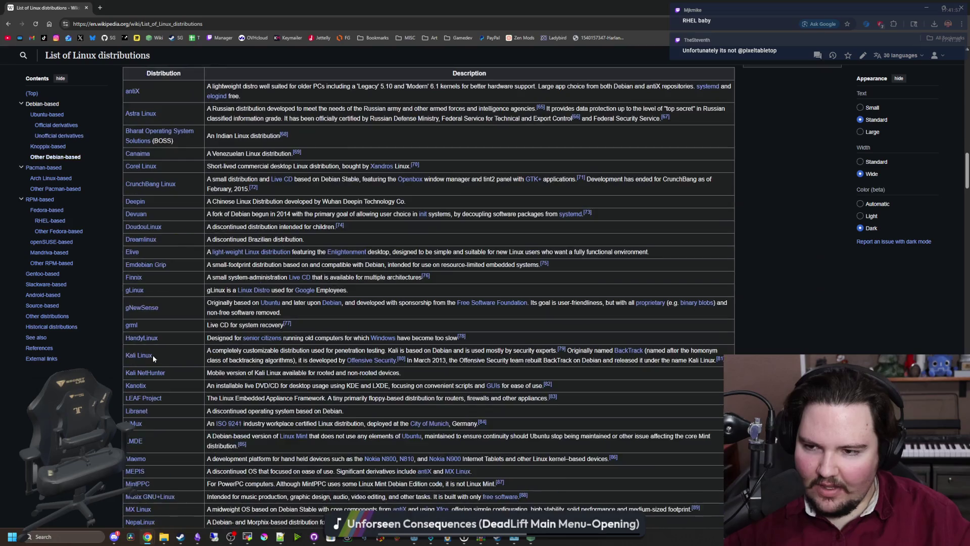
scroll(204, 310, "up", 20)
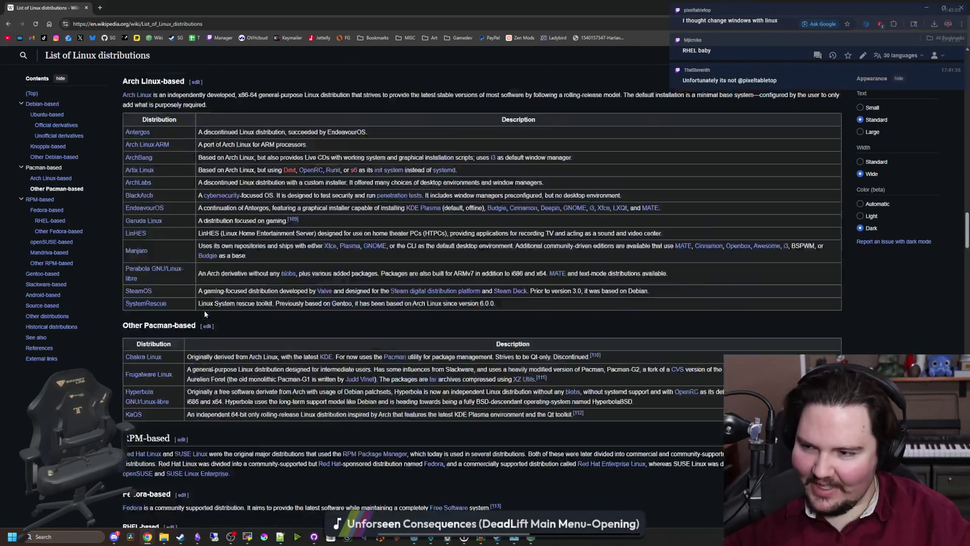
key("super+Down")
left_click_drag(595, 328, 608, 397)
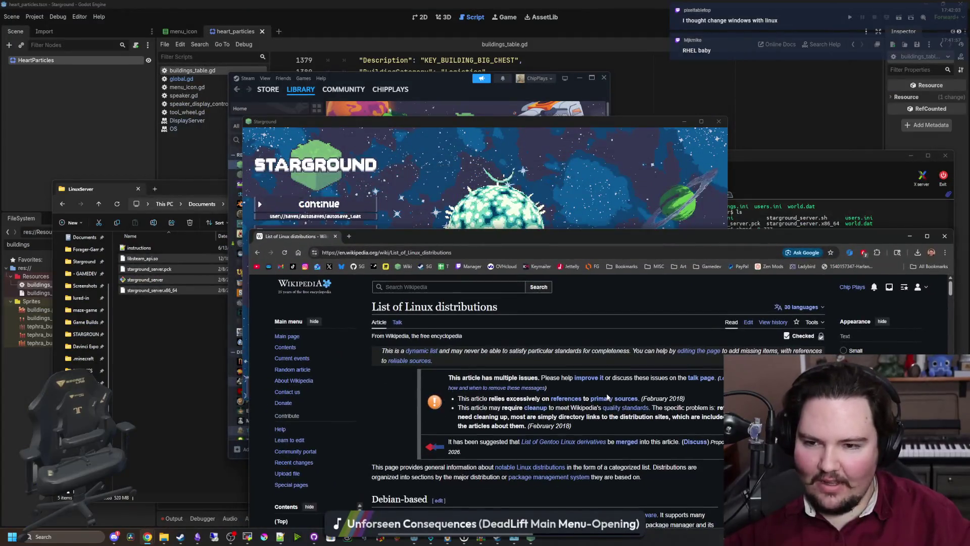
- Close Chrome and start another connection to the VPS server from Starground's Multiplayer menu
left_click(335, 236)
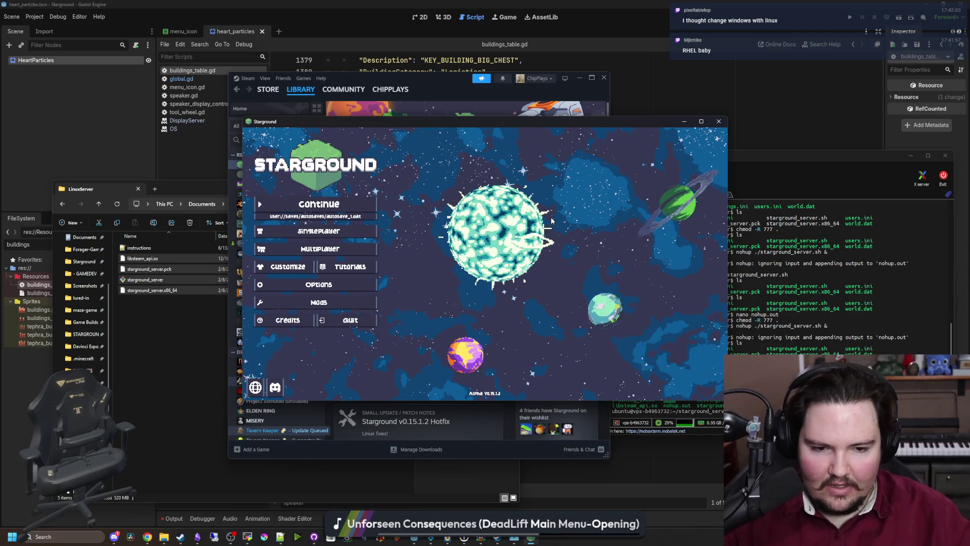
left_click(338, 251)
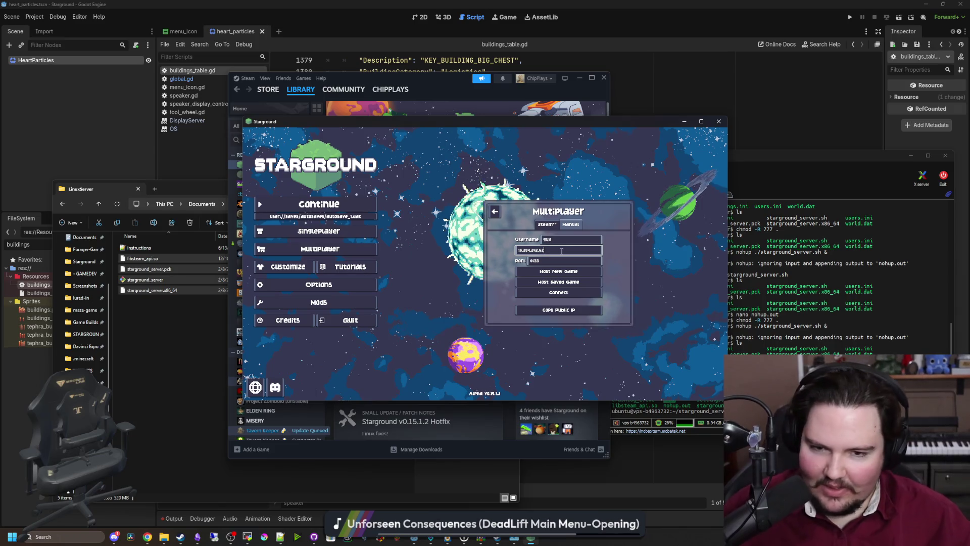
left_click(564, 292)
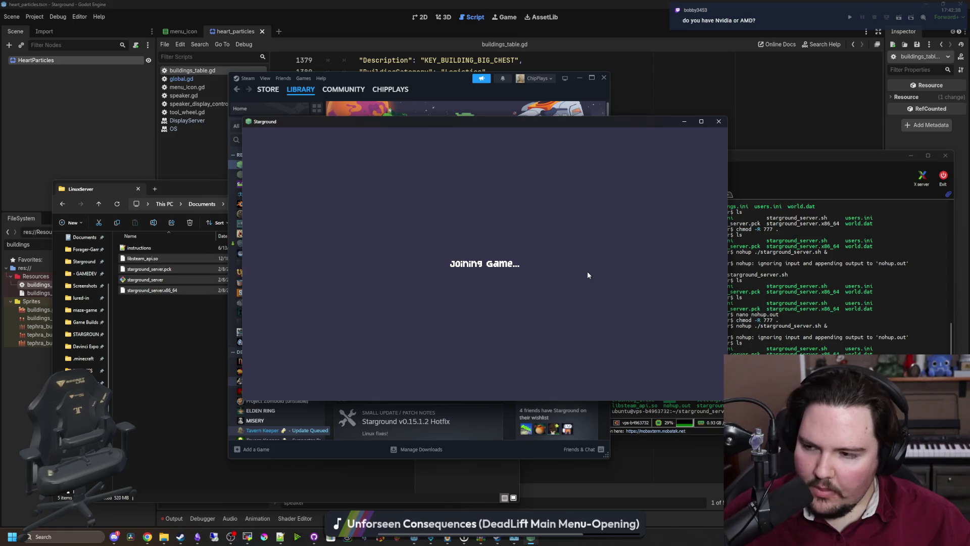
mouse_move(822, 153)
left_mouse_down()
mouse_move(833, 169)
mouse_move(802, 151)
mouse_move(815, 135)
left_mouse_up()
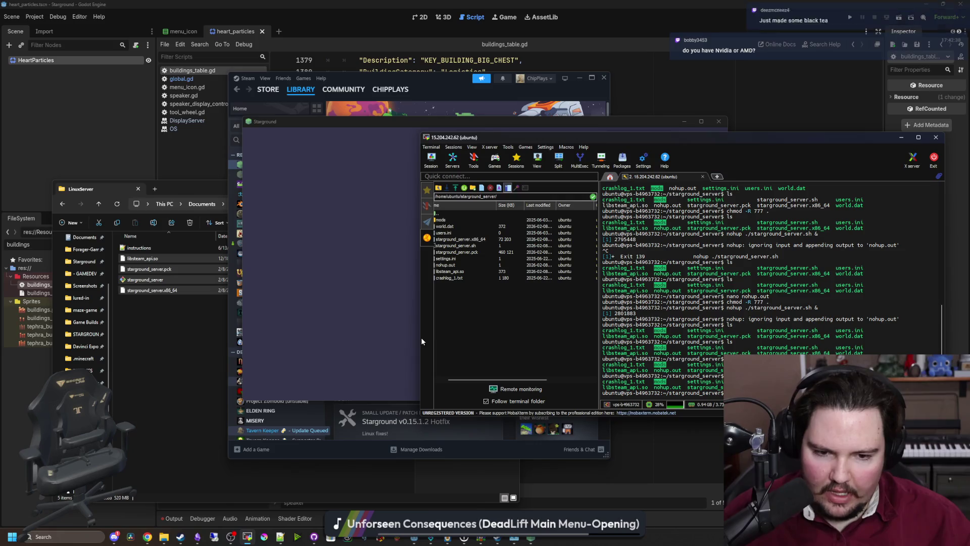
- Arrange the MobaXterm and Starground windows side by side so both are fully visible
left_click_drag(505, 137, 687, 137)
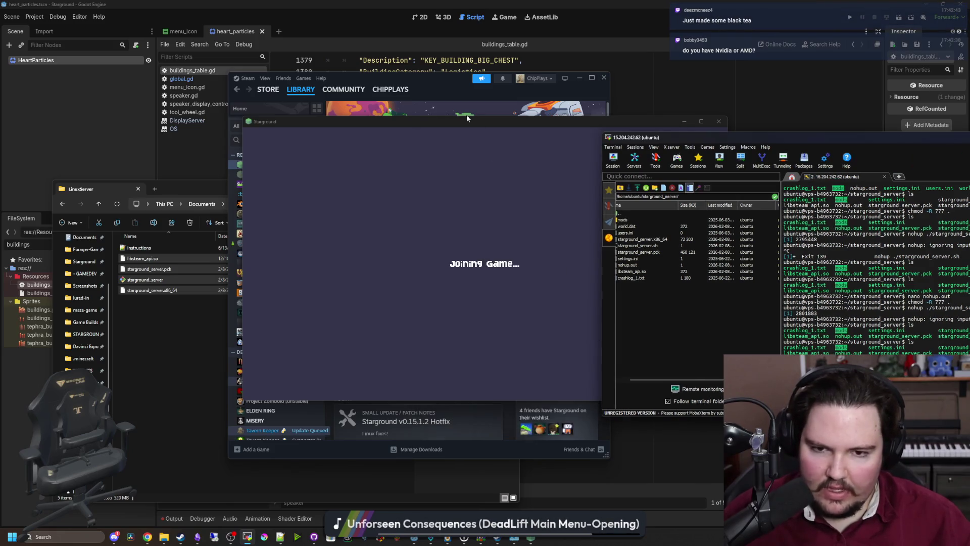
left_click_drag(496, 122, 310, 140)
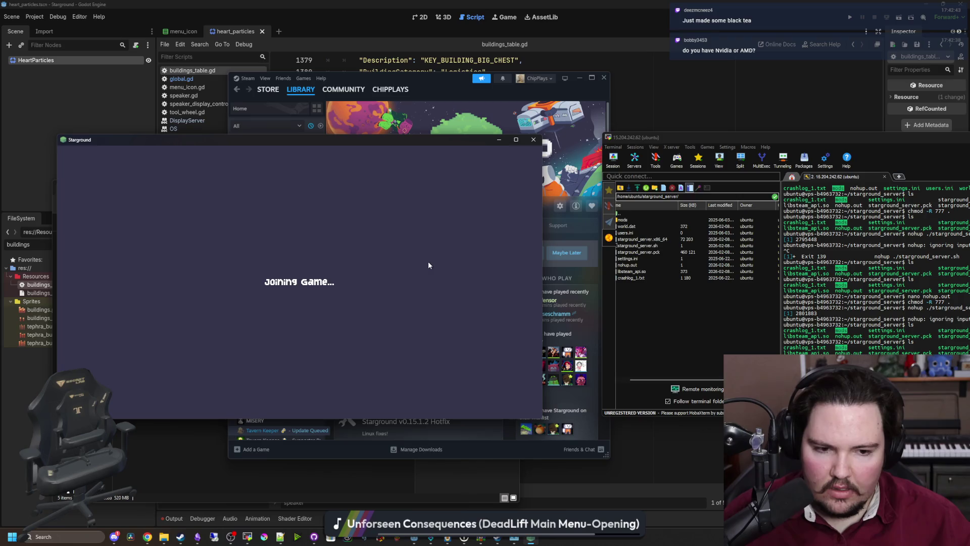
left_click(822, 149)
mouse_move(709, 143)
left_mouse_down()
mouse_move(580, 153)
mouse_move(644, 151)
mouse_move(628, 142)
left_mouse_up()
mouse_move(431, 144)
left_mouse_down()
mouse_move(403, 145)
mouse_move(401, 132)
mouse_move(405, 146)
left_mouse_up()
- List the server folder with ls, then run another command in the terminal
left_click(832, 284)
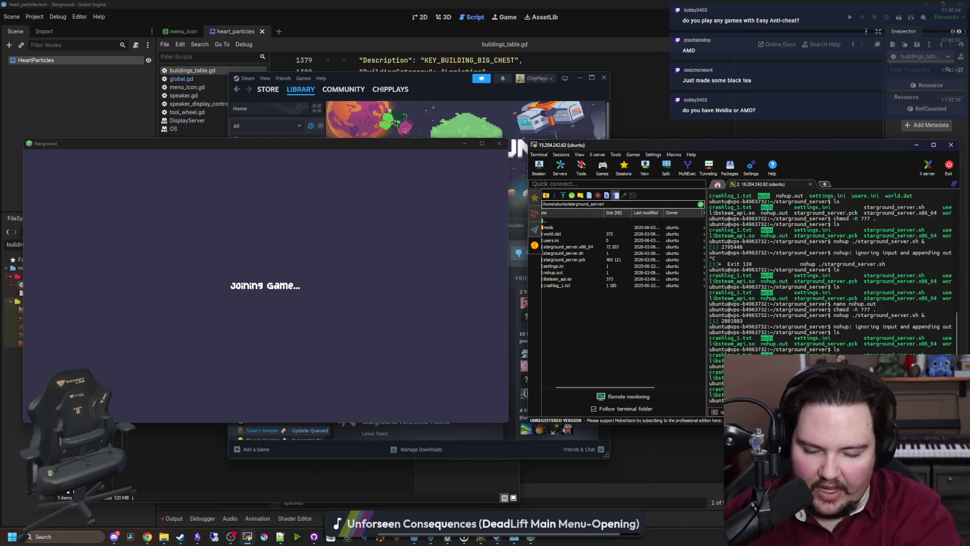
type("ls")
key("Return")
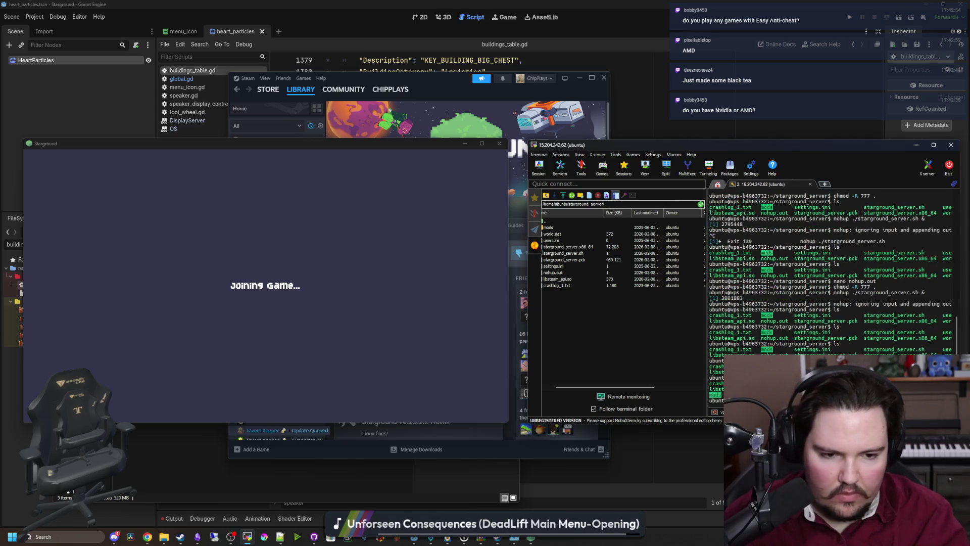
key("Return")
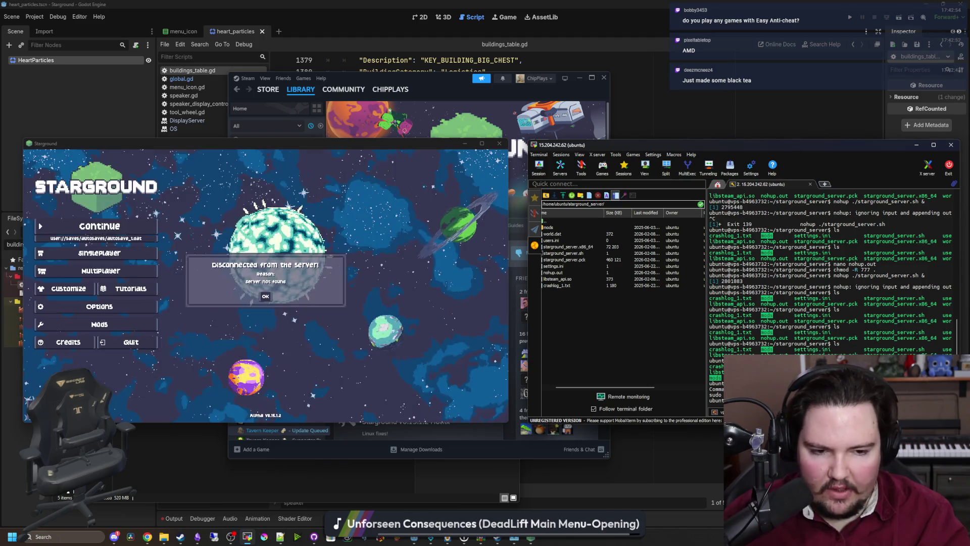
- Dismiss the Server not found message, check Multiplayer, then open Options on General settings
left_click(264, 296)
left_click(108, 271)
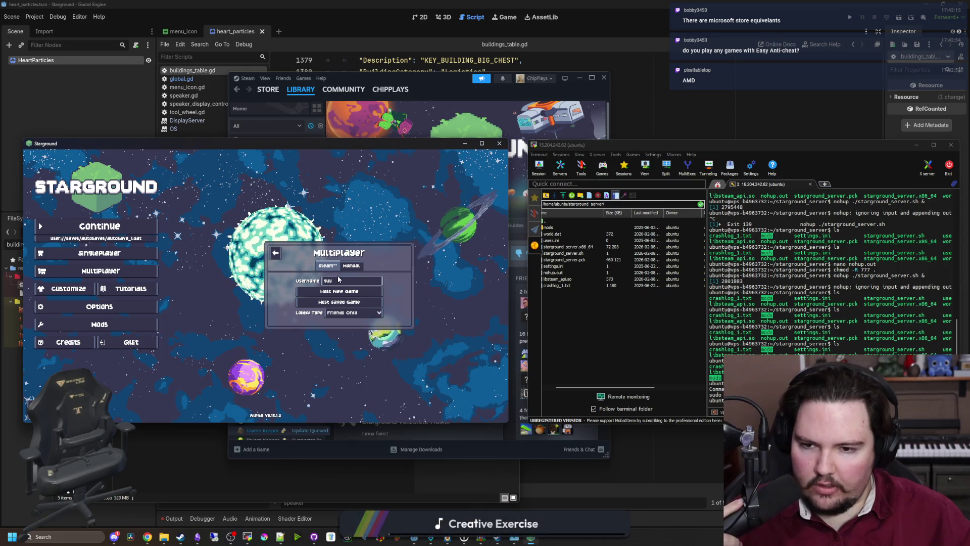
left_click(279, 257)
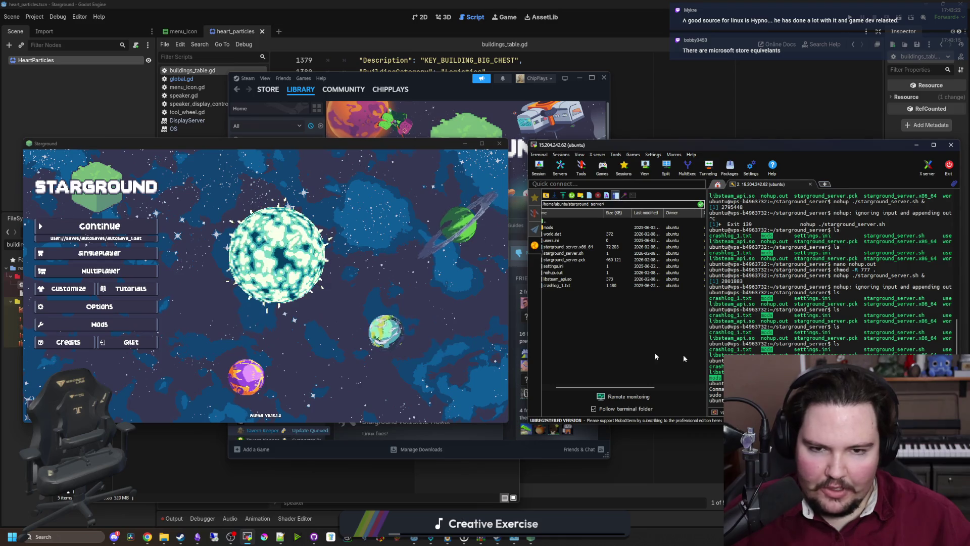
left_click(350, 301)
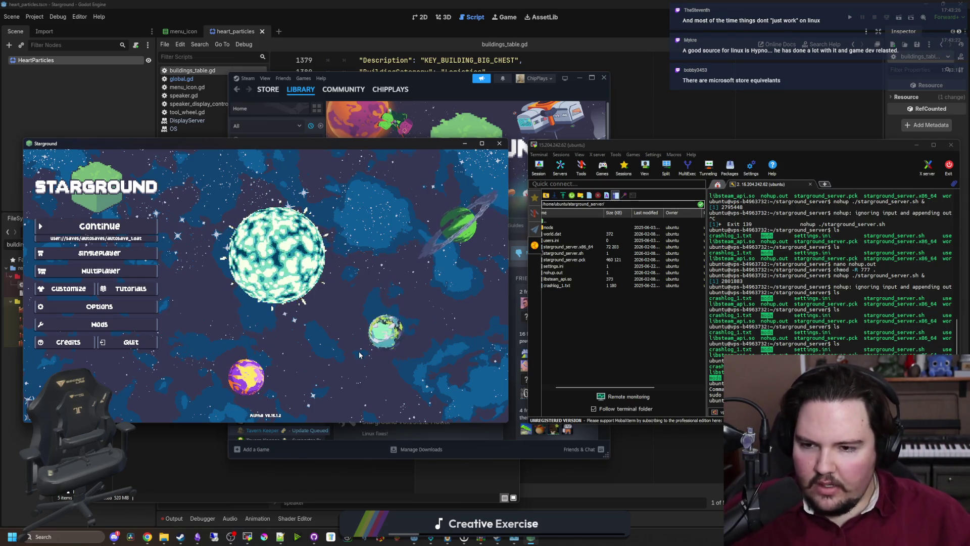
left_click(132, 303)
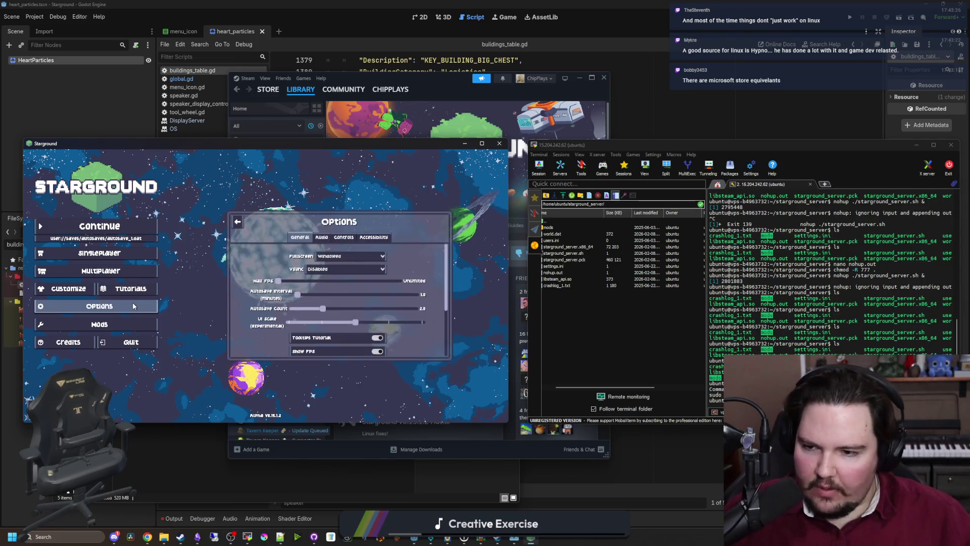
- Reopen the Options panel and browse its Audio, Controls and General tabs
left_click(237, 221)
left_click(112, 306)
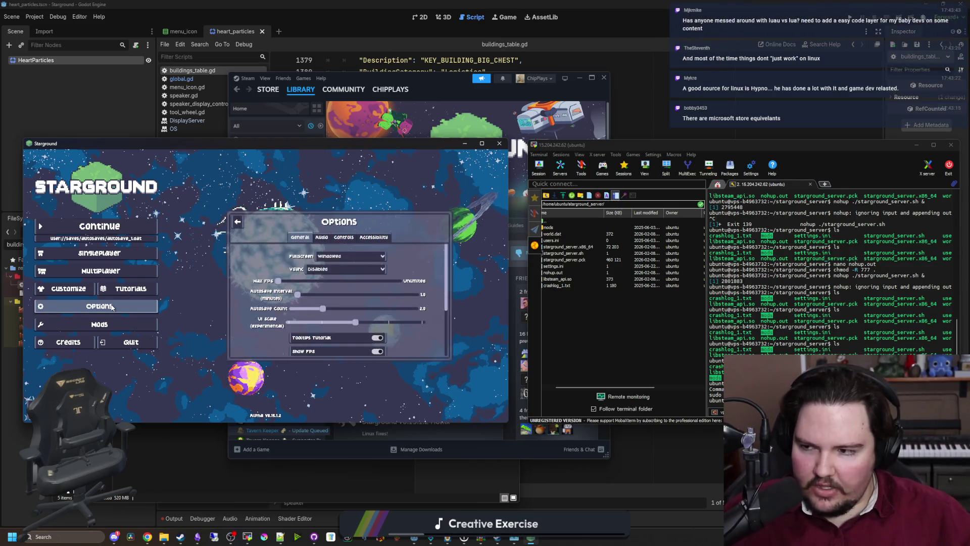
left_click(238, 223)
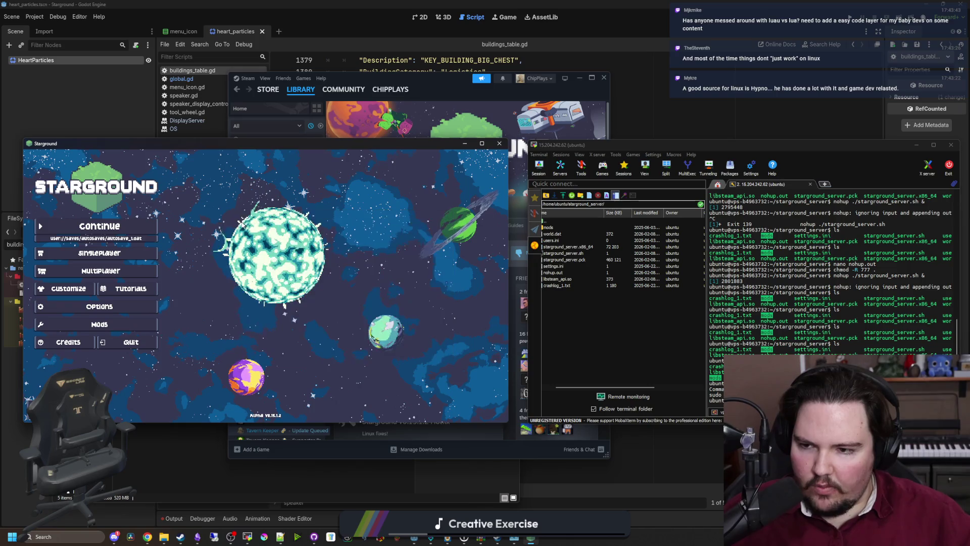
left_click(121, 307)
left_click(321, 237)
left_click(343, 237)
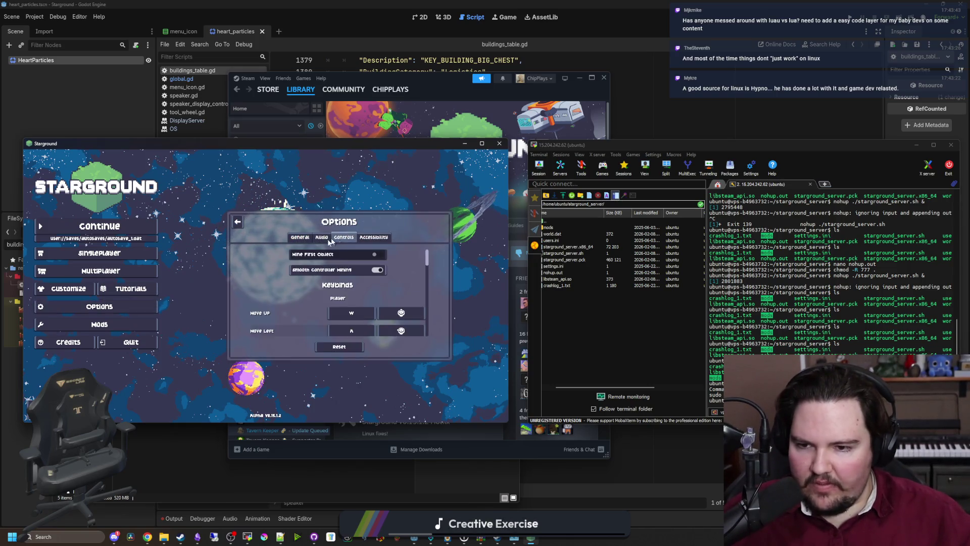
left_click(298, 237)
- Close the Options panel back to the main menu and bring the server terminal forward
left_click(240, 227)
left_click(112, 307)
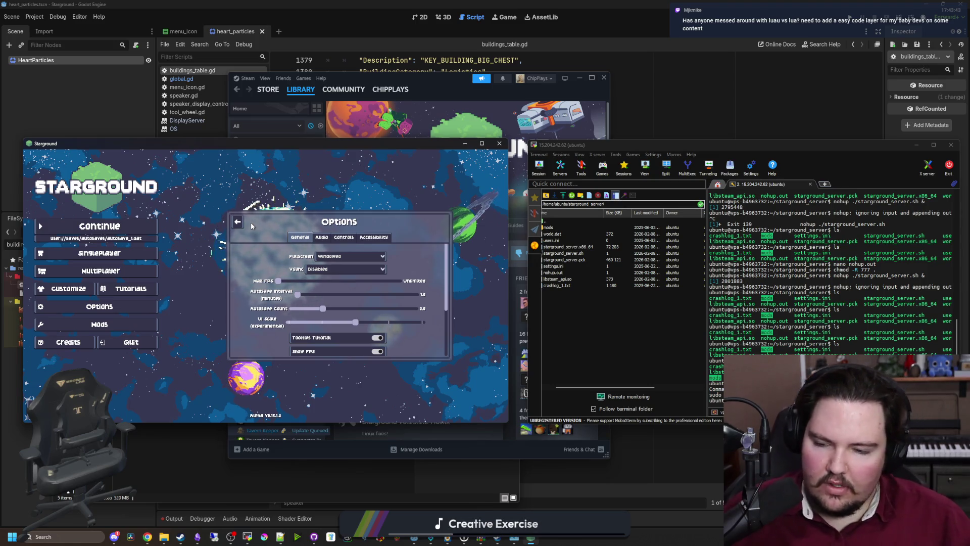
left_click(236, 227)
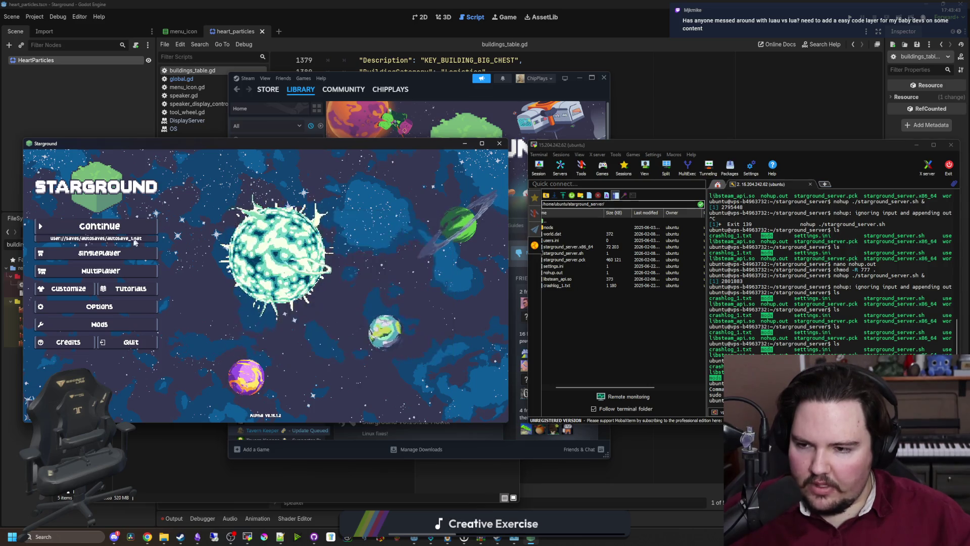
left_click(699, 342)
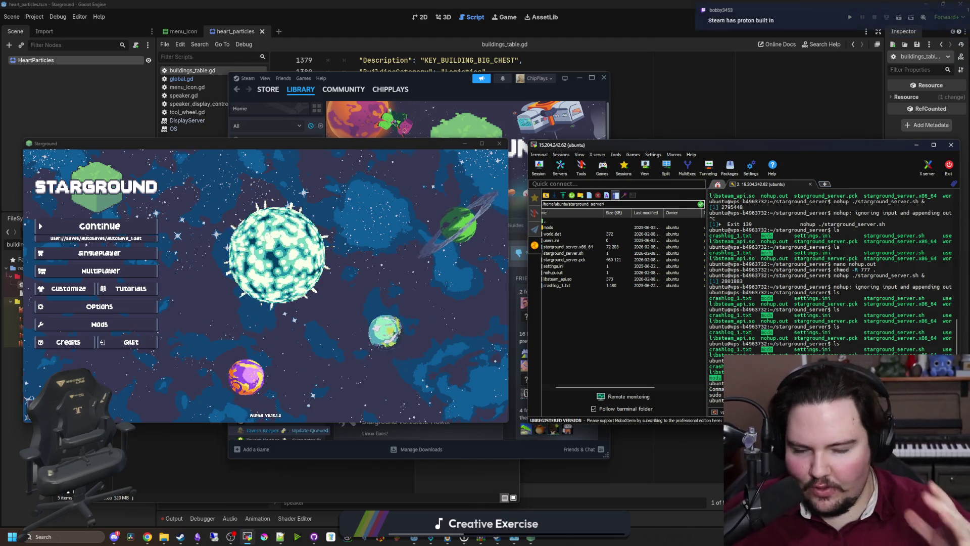
left_click(286, 310)
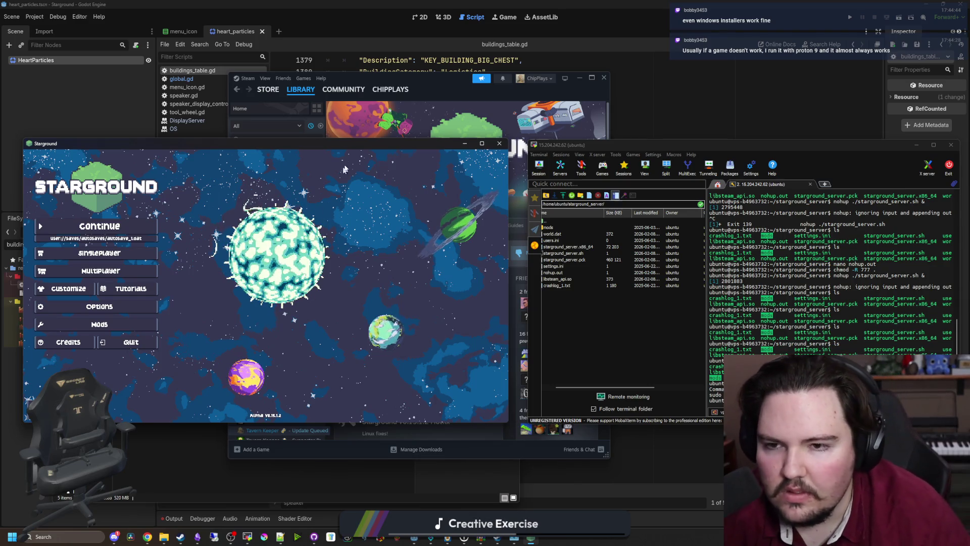
mouse_move(359, 146)
left_mouse_down()
mouse_move(445, 162)
mouse_move(359, 124)
left_mouse_up()
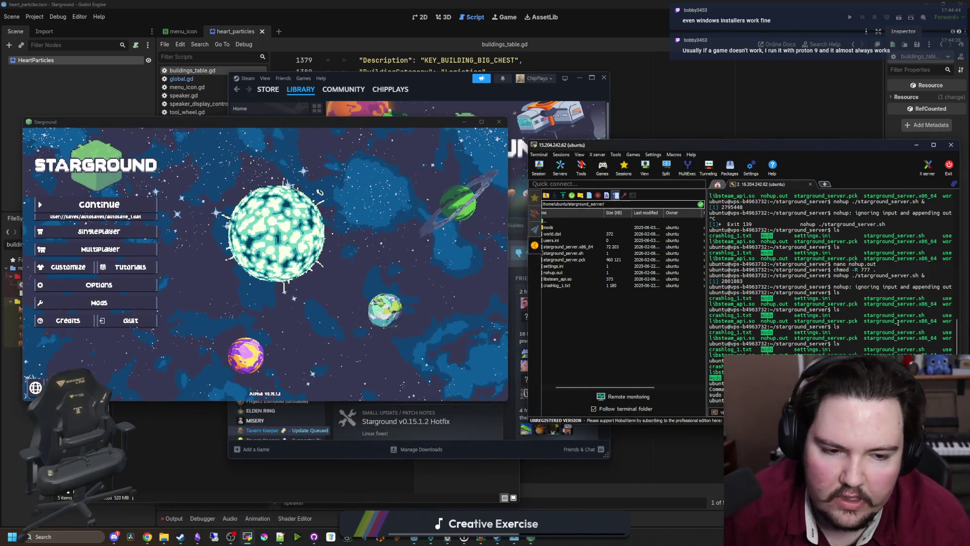
- List the server folder, open nohup.out in nano, and scroll to the 'get'-on-String script error
type("ls")
key("Return")
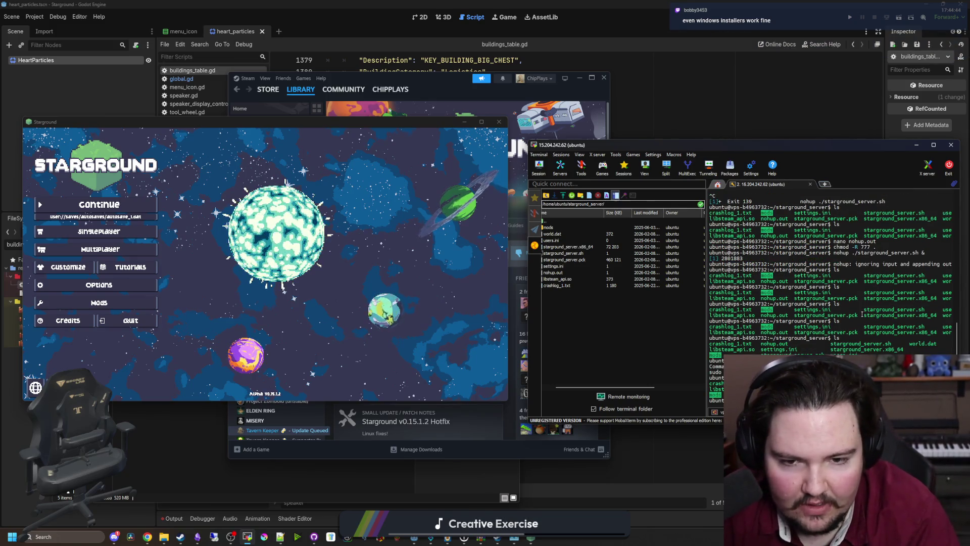
key("Return")
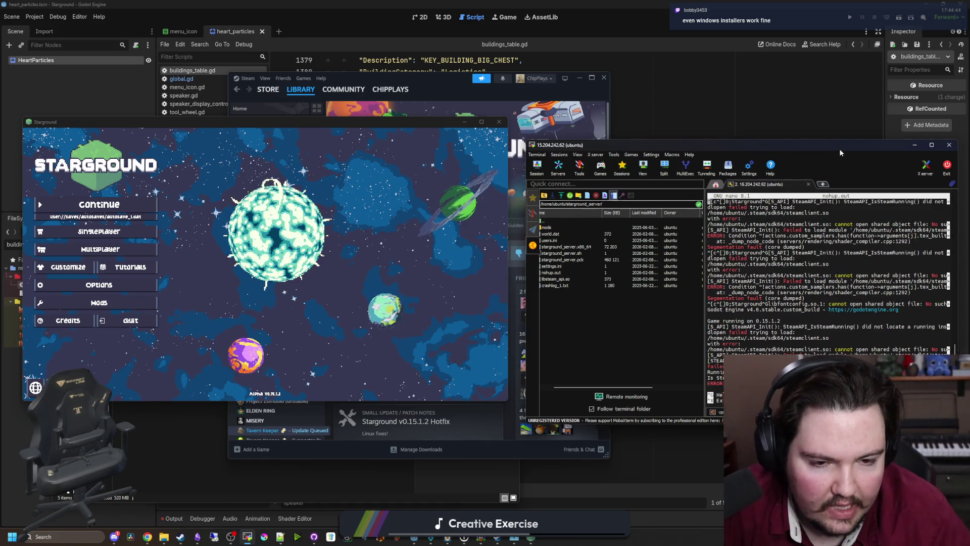
left_click_drag(839, 149, 727, 137)
scroll(712, 348, "down", 5)
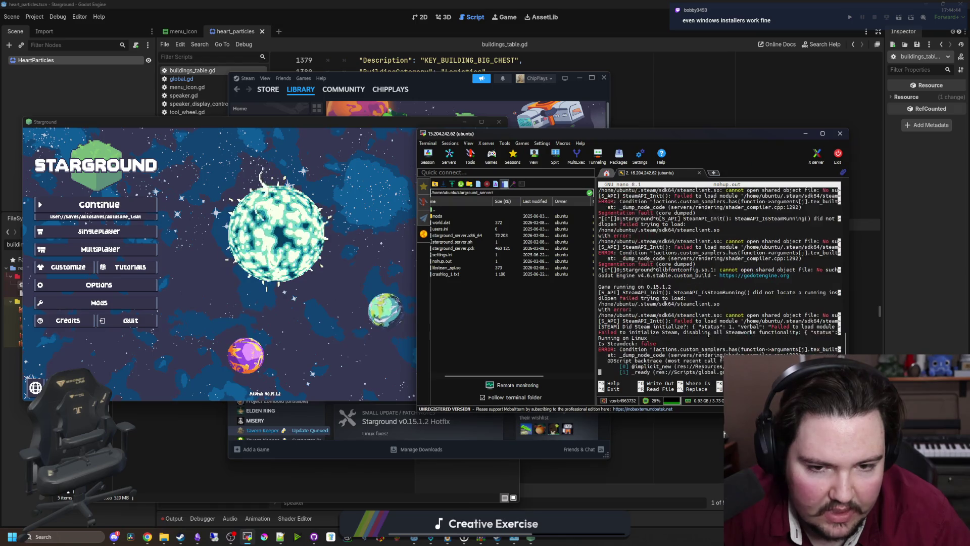
scroll(708, 334, "down", 2)
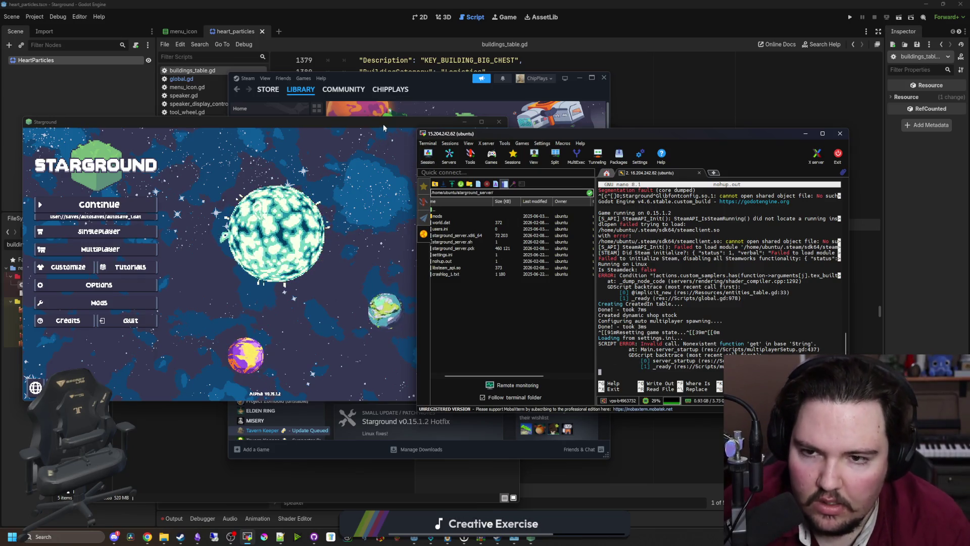
left_click(465, 122)
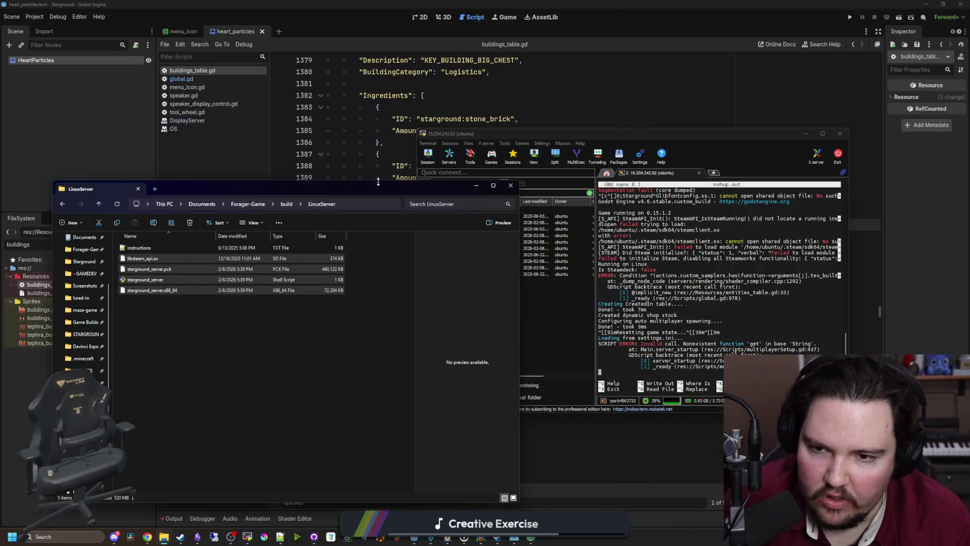
left_click(475, 190)
- Filter the FileSystem for 'mult' and open multiplayerSetup.gd in the script editor
left_click(135, 244)
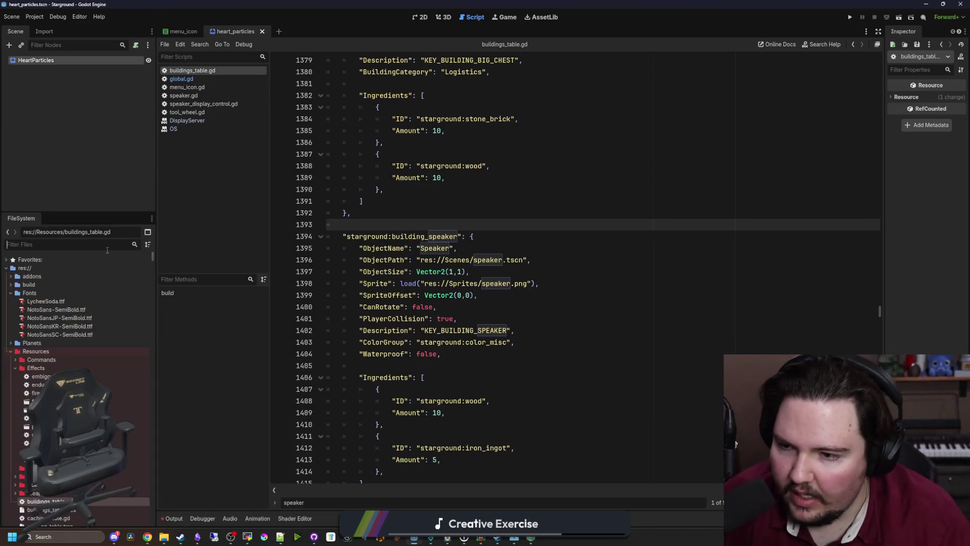
type("mult")
left_click(56, 335)
left_click(57, 342)
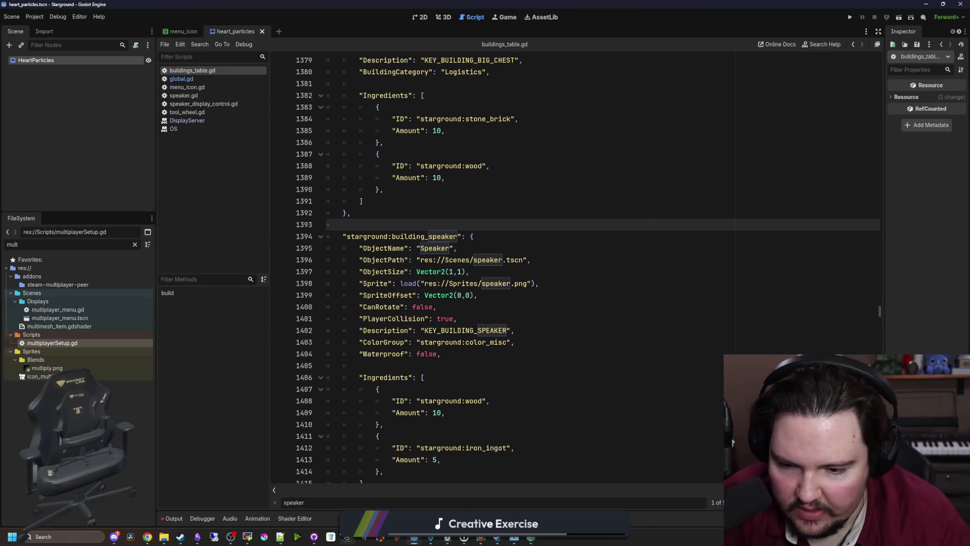
left_click(245, 537)
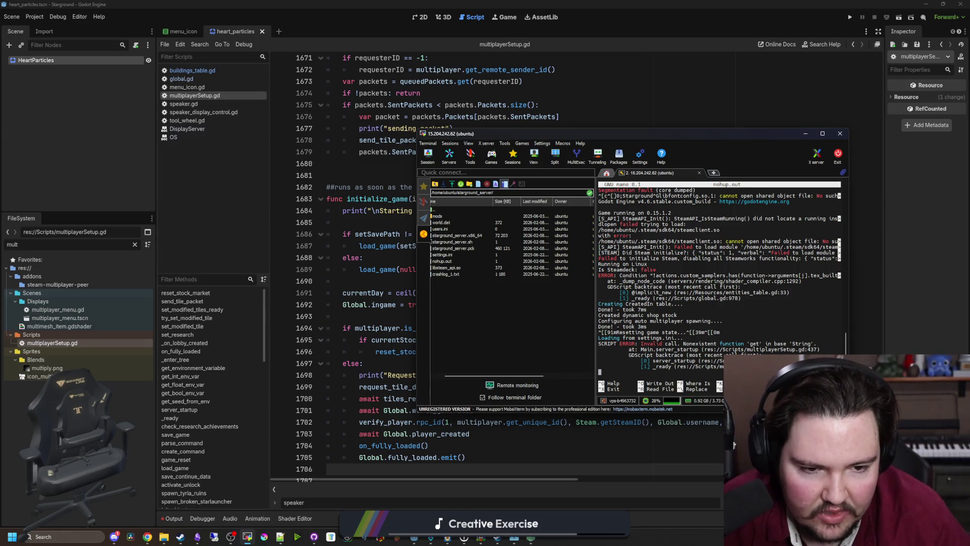
- Scroll up in multiplayerSetup.gd to the server_startup function
left_click(650, 120)
key("ctrl+f")
scroll(650, 120, "up", 10)
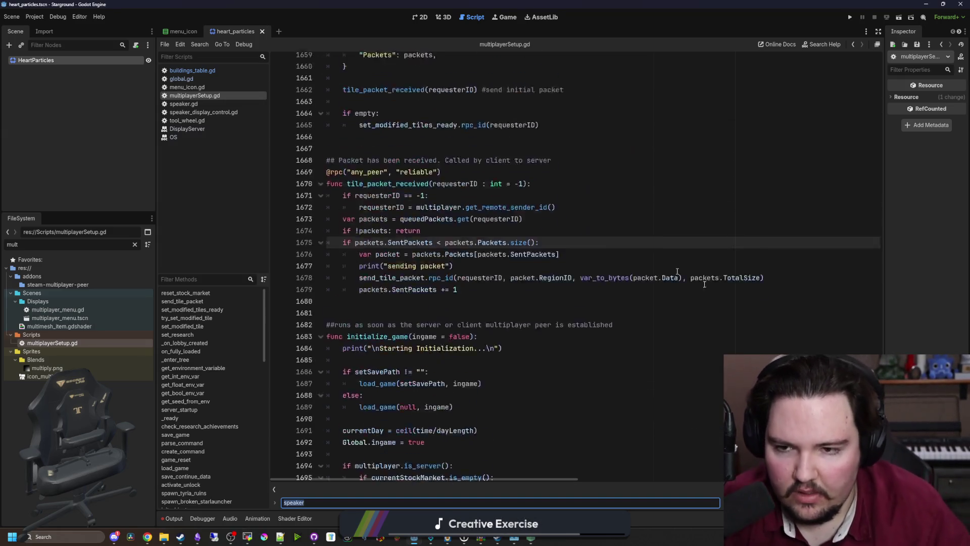
scroll(863, 114, "up", 20)
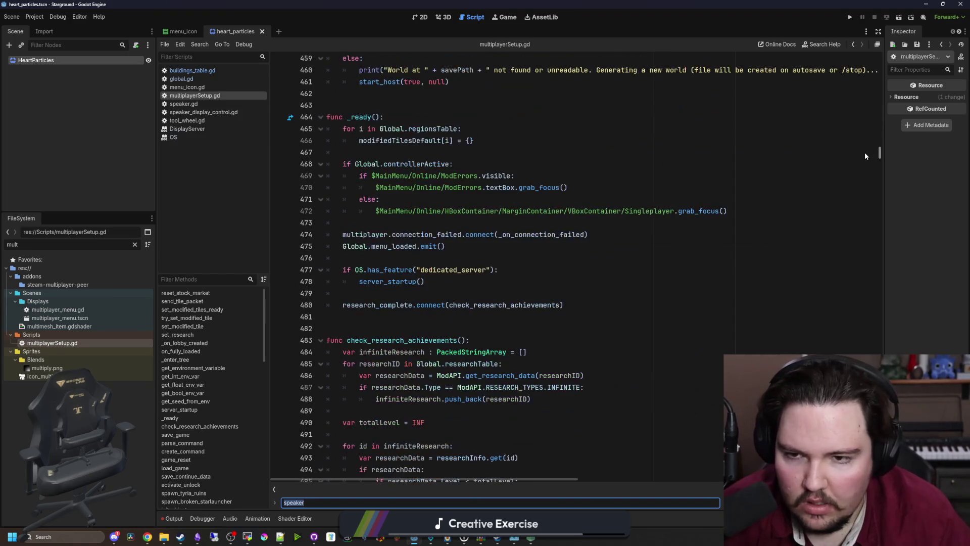
scroll(581, 305, "up", 20)
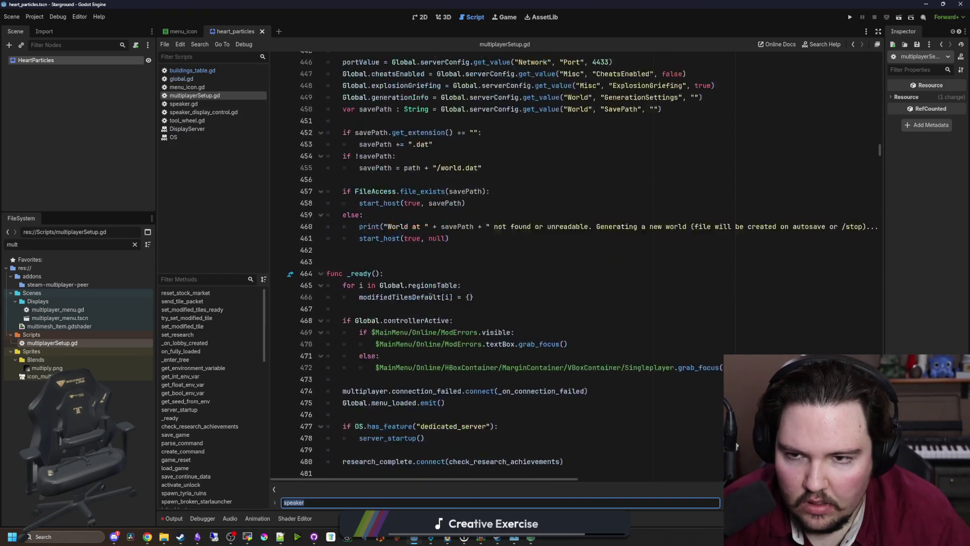
scroll(471, 244, "up", 5)
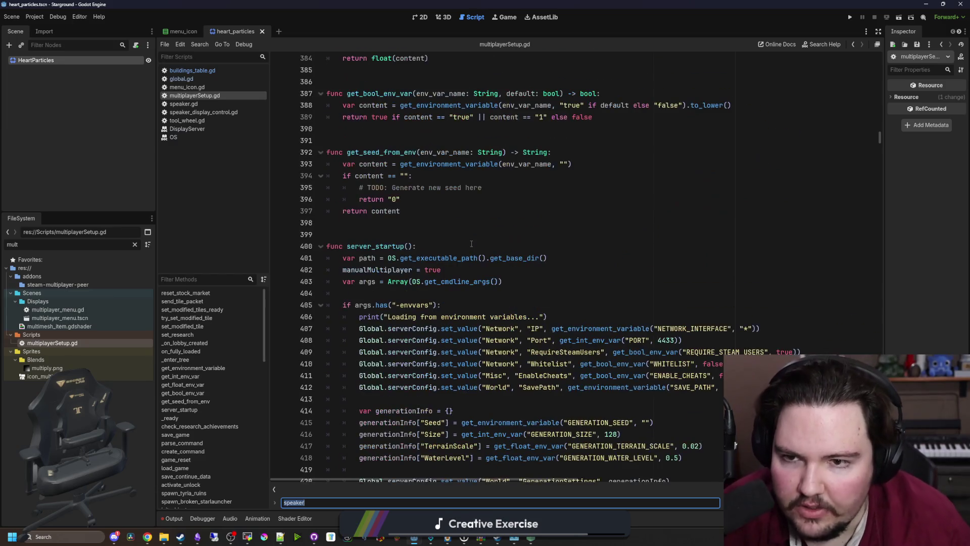
left_click(422, 245)
- Bring up the Starground main menu window and drag it off-screen and back over the editor
key("Up")
key("Up")
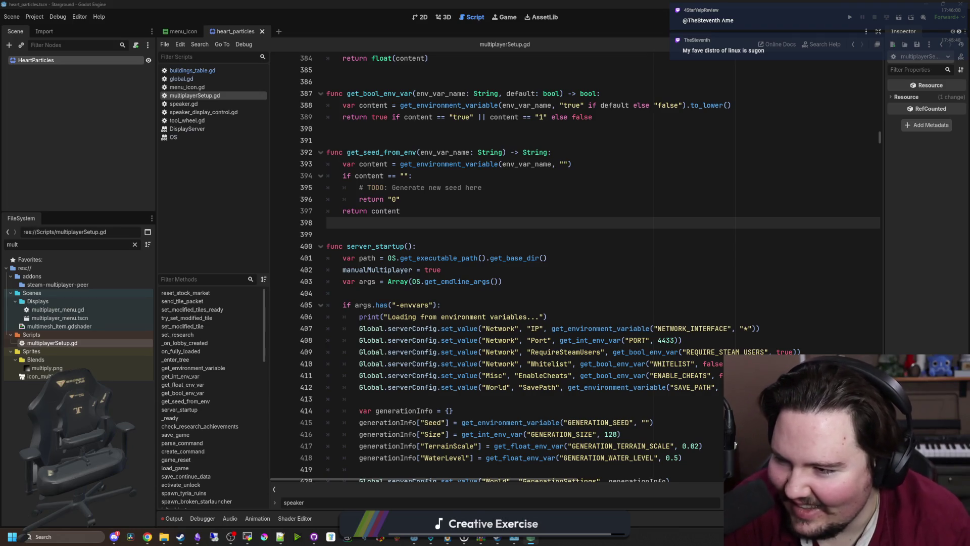
key("F5")
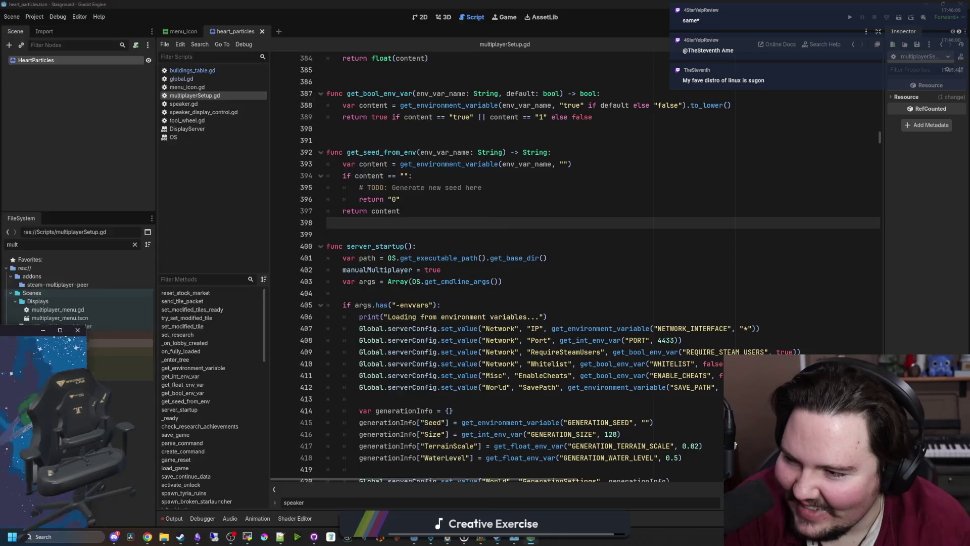
left_click_drag(493, 175, 0, 192)
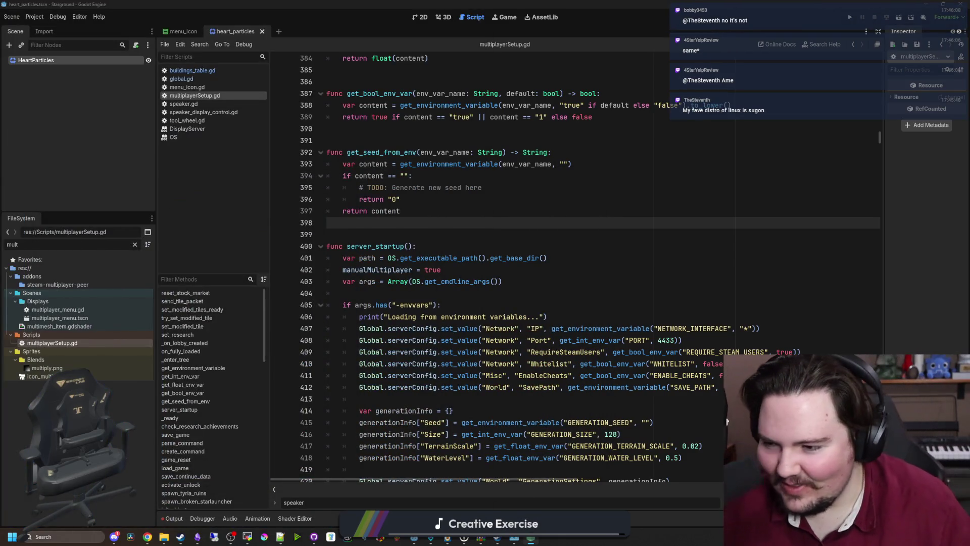
mouse_move(0, 202)
left_mouse_down()
mouse_move(290, 236)
mouse_move(379, 163)
mouse_move(579, 99)
mouse_move(489, 120)
mouse_move(331, 307)
mouse_move(438, 477)
mouse_move(509, 168)
left_mouse_up()
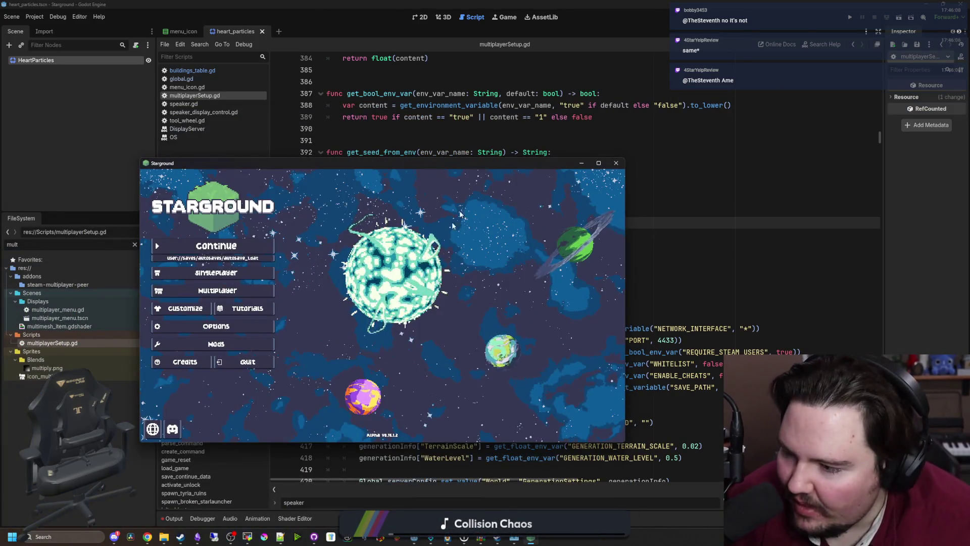
- Select line 437's tempseed genInfo.get("Seed") call and compare it with the server log error
left_click(247, 537)
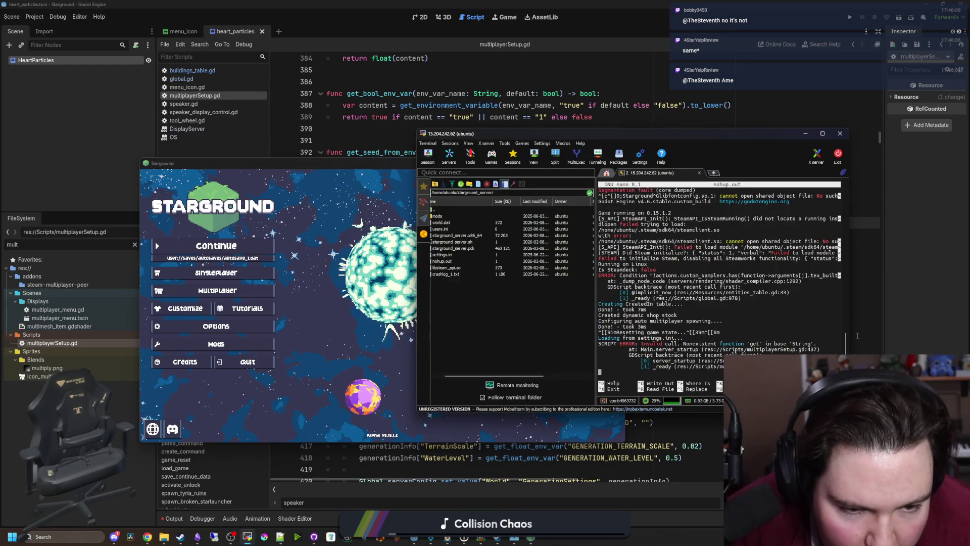
left_click(121, 242)
scroll(468, 320, "down", 5)
scroll(467, 320, "down", 3)
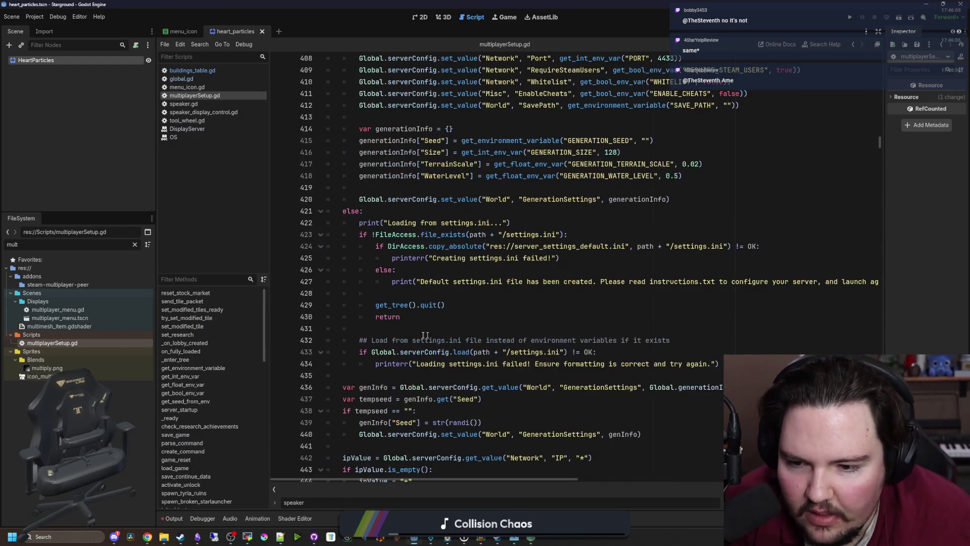
left_click_drag(343, 398, 354, 410)
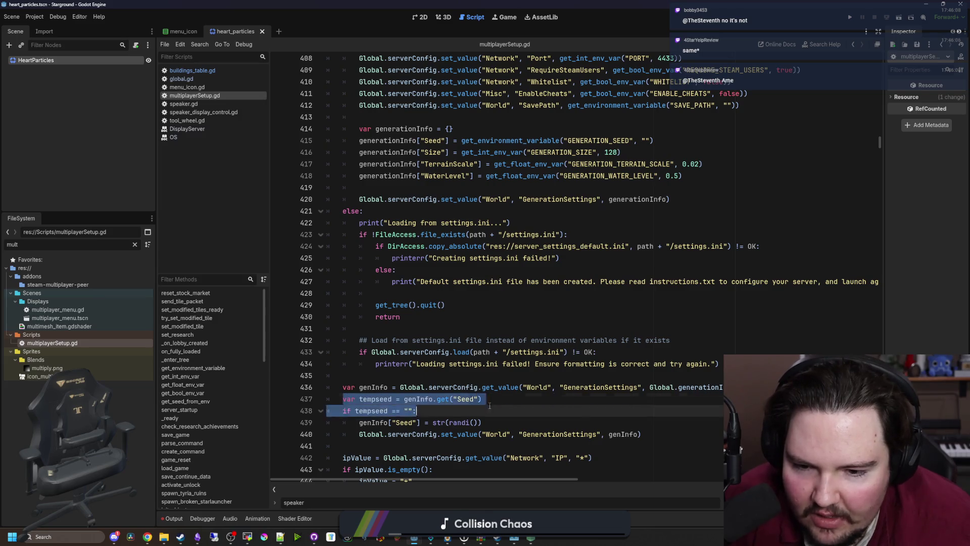
left_click(482, 399)
scroll(499, 402, "down", 3)
key("shift+Home")
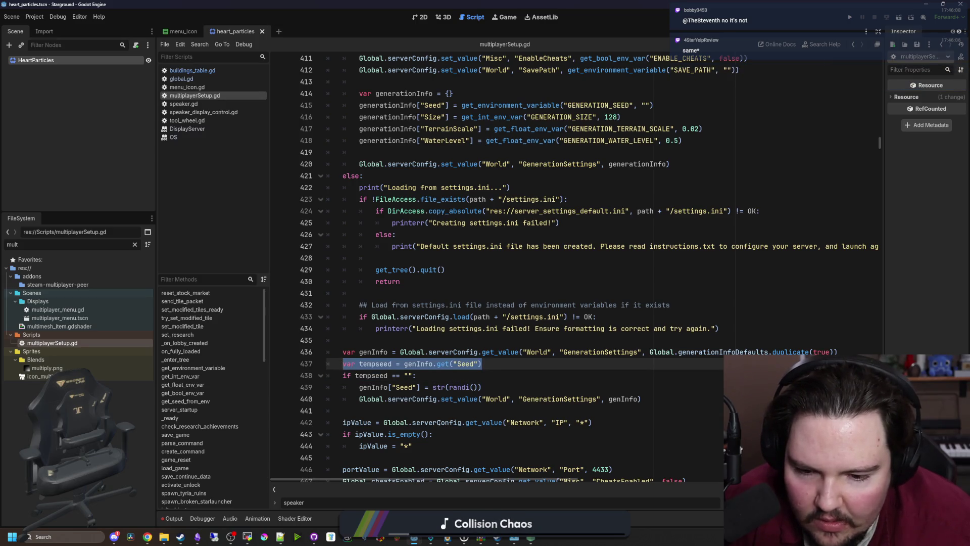
key("alt+Tab")
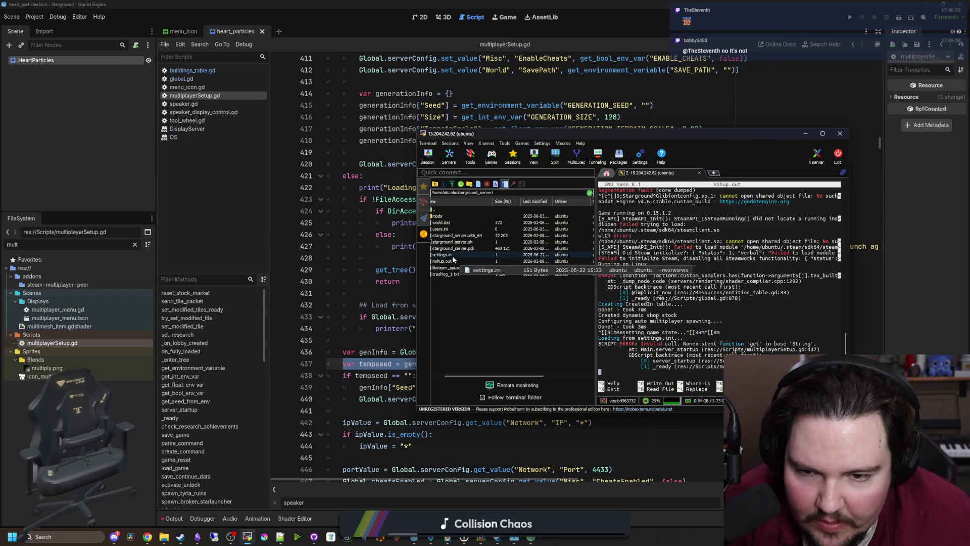
- Close the log, open settings.ini in nano, and delete the GenerationSettings entry
key("ctrl+x")
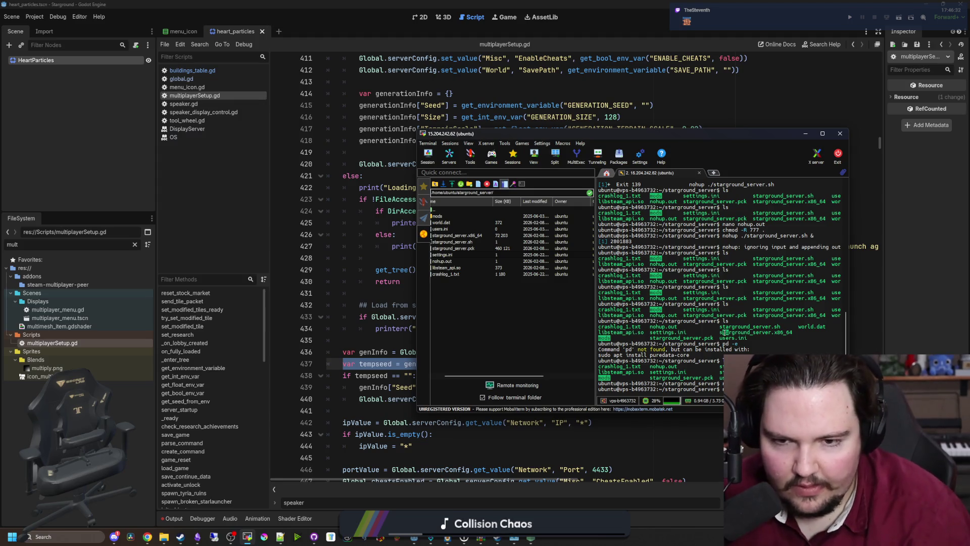
key("Return")
mouse_move(721, 140)
left_mouse_down()
mouse_move(444, 154)
mouse_move(522, 273)
mouse_move(593, 434)
mouse_move(532, 403)
mouse_move(504, 180)
mouse_move(405, 316)
mouse_move(435, 250)
mouse_move(448, 161)
left_mouse_up()
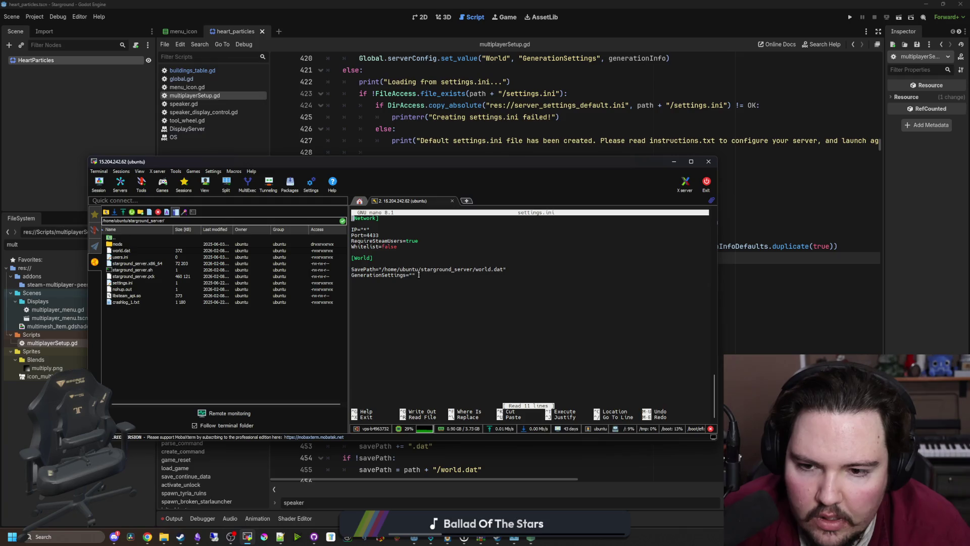
triple_click(418, 274)
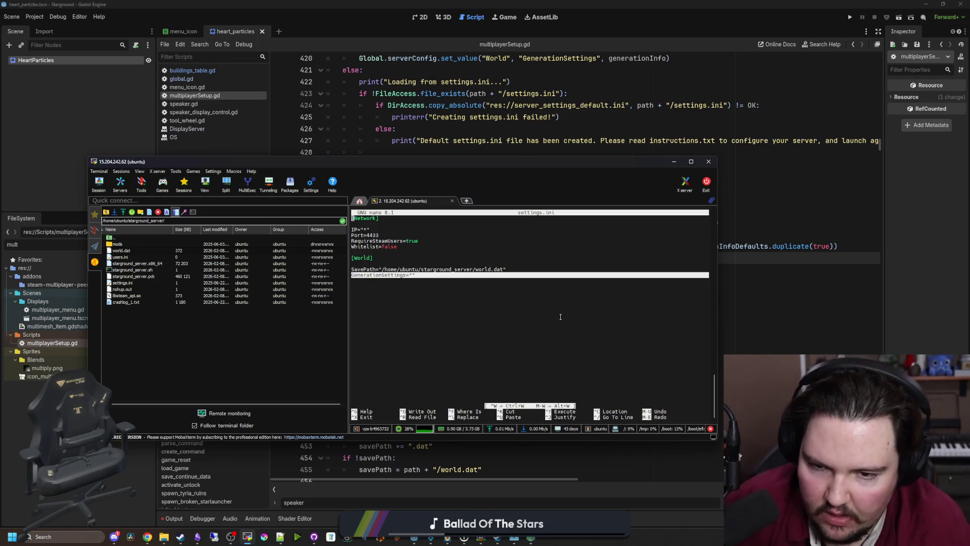
left_click(424, 277)
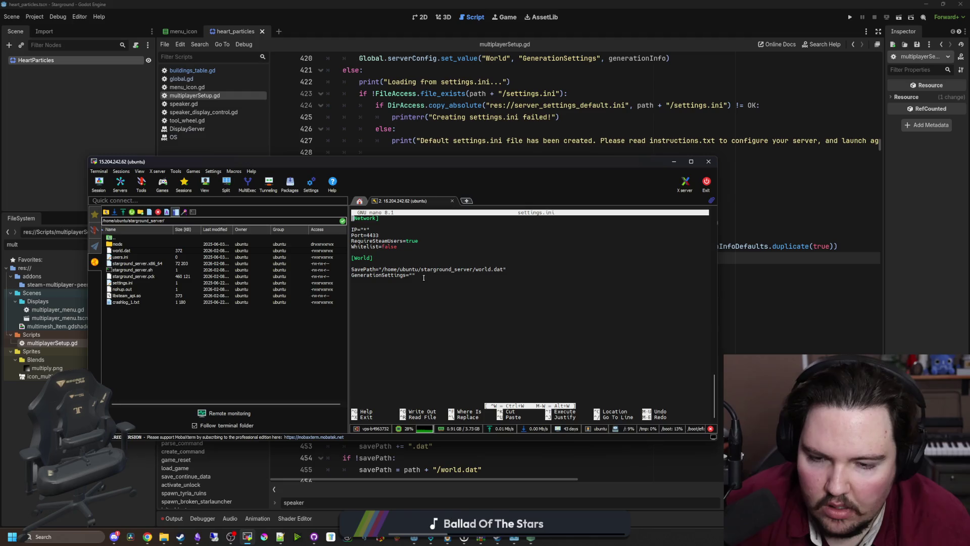
key("Down")
key("Down")
key("Down")
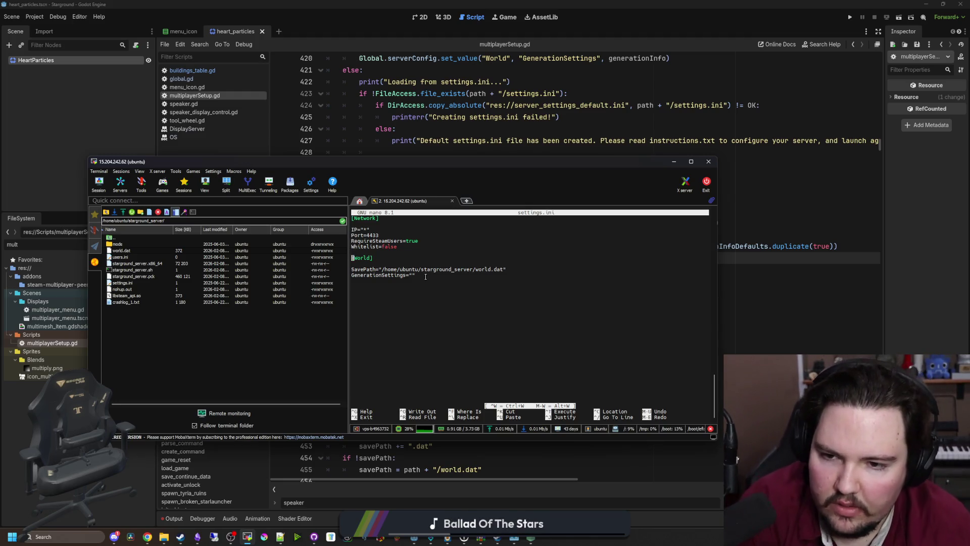
key("End")
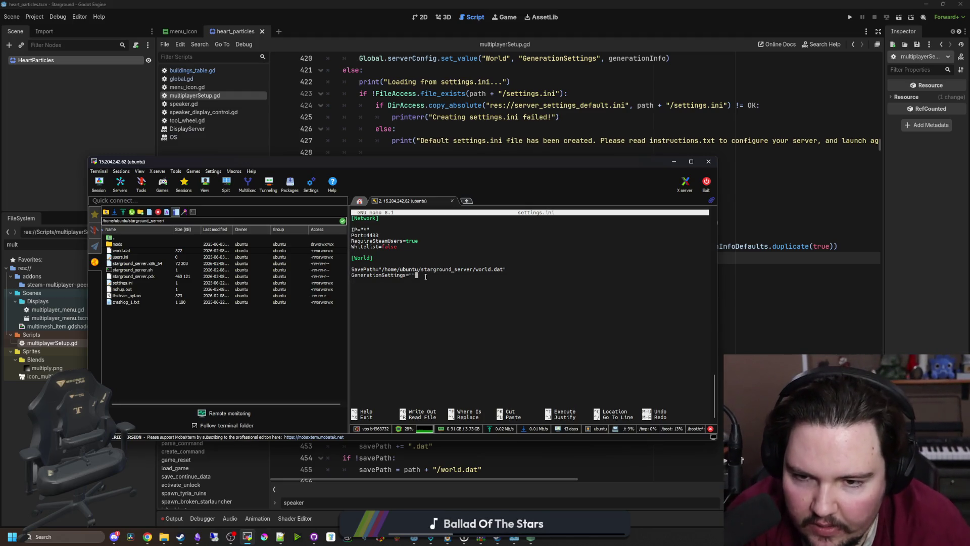
key("BackSpace")
key("BackSpace")
key("BackSpace")
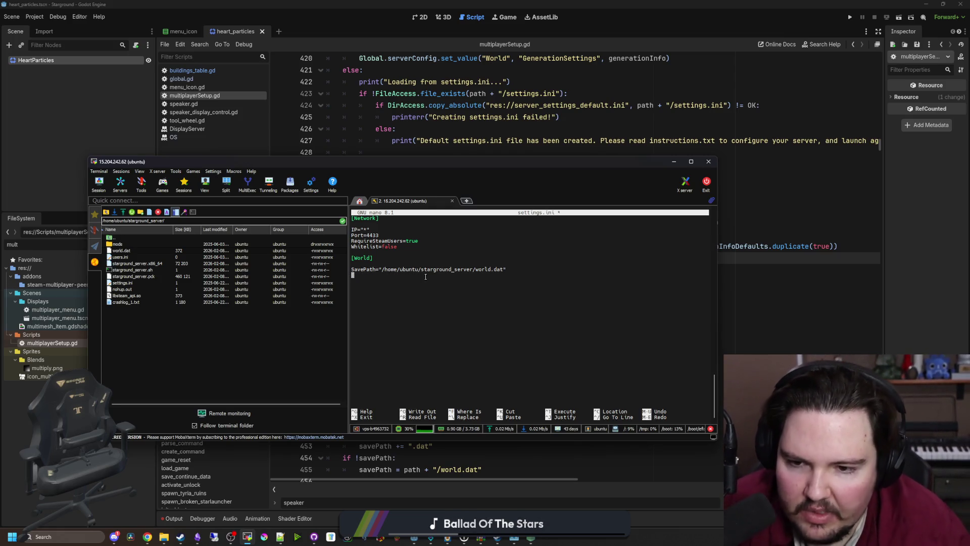
- Save settings.ini and rerun the previous server start command
key("ctrl+s")
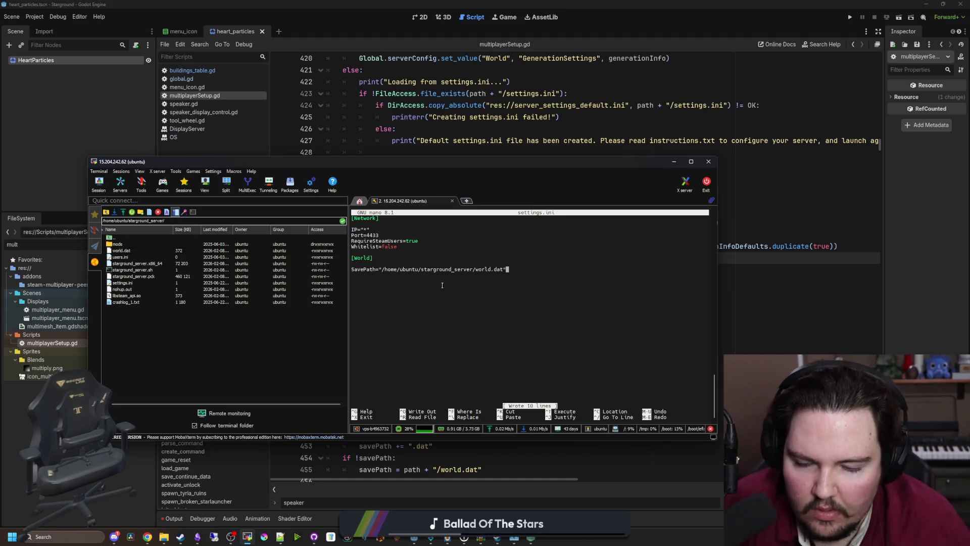
key("ctrl+x")
key("Up")
key("Up")
key("Return")
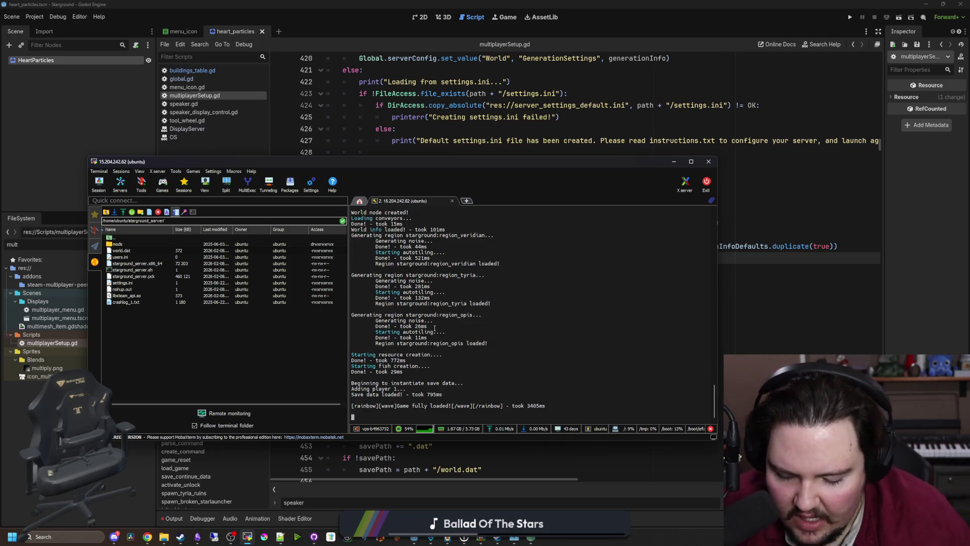
- Stop the server, relaunch it via nohup ./starground_server.sh &, and read the 'Seed' key error
key("ctrl+c")
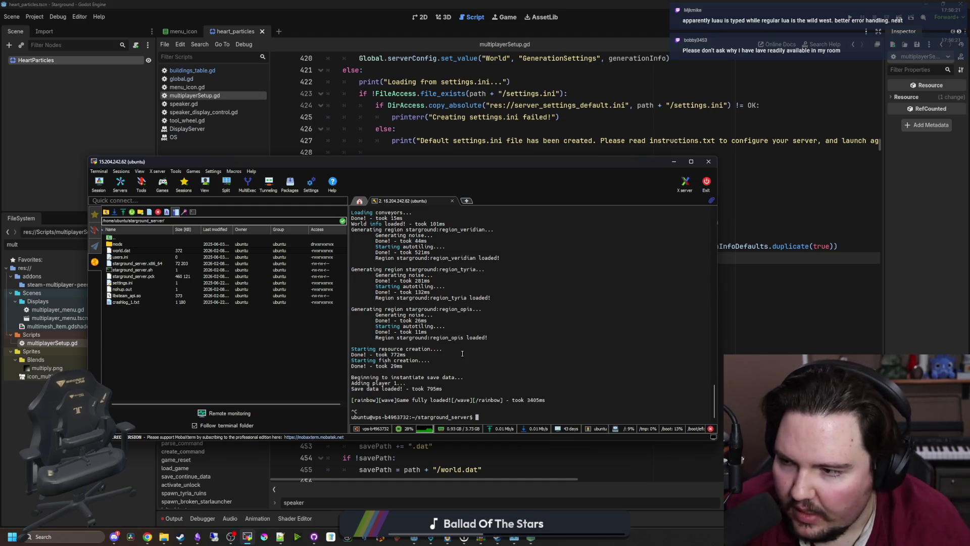
key("Up")
key("Up")
key("Up")
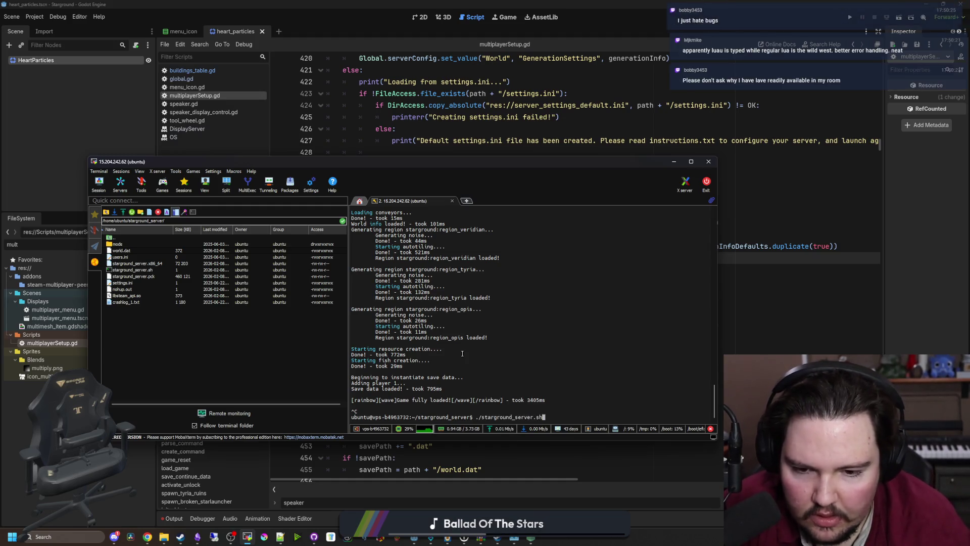
key("Up")
key("Up")
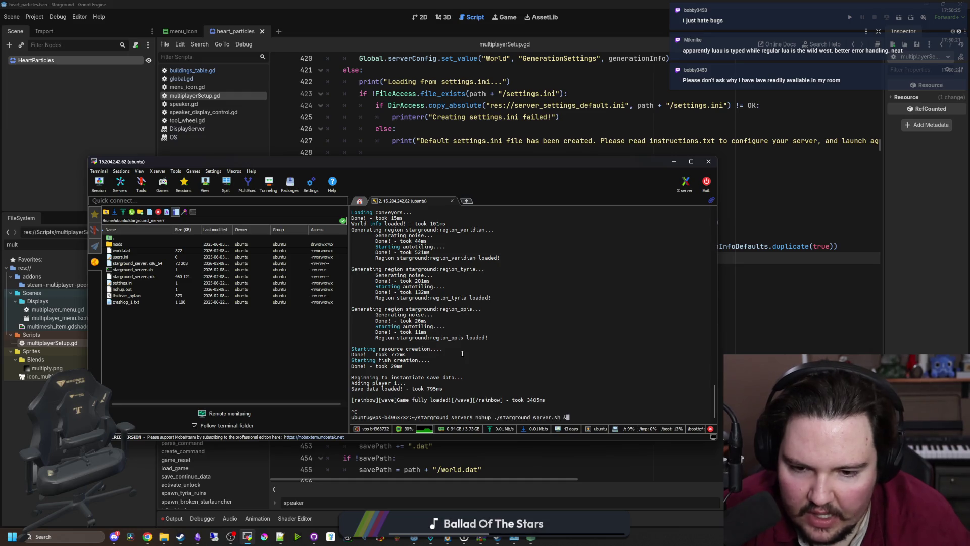
key("Return")
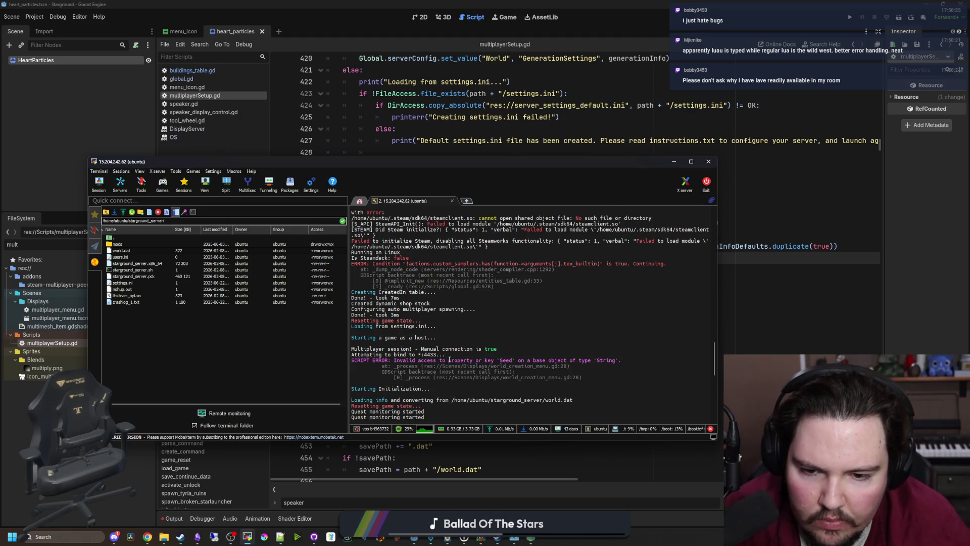
scroll(449, 360, "up", 2)
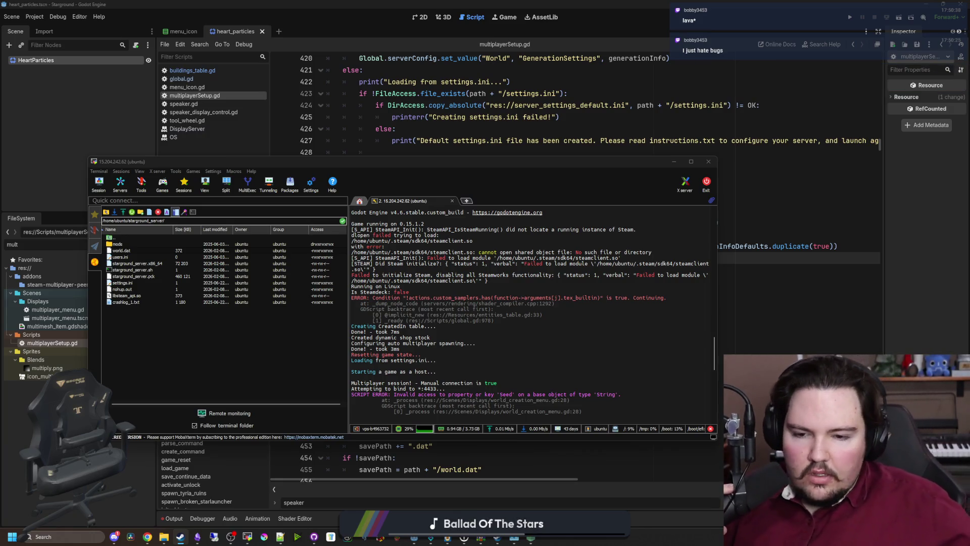
left_click(500, 359)
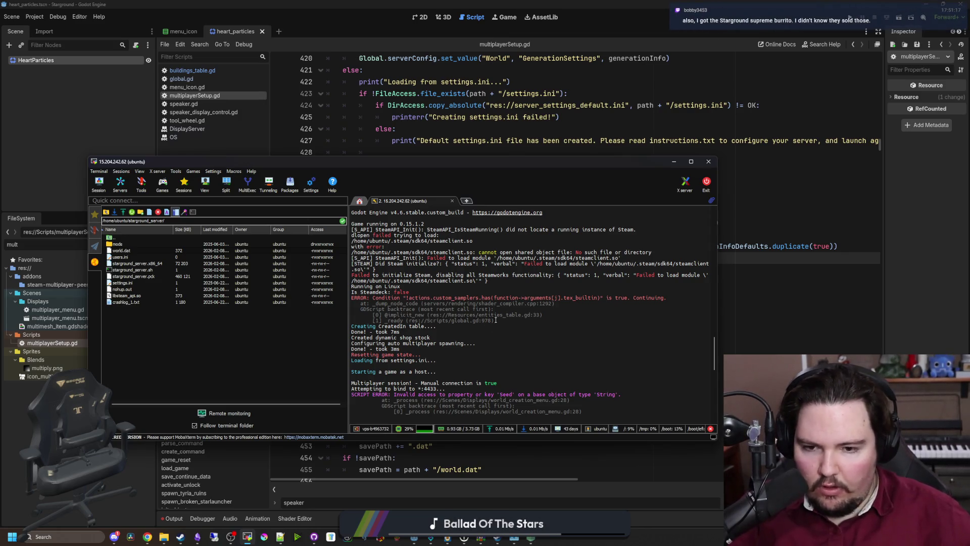
left_click(591, 151)
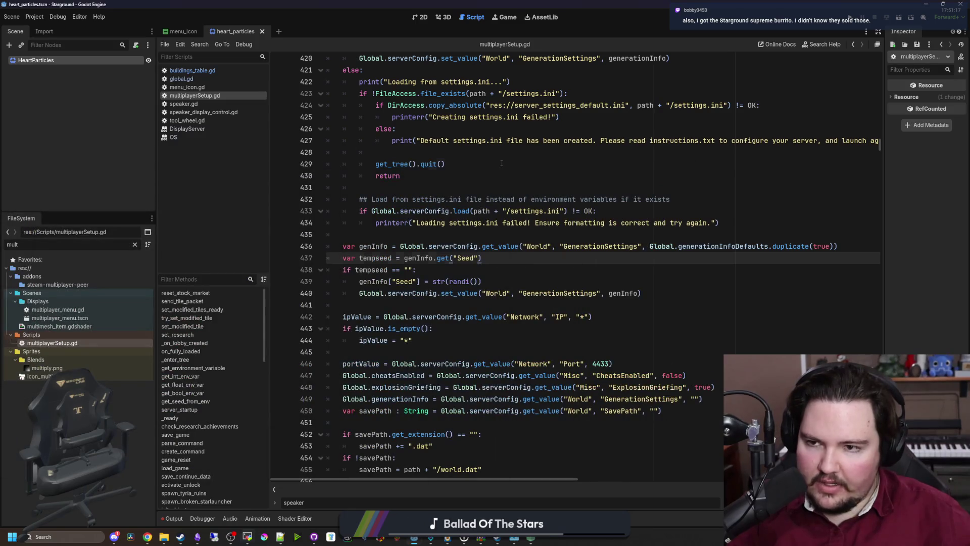
- In global.gd, locate the entities_table path on line 978
left_click(424, 167, "ctrl")
left_click(424, 168)
key("ctrl+f")
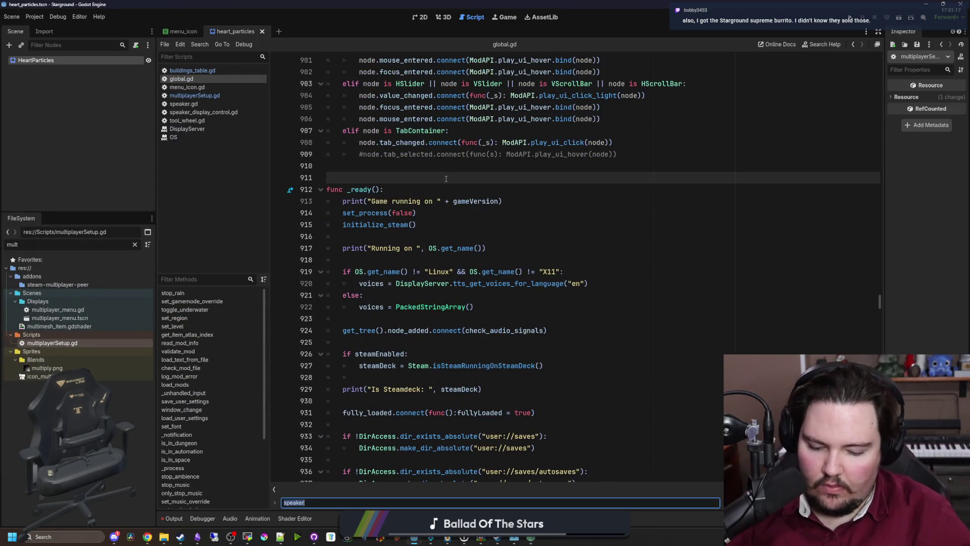
scroll(471, 175, "down", 4)
scroll(472, 174, "down", 12)
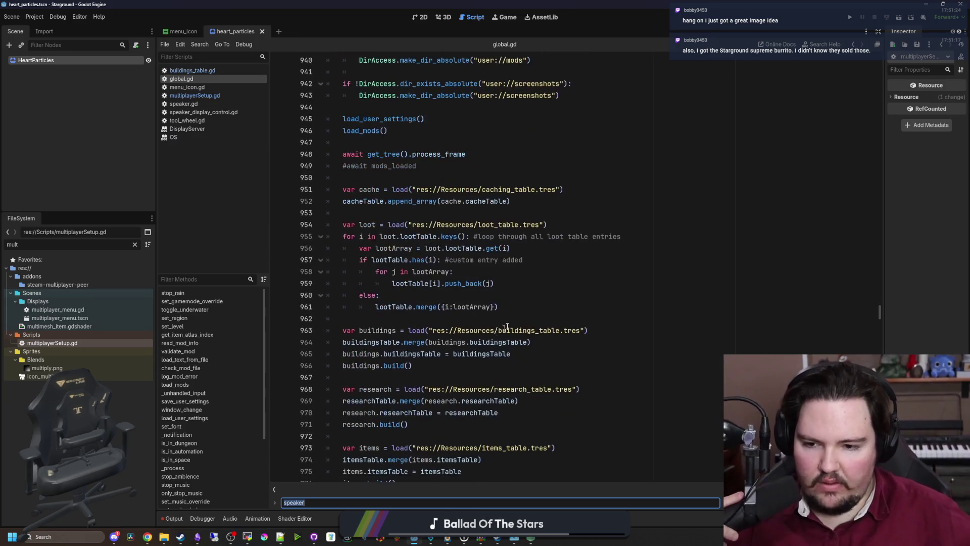
left_click_drag(425, 400, 561, 401)
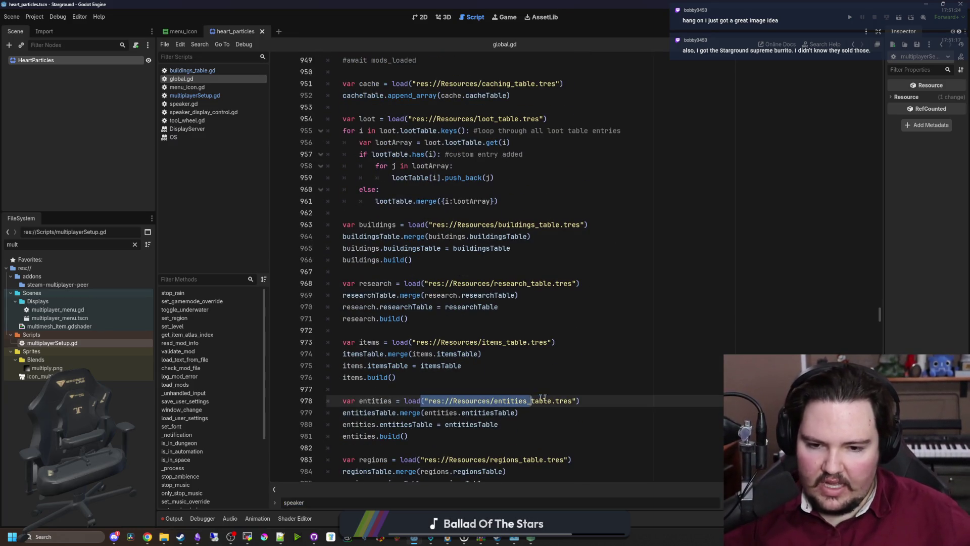
left_click(397, 377)
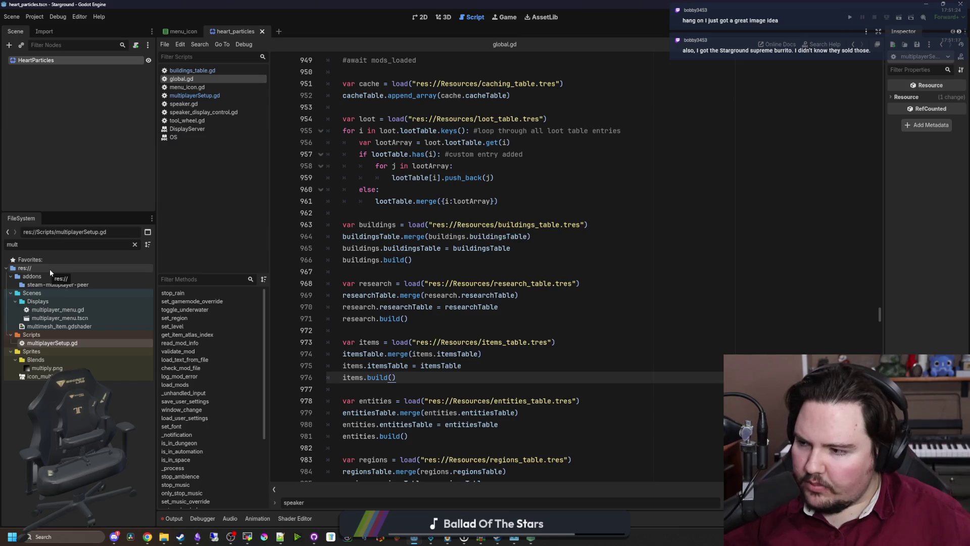
left_click(509, 361)
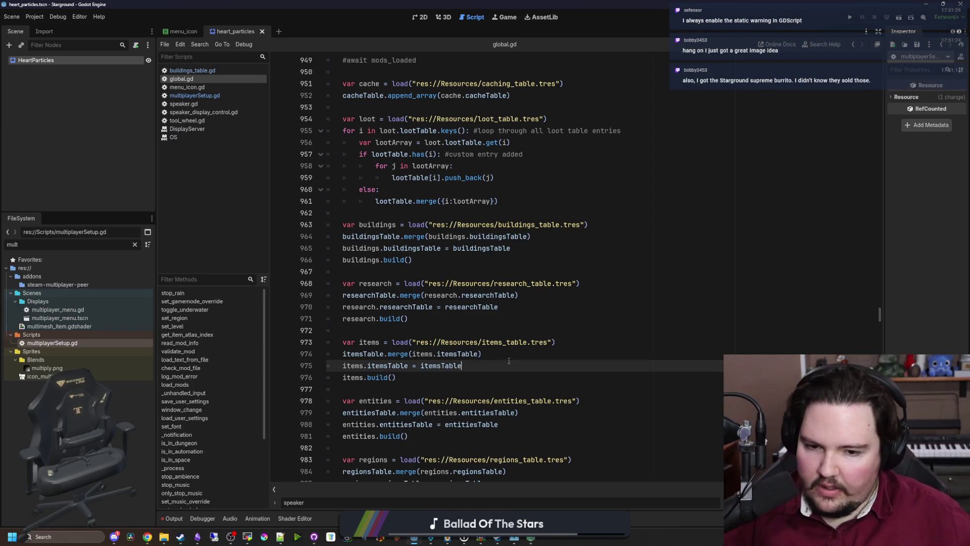
left_click(534, 402, "ctrl")
- Filter the FileSystem for 'entities' and open entities_table.gd
double_click(108, 245)
type("entities")
left_click(53, 285)
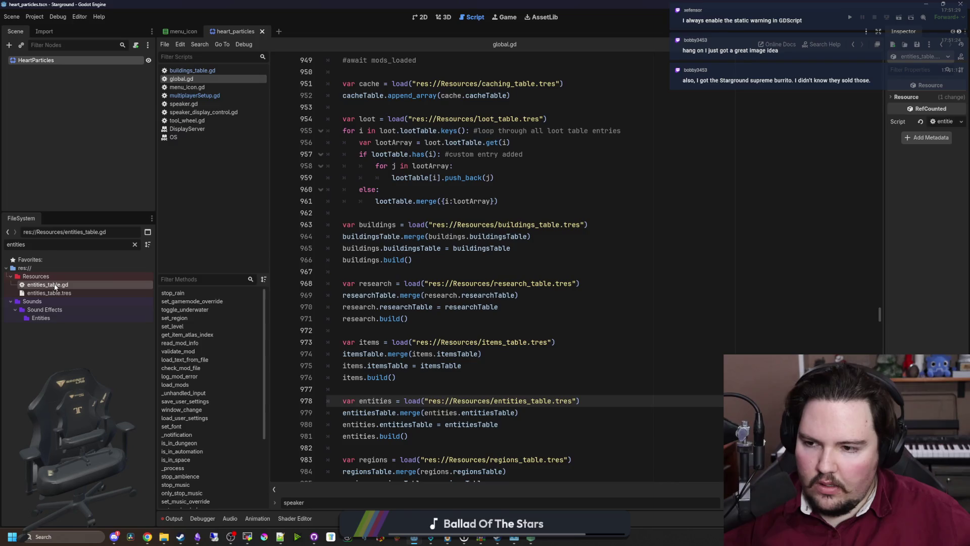
double_click(54, 287)
scroll(879, 283, "down", 10)
left_click_drag(883, 283, 890, 95)
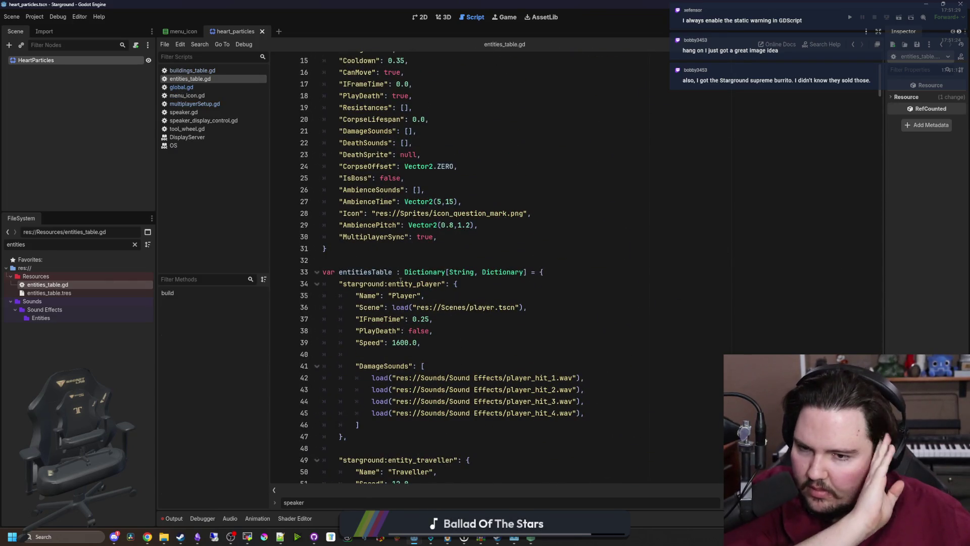
- Inspect the entitiesTable declaration on line 33 and the player scene load on line 36
left_click_drag(361, 272, 599, 273)
left_click(599, 274)
mouse_move(511, 306)
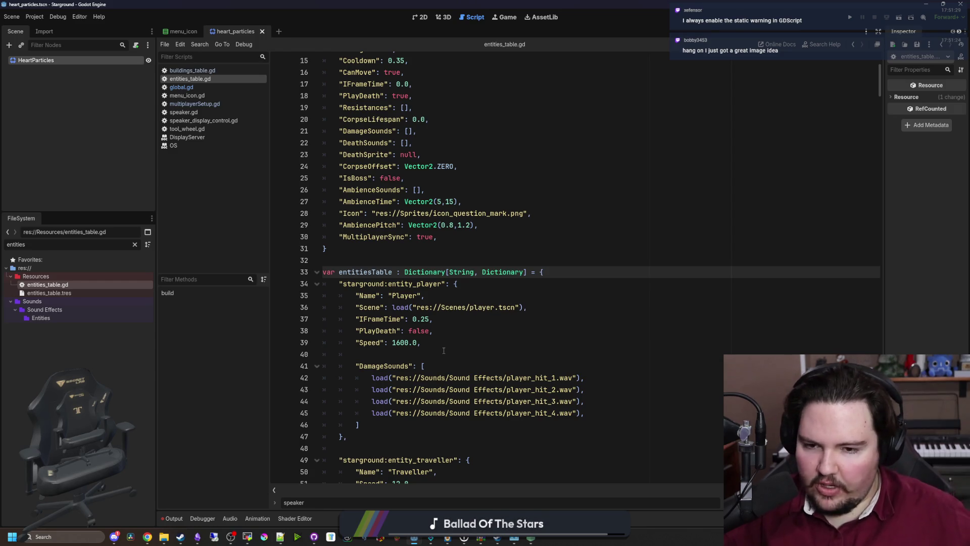
left_click(394, 307)
left_click_drag(394, 307, 563, 309)
left_click(564, 308)
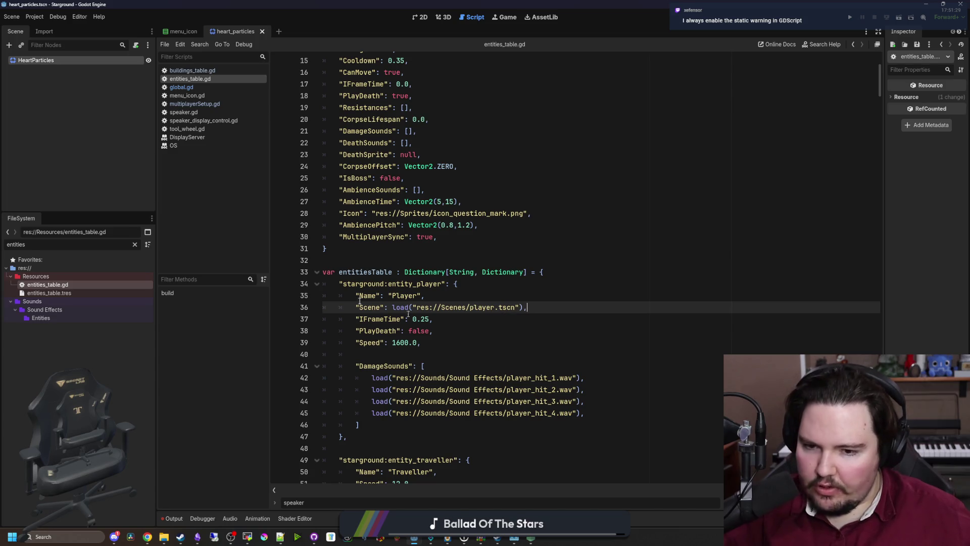
left_click(247, 536)
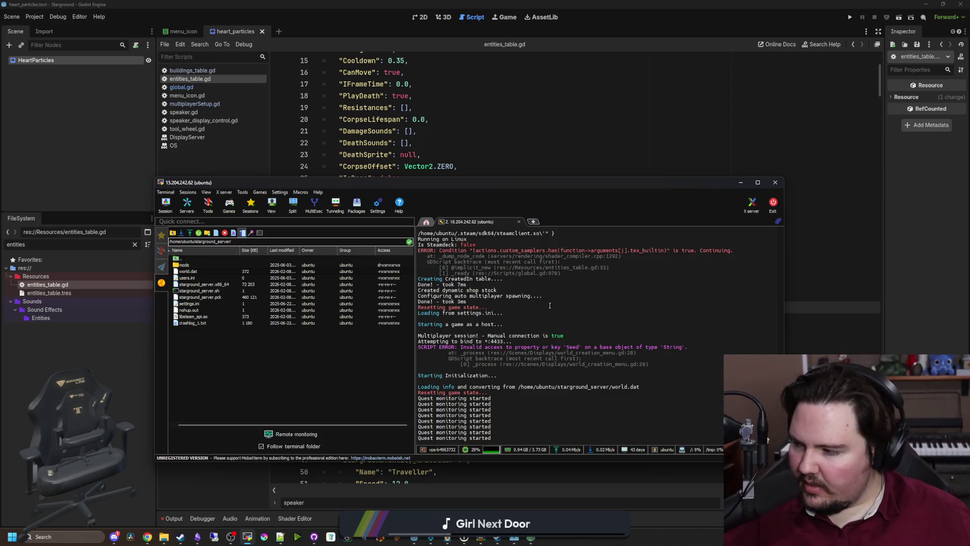
- Restart the Starground server with nohup ./starground_server.sh & and watch its log report the 'Seed' error
double_click(551, 306)
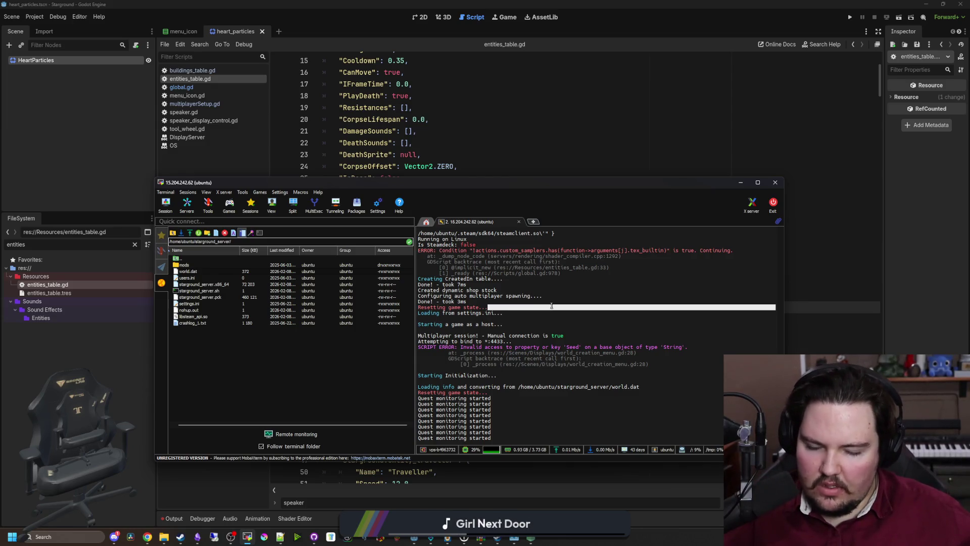
key("ctrl+c")
key("Up")
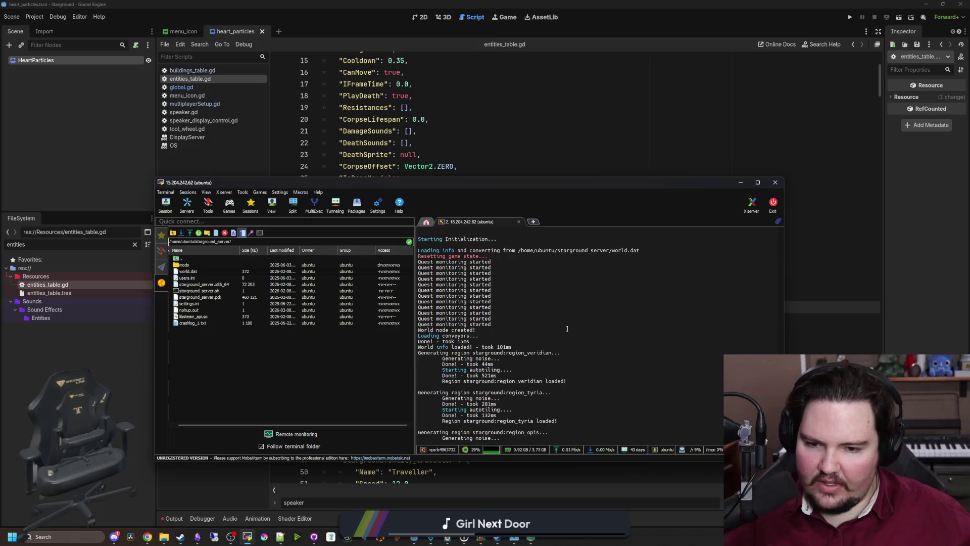
key("Return")
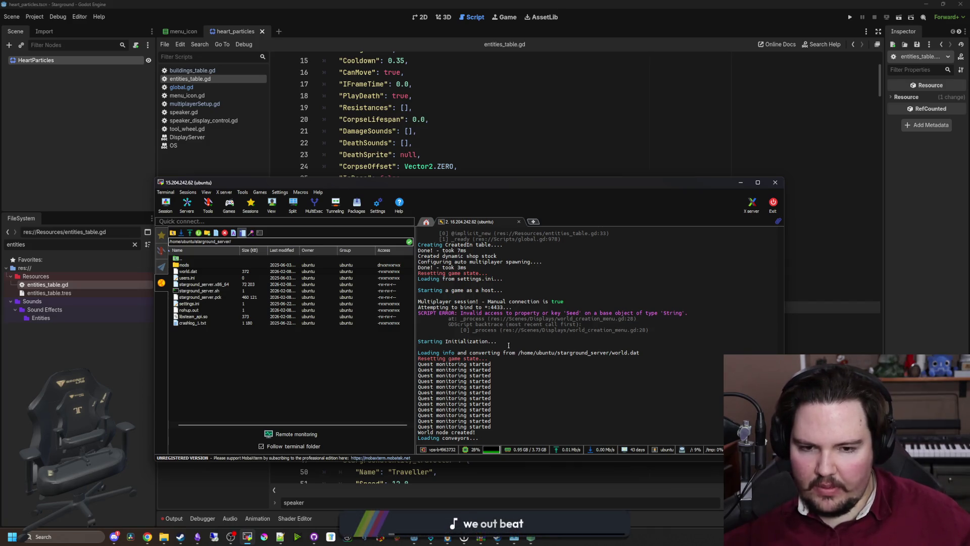
mouse_move(669, 191)
left_mouse_down()
mouse_move(231, 219)
mouse_move(0, 221)
left_mouse_up()
- Switch to global.gd and browse its startup code between lines 930 and 980
left_click(202, 87)
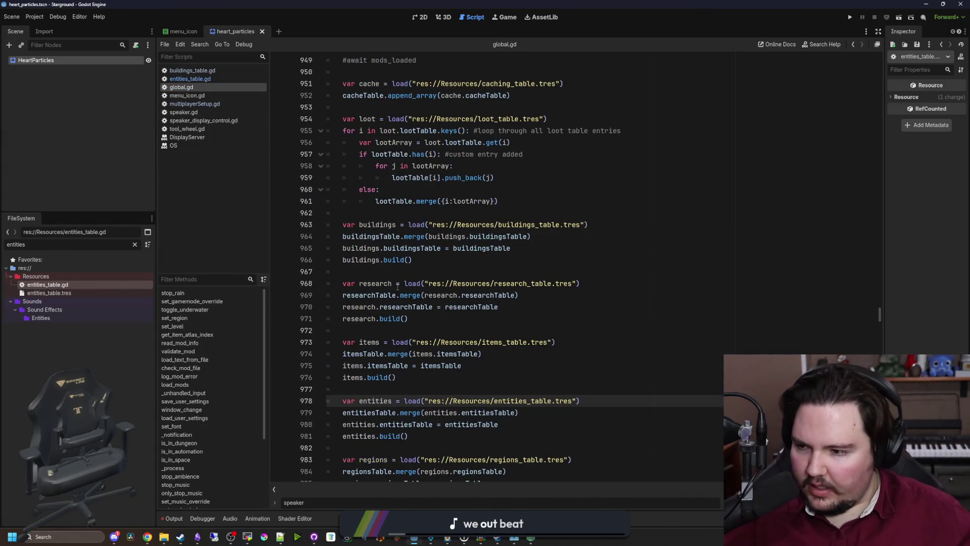
left_click(526, 273)
scroll(527, 288, "down", 4)
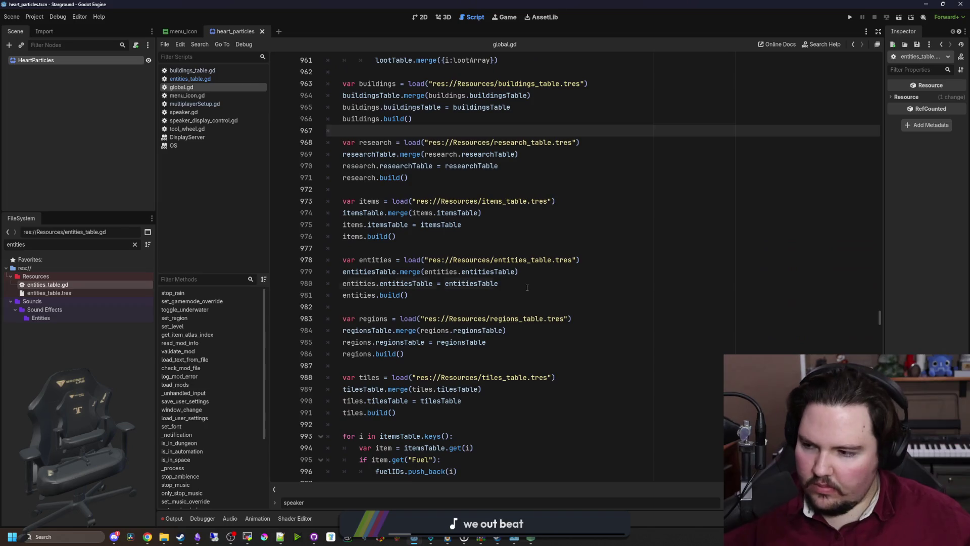
left_click(527, 288)
key("ctrl+f")
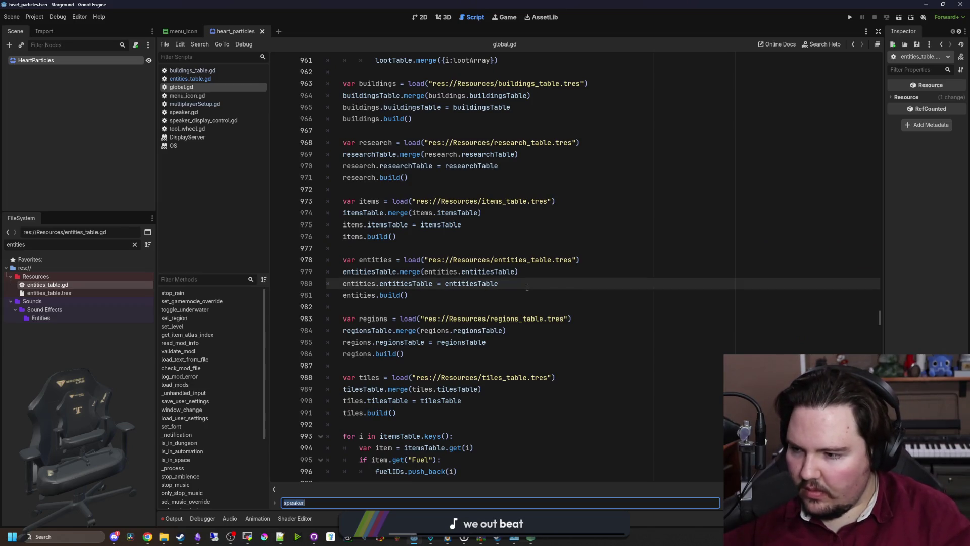
scroll(527, 288, "up", 12)
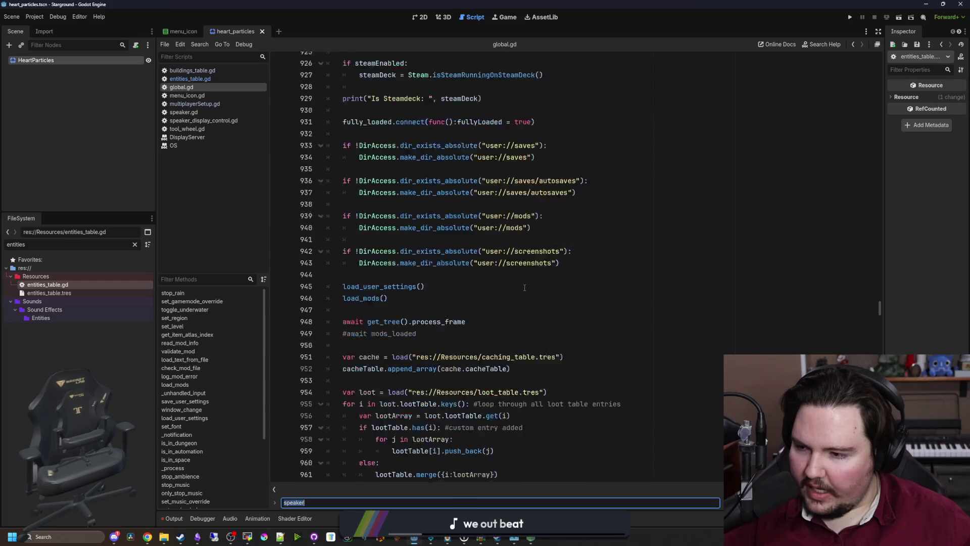
scroll(524, 288, "up", 4)
left_click(525, 285)
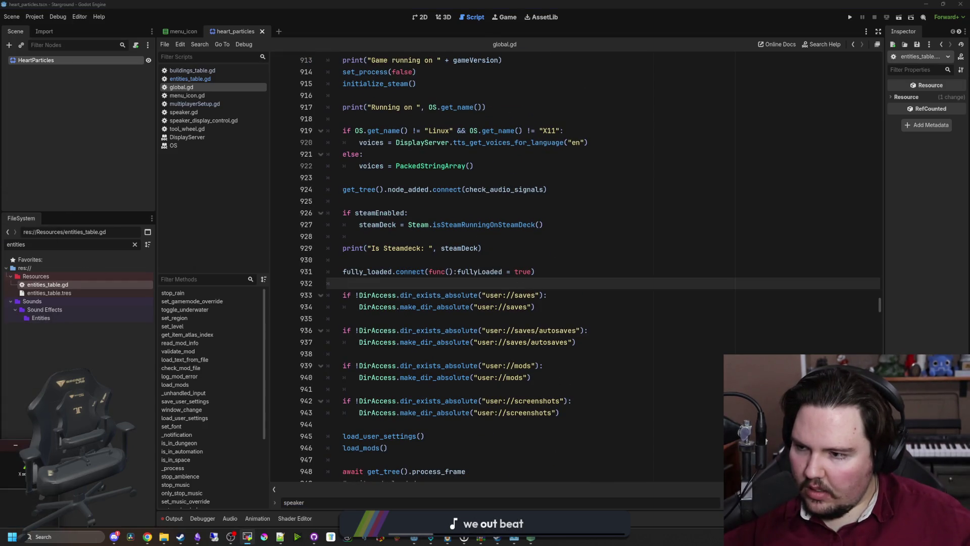
- Move the terminal aside and leave the global.gd caret on empty line 928
mouse_move(151, 8)
left_mouse_down()
mouse_move(116, 273)
mouse_move(174, 176)
left_mouse_up()
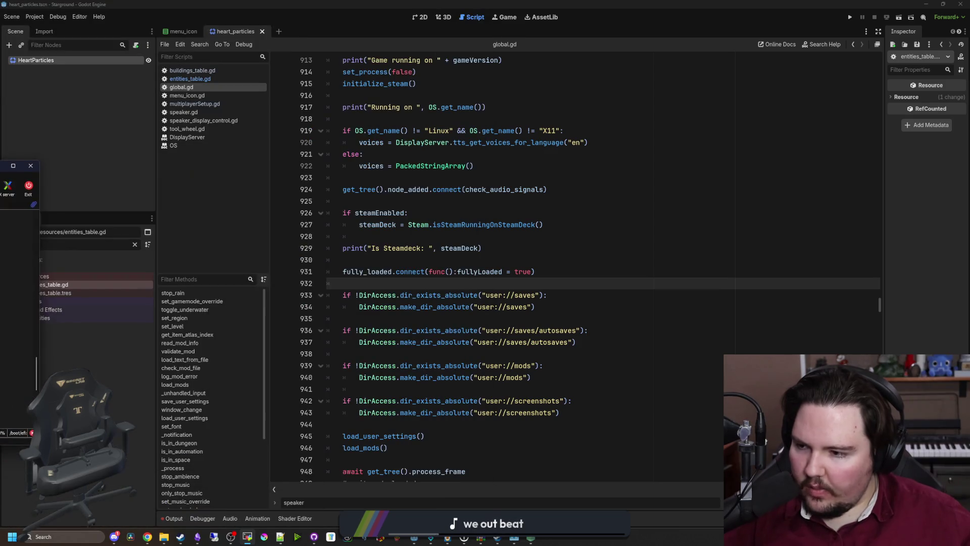
left_click(646, 246)
key("ctrl+f")
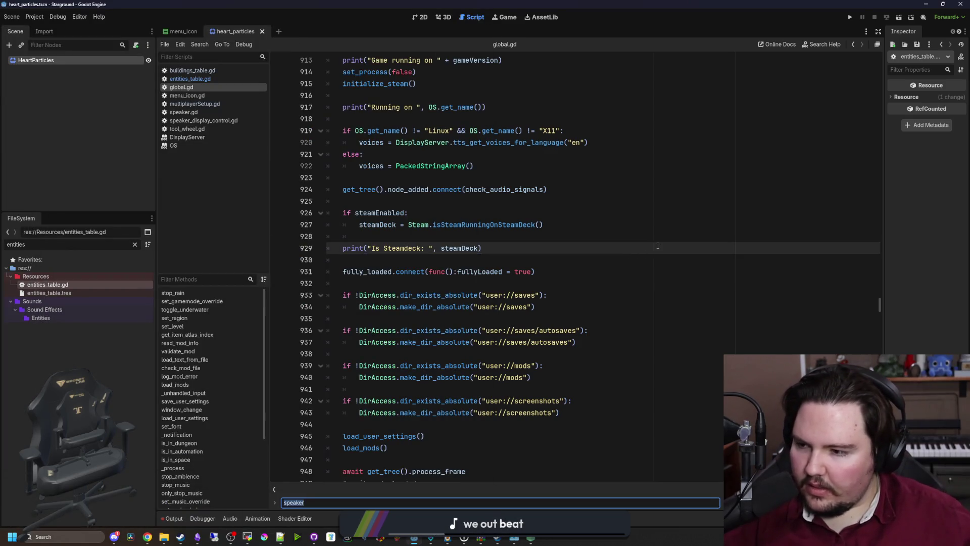
left_click(662, 306)
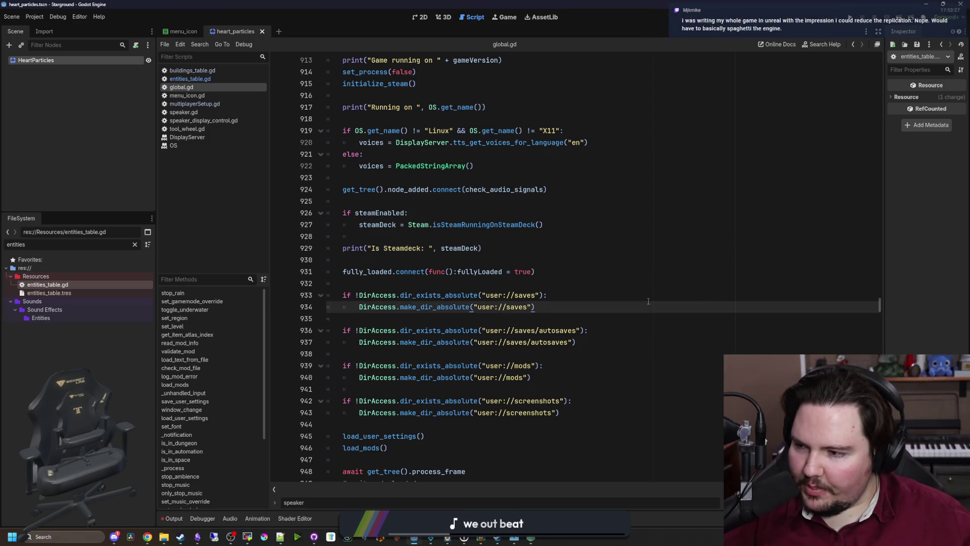
left_click(668, 277)
left_click(435, 236)
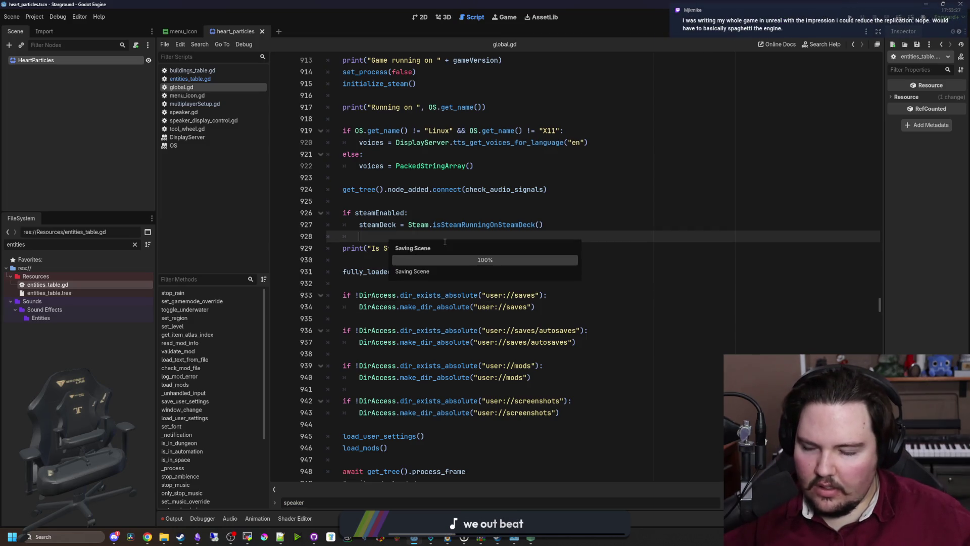
key("alt+Tab")
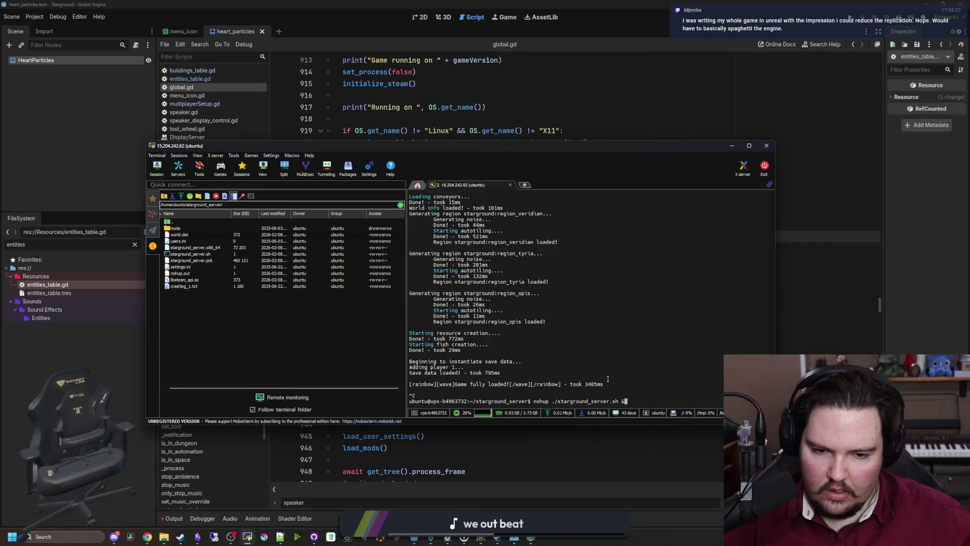
- Launch starground_server.sh in the background with nohup ./starground_server.sh &
key("Return")
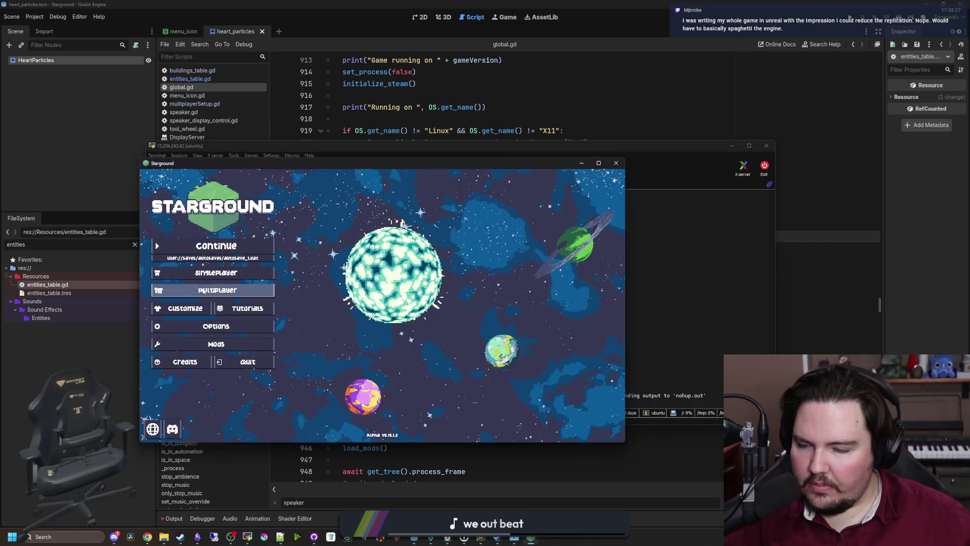
- Open Multiplayer, paste the VPS IP into the IP field, and connect to the server
left_click(234, 289)
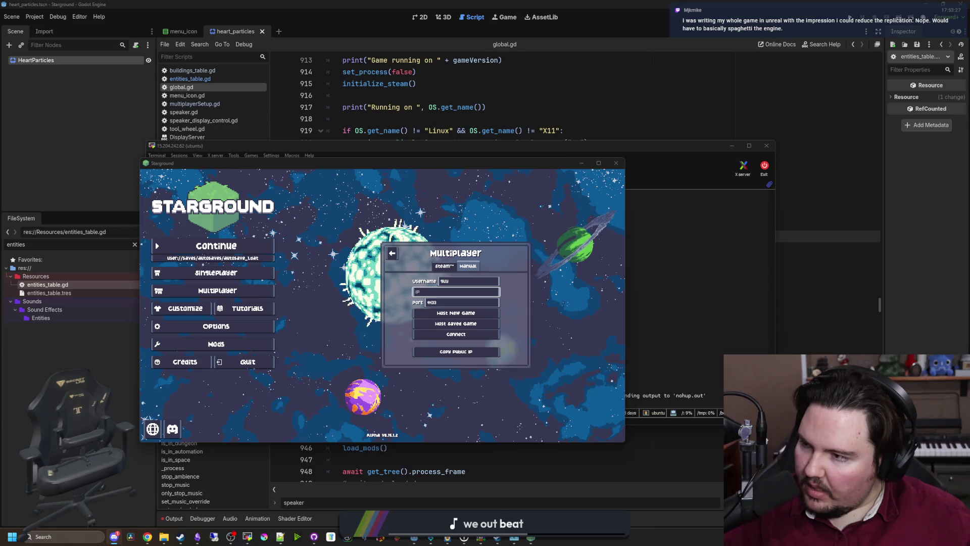
left_click(455, 292)
key("ctrl+v")
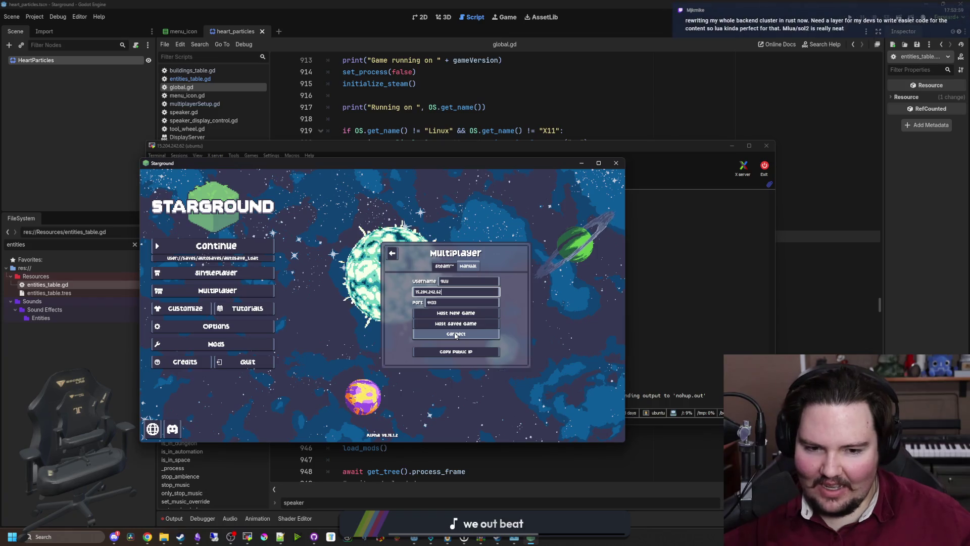
left_click(456, 336)
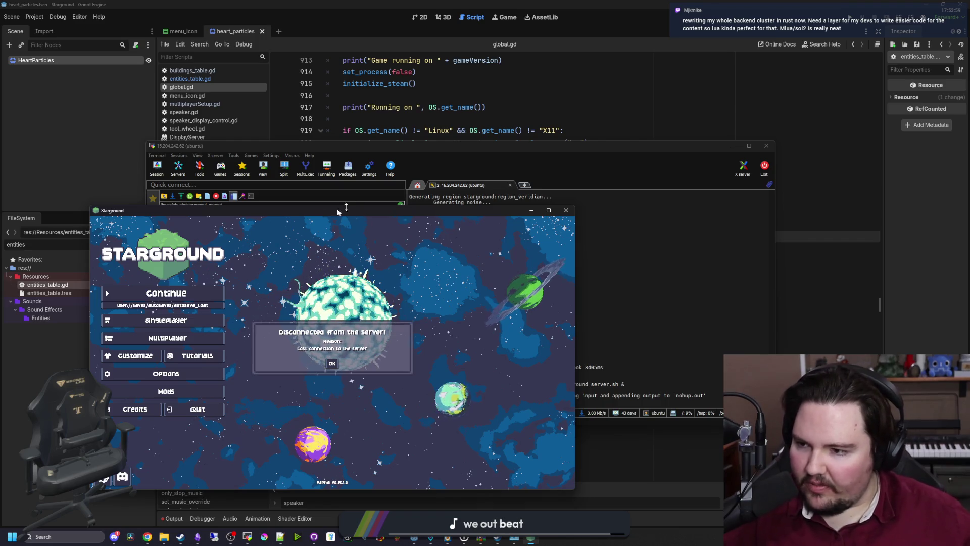
- Dismiss the disconnect notice and retry connecting to the dedicated server via Multiplayer
left_click(332, 363)
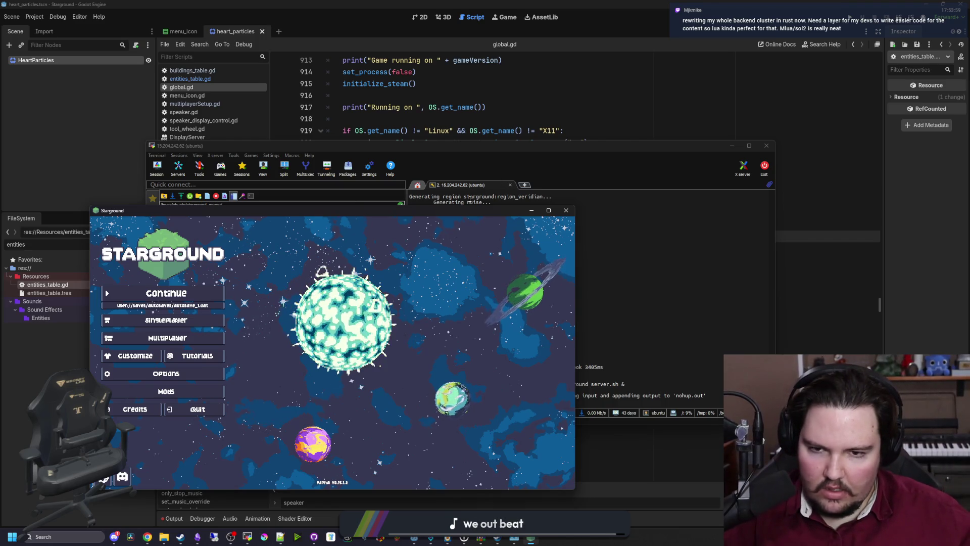
left_click(532, 210)
left_click(194, 521)
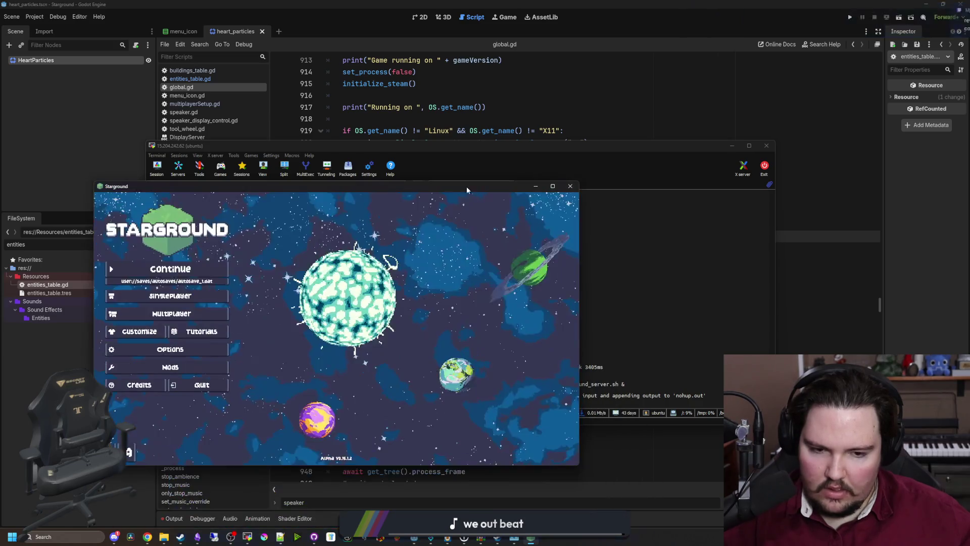
left_click(171, 313)
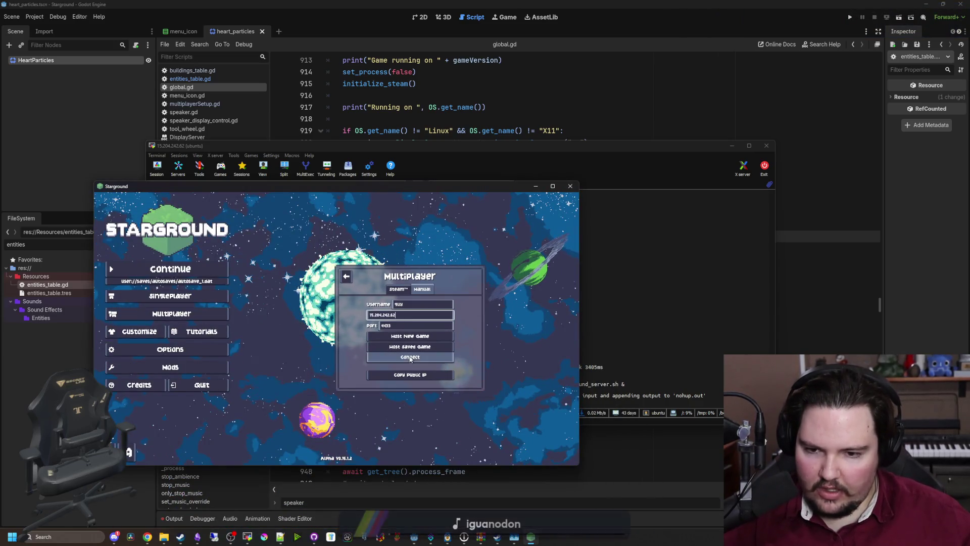
left_click(409, 356)
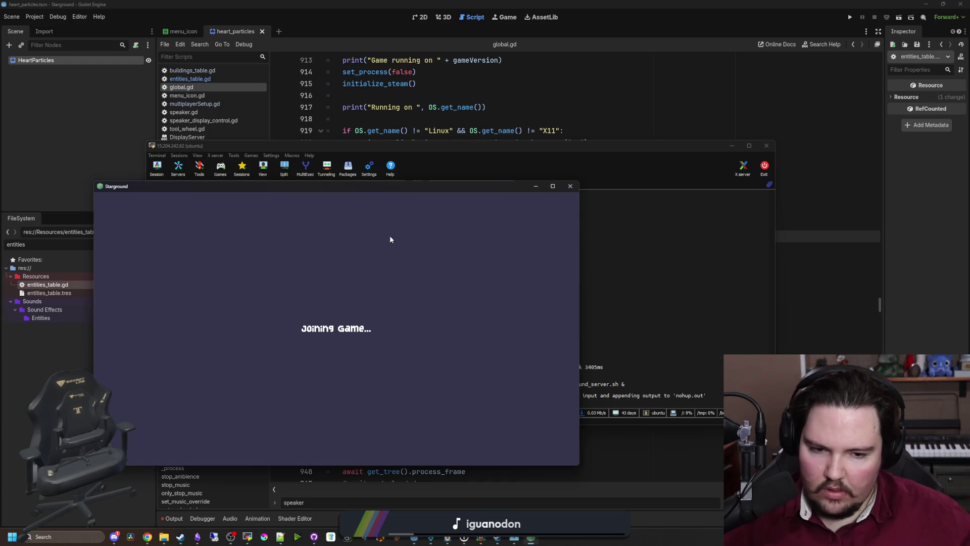
- Bring the server terminal forward, move it up-right, and type a nano command for the log
key("alt+Tab")
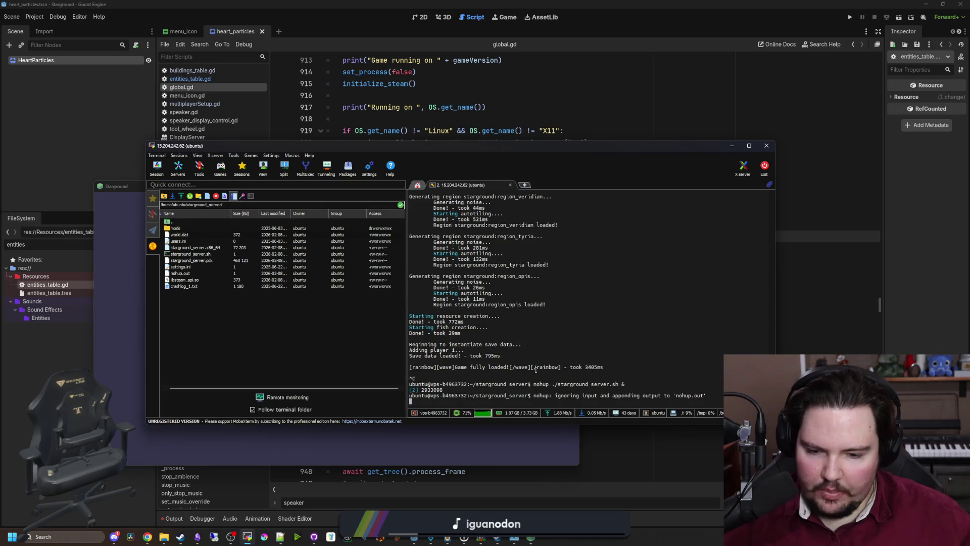
left_click(526, 449)
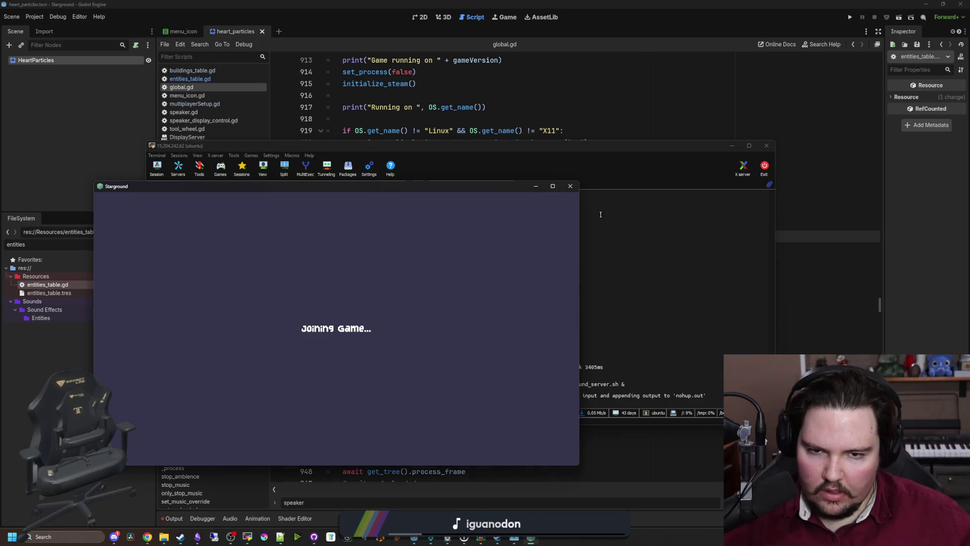
left_click(586, 156)
left_click_drag(484, 146, 752, 125)
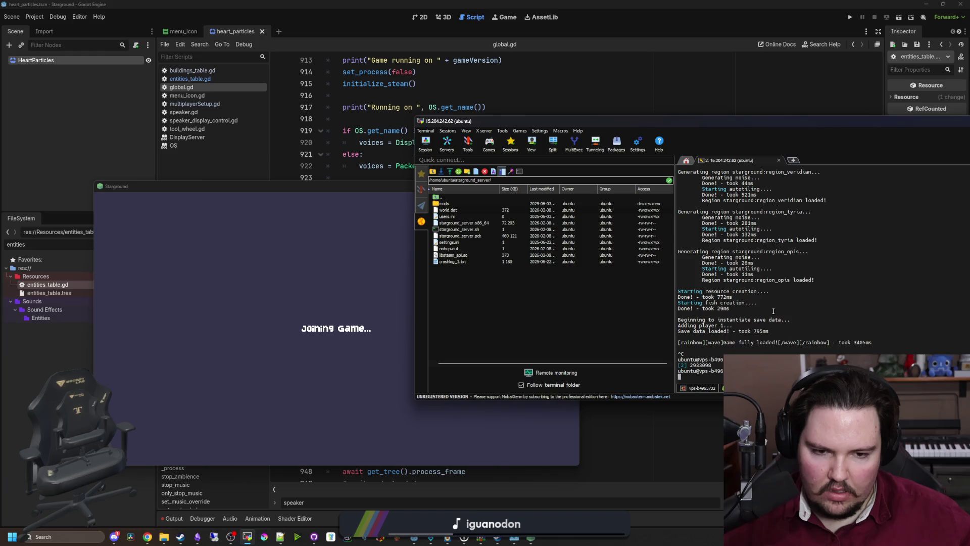
type("nano ")
type("nohy")
type("up")
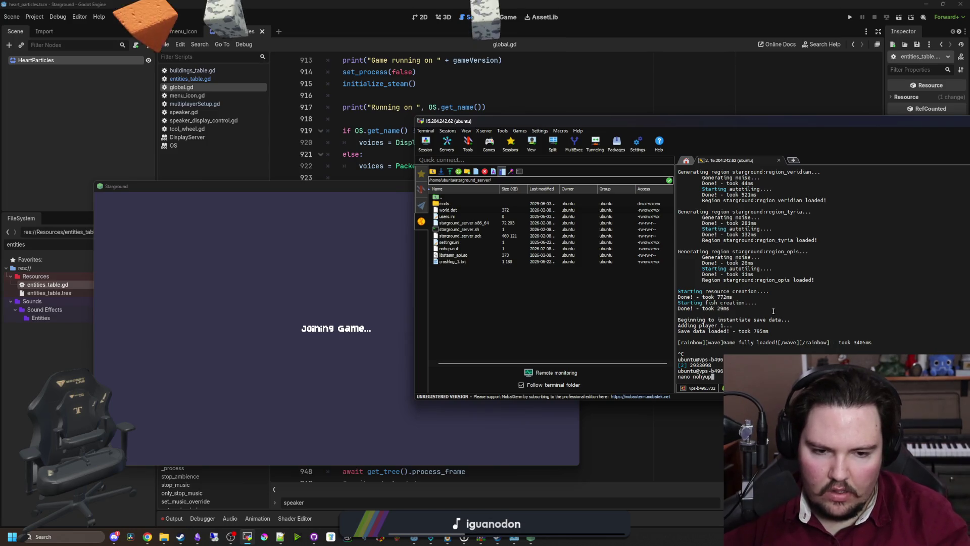
type(".out")
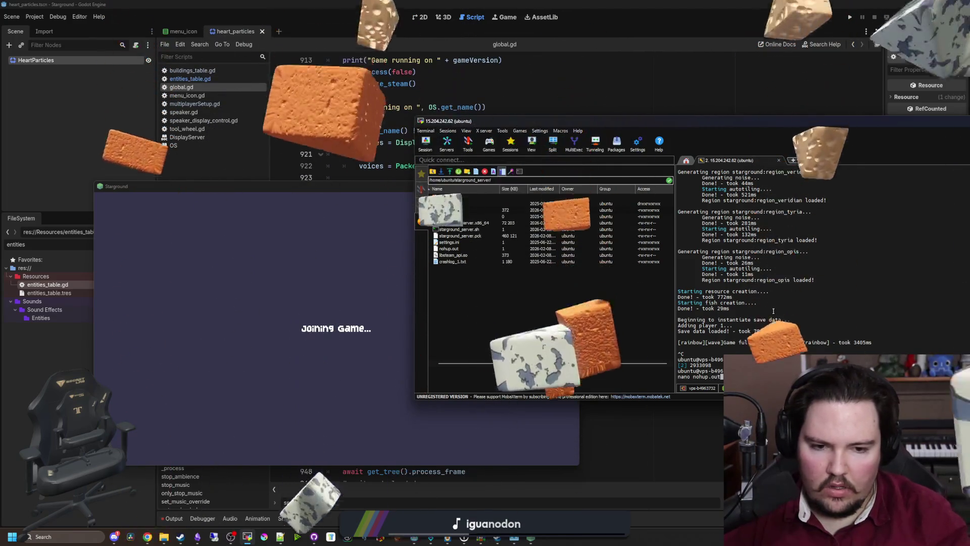
- Open nohup.out in nano and read the verify_player get_value int-to-String error
key("Return")
left_click_drag(809, 124, 539, 132)
scroll(626, 263, "down", 15)
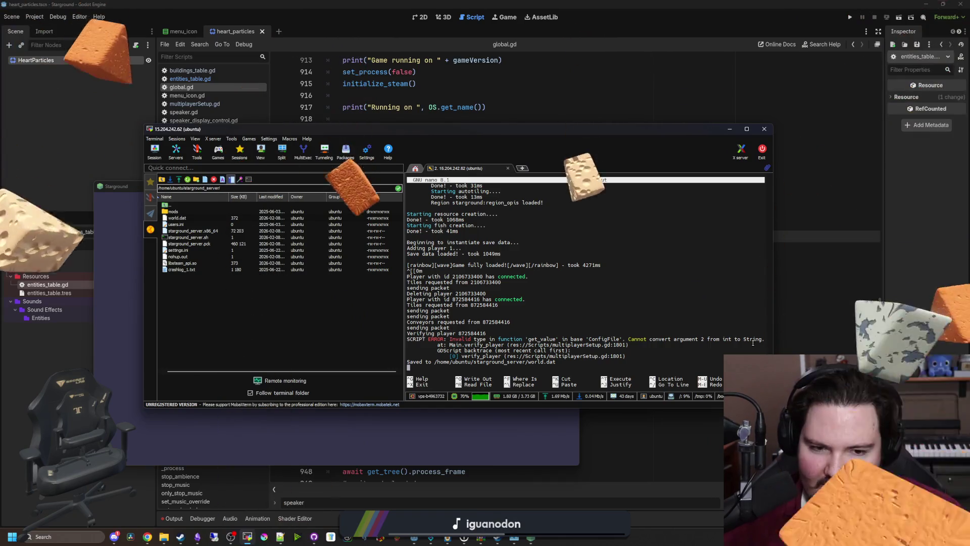
left_click(314, 126)
mouse_move(488, 187)
left_mouse_down()
mouse_move(438, 233)
mouse_move(502, 432)
mouse_move(550, 350)
mouse_move(586, 151)
left_mouse_up()
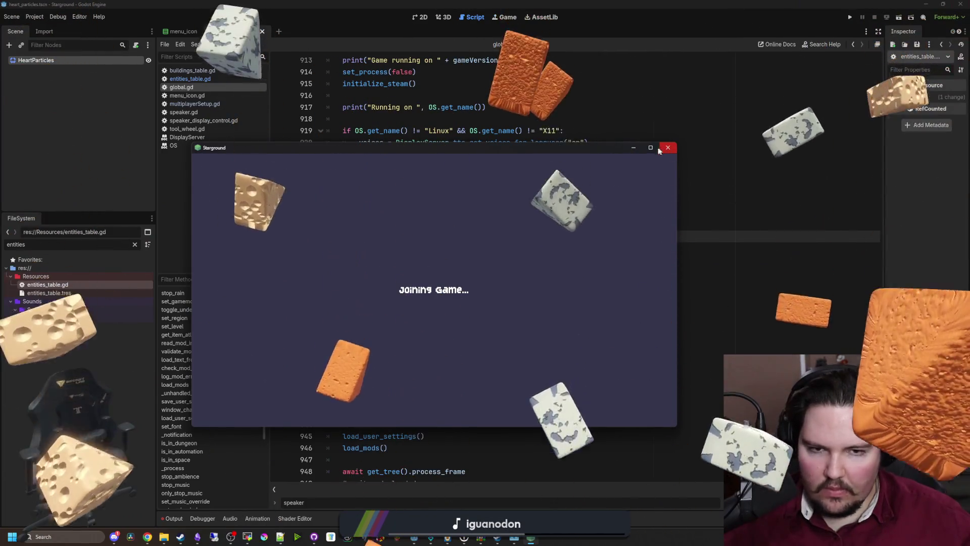
- Close the stuck Starground window and move up through global.gd to line 911
left_click(669, 148)
left_click(535, 269)
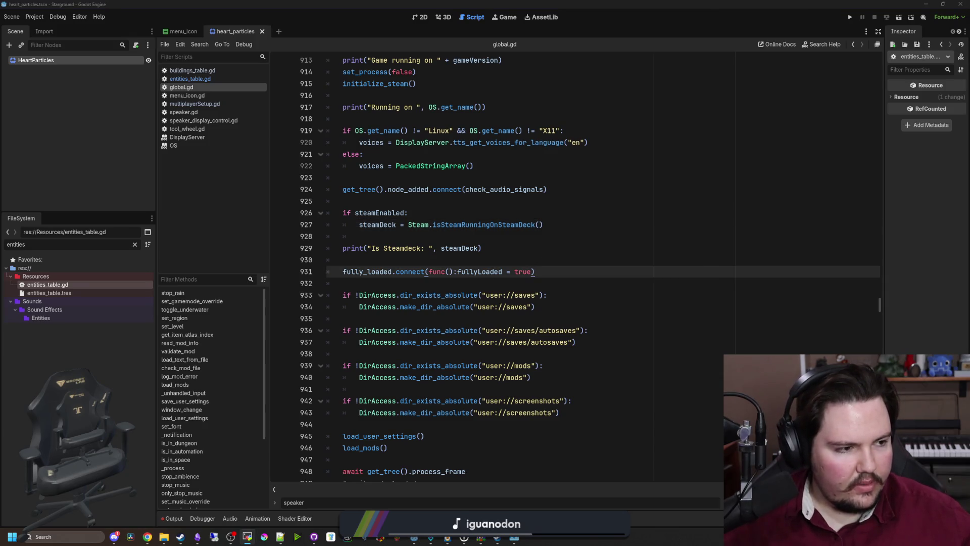
left_click(435, 263)
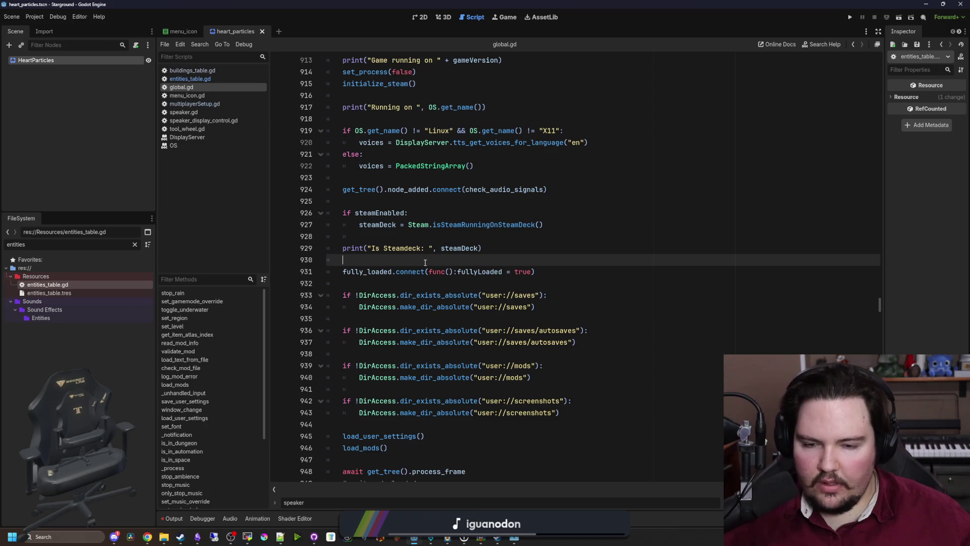
scroll(418, 262, "up", 8)
left_click(395, 318)
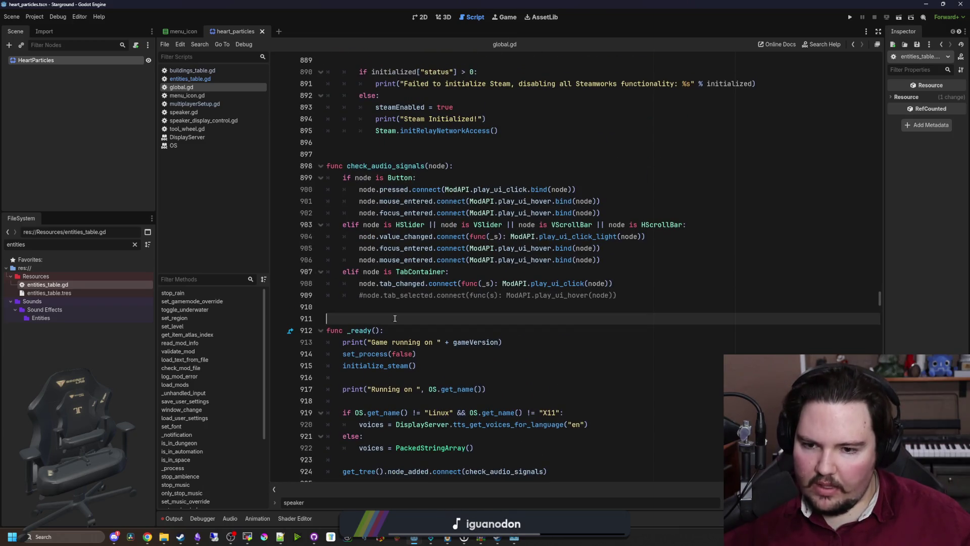
- Search global.gd for 'server', step through the matches, then switch to multiplayerSetup.gd
key("ctrl+f")
type("server-")
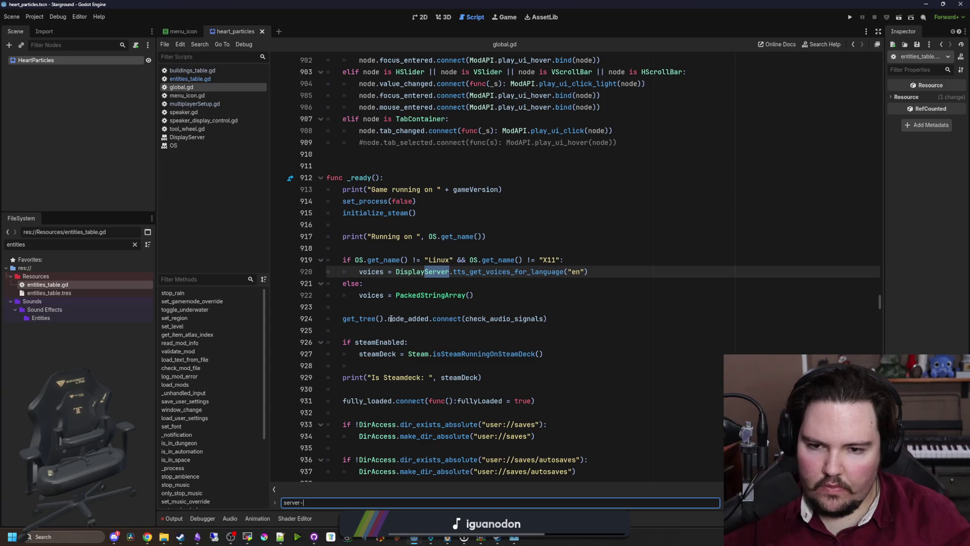
type("r_sta")
key("BackSpace")
key("BackSpace")
key("BackSpace")
key("Return")
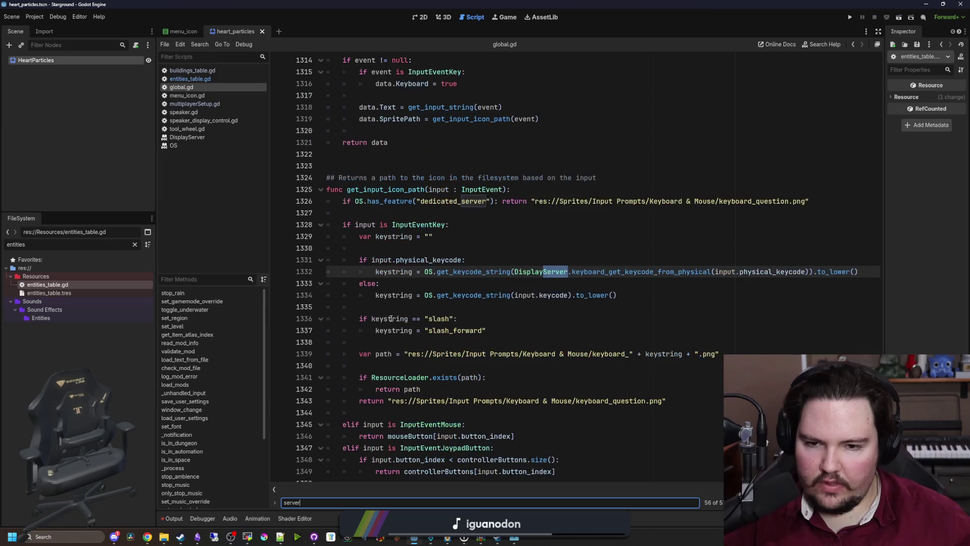
key("Return")
key("Return")
key("Return")
key("Return")
key("Return")
key("Return")
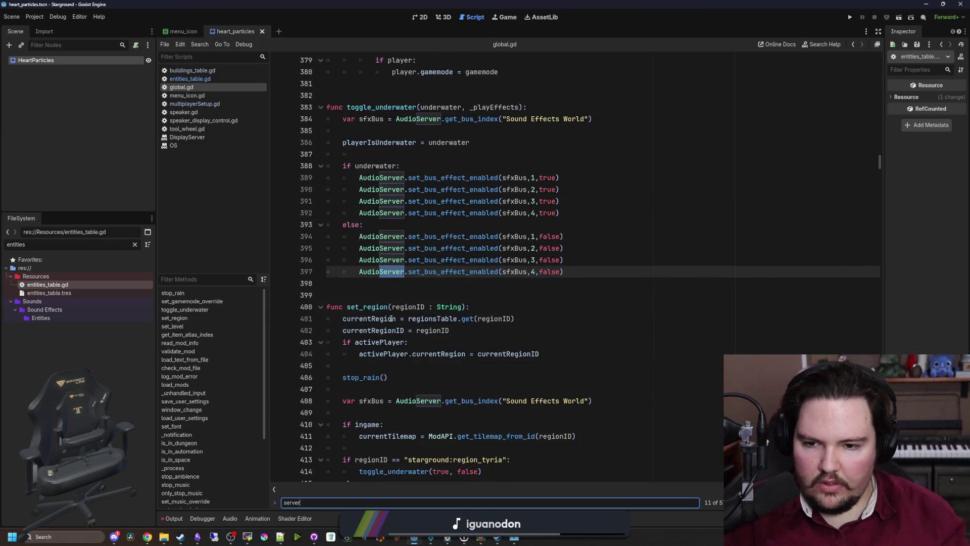
key("Return")
key("Return")
key("Return")
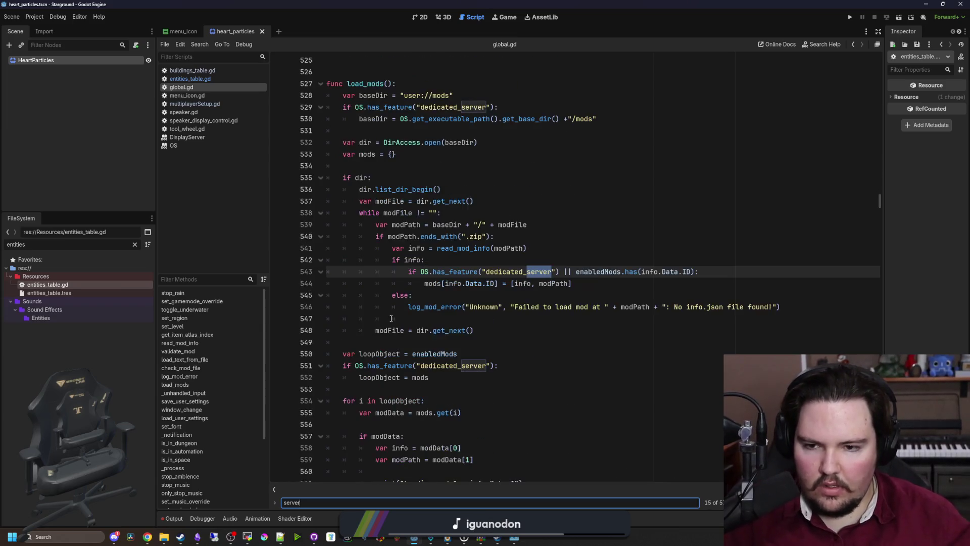
key("Return")
key("Return")
key("Return")
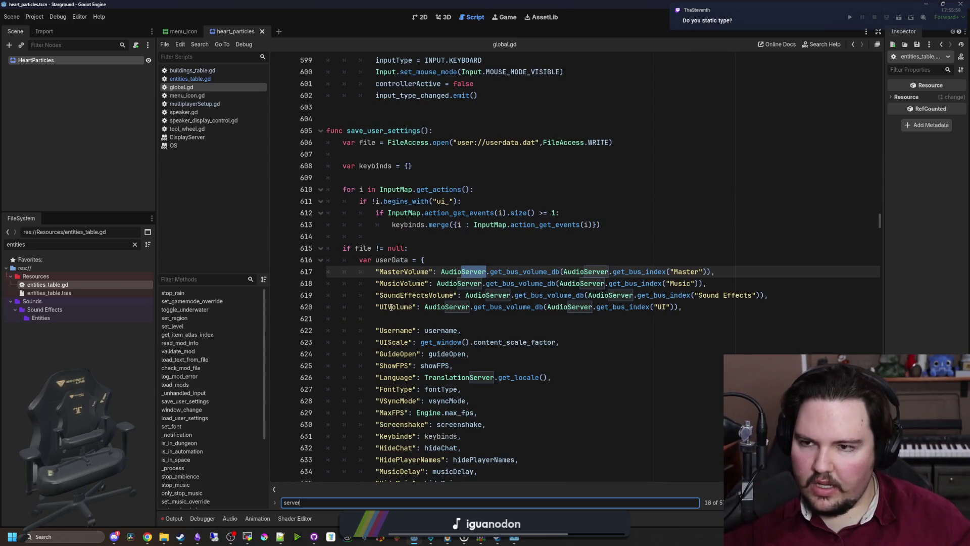
left_click(219, 104)
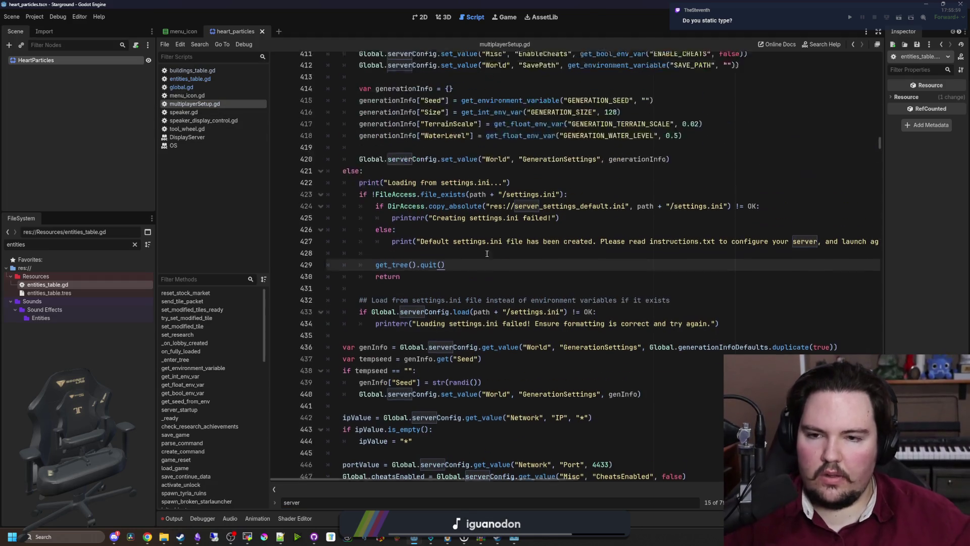
scroll(487, 254, "up", 4)
scroll(487, 254, "up", 2)
left_click_drag(361, 260, 448, 267)
key("Left")
scroll(502, 284, "up", 2)
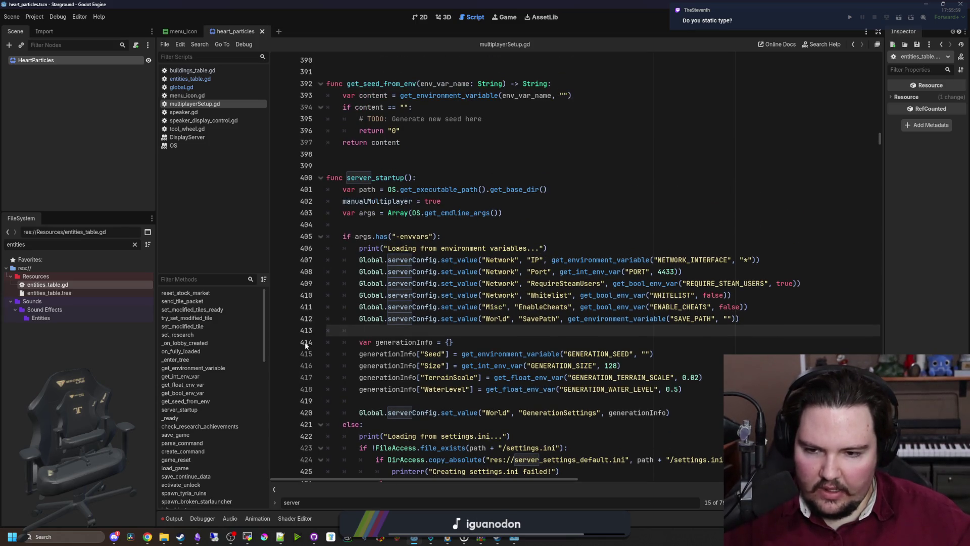
scroll(308, 338, "down", 1)
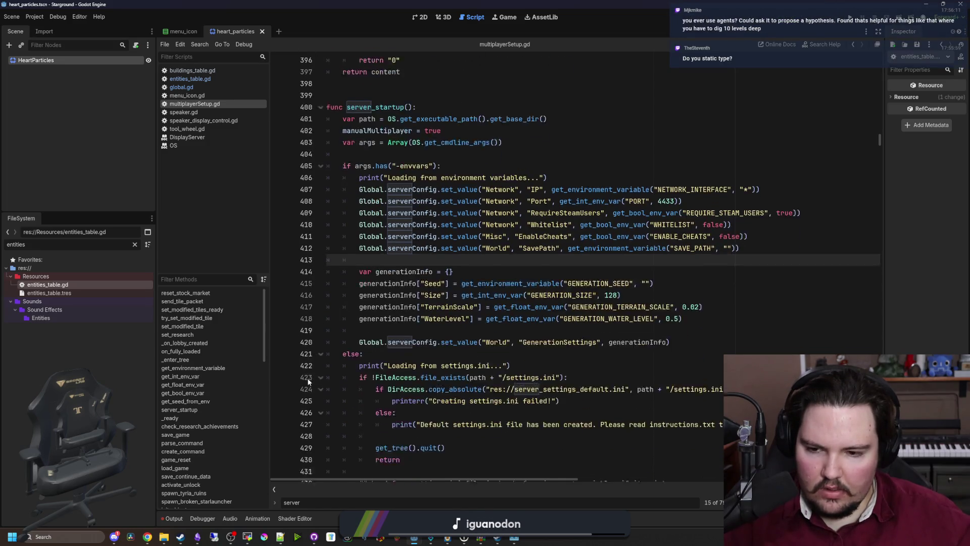
scroll(309, 350, "down", 2)
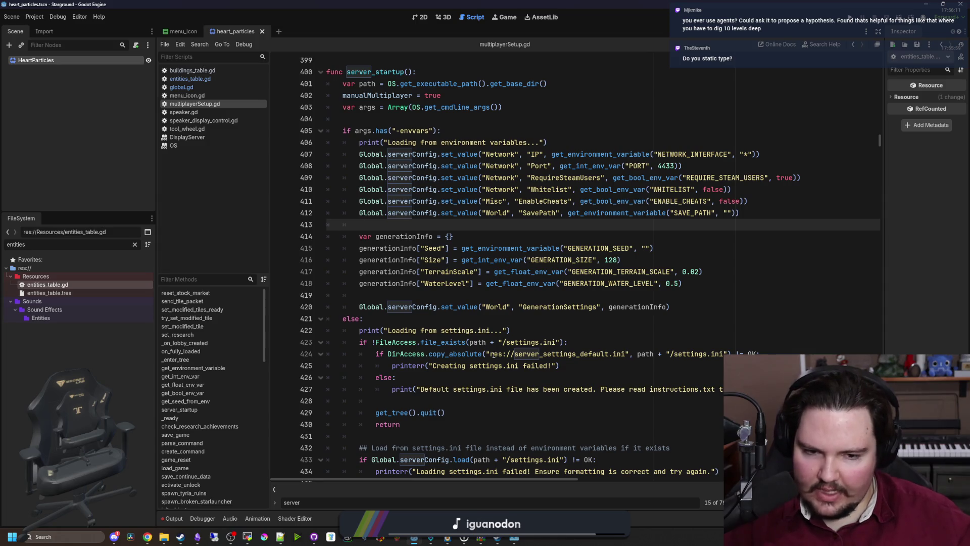
scroll(494, 355, "down", 6)
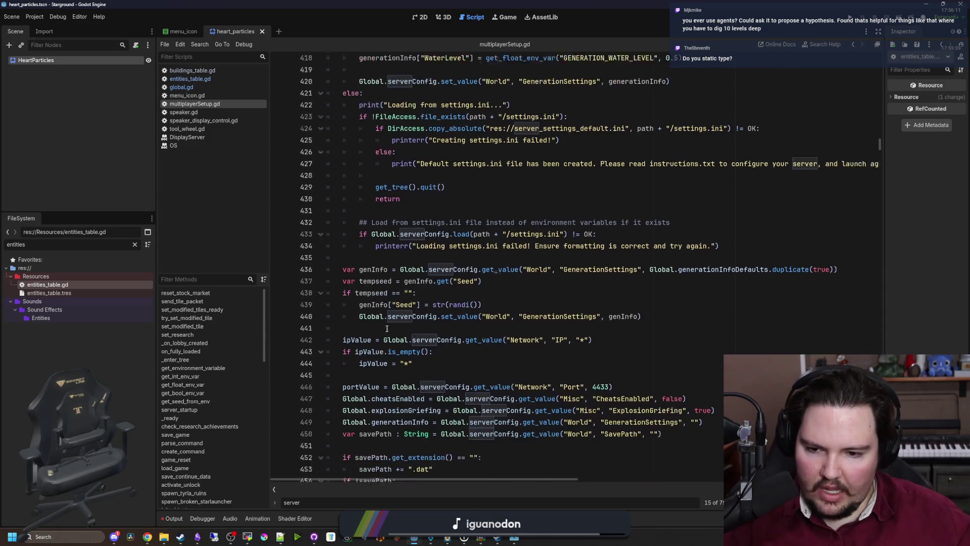
scroll(404, 319, "up", 10)
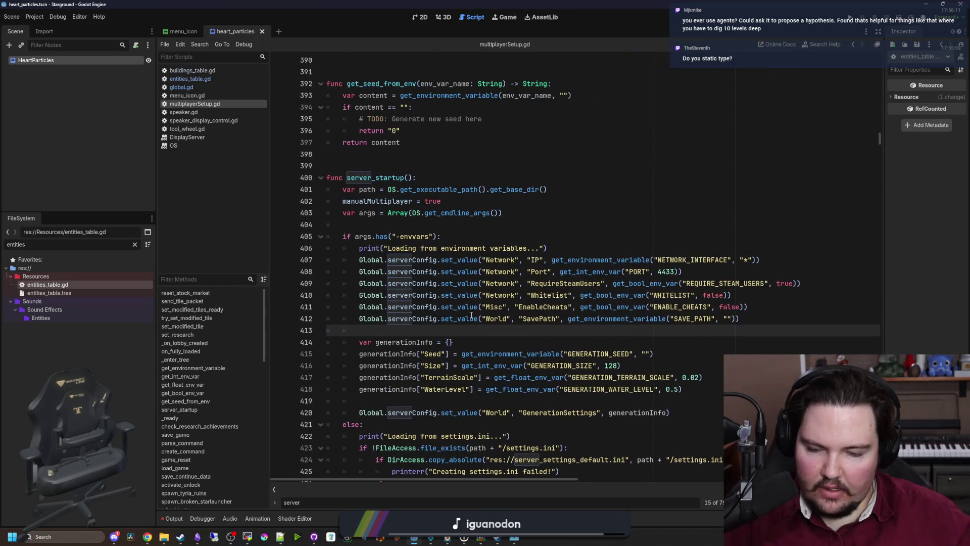
scroll(471, 314, "down", 11)
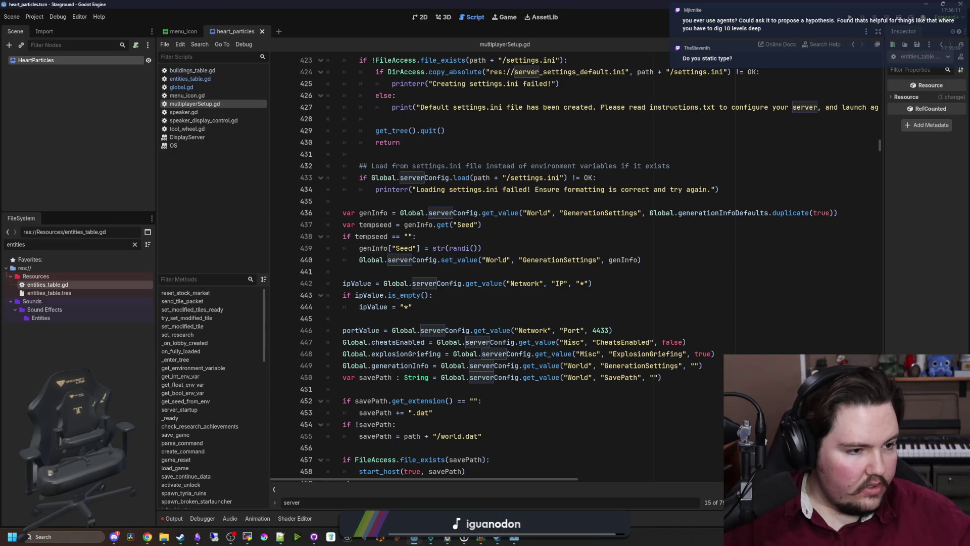
left_click(602, 319)
- Search multiplayerSetup.gd for 'verify_player' and jump to its function definition
key("ctrl+f")
type("very")
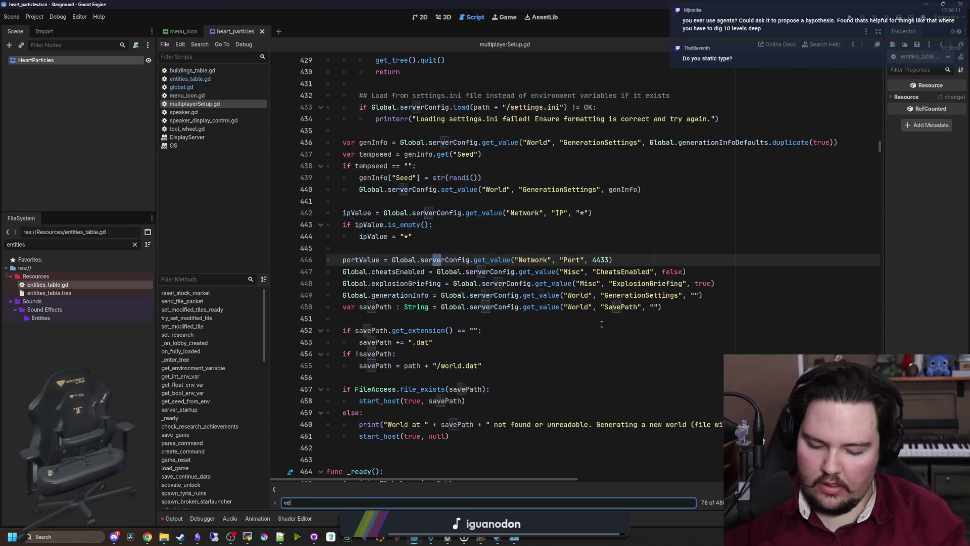
key("BackSpace")
key("BackSpace")
key("BackSpace")
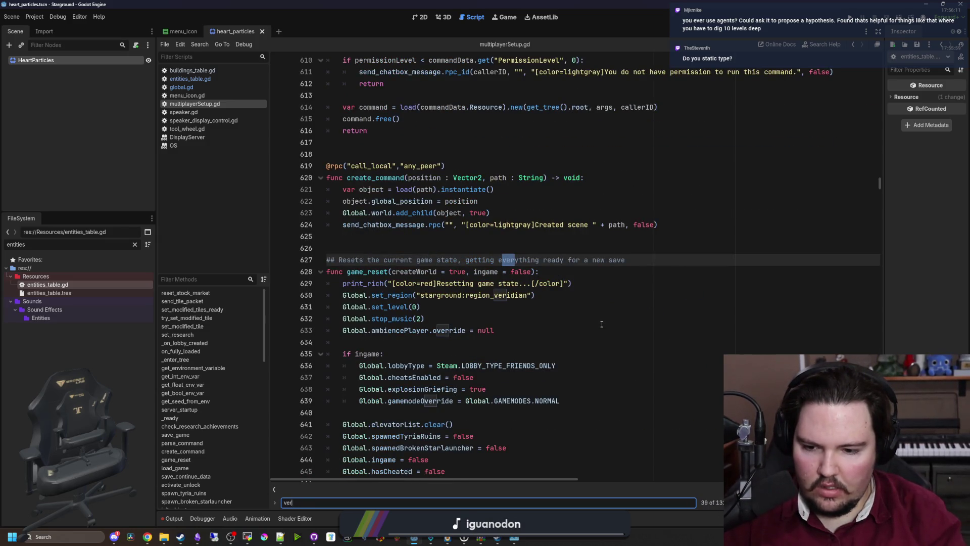
type("ify_player")
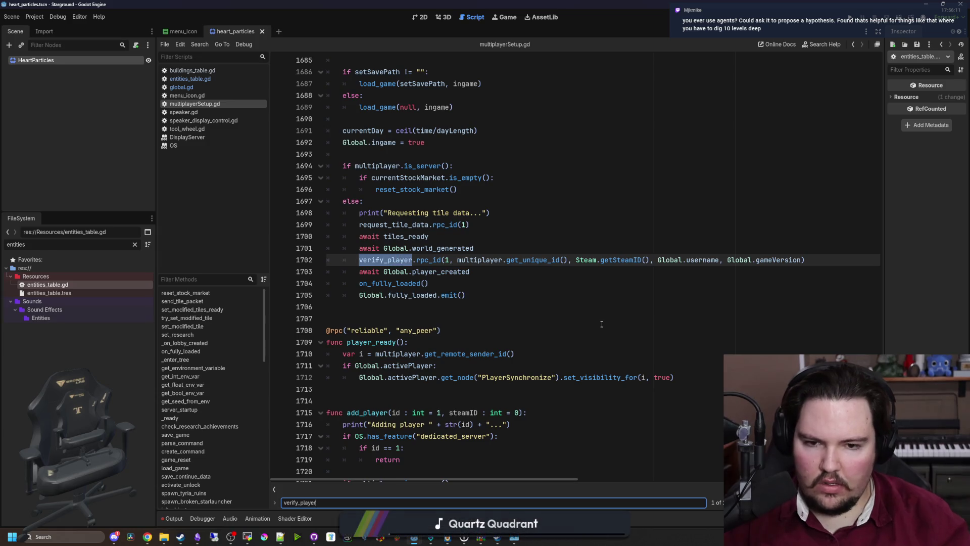
left_click(602, 322)
left_click(386, 258, "ctrl")
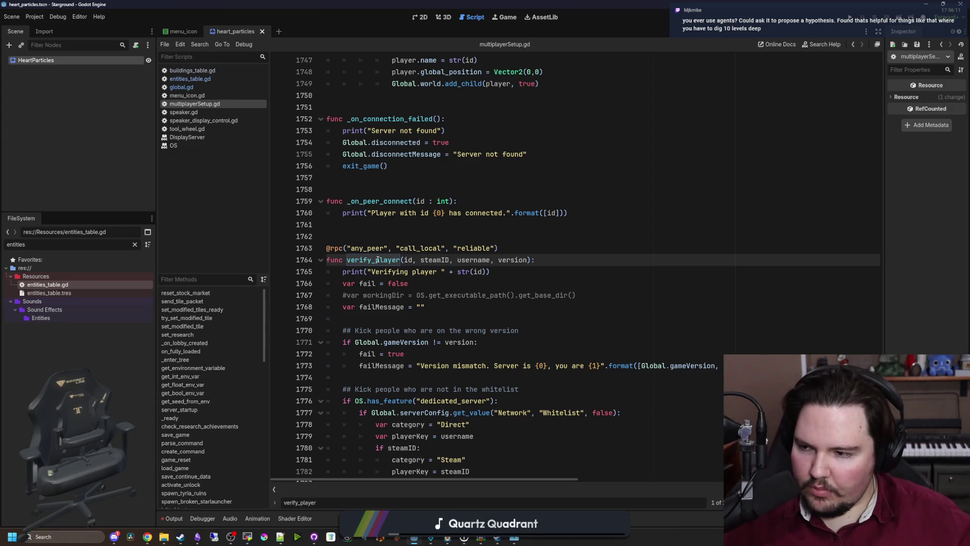
- Scroll through verify_player past the version check down to the whitelist block
key("Up")
key("Up")
key("Up")
scroll(473, 391, "down", 1)
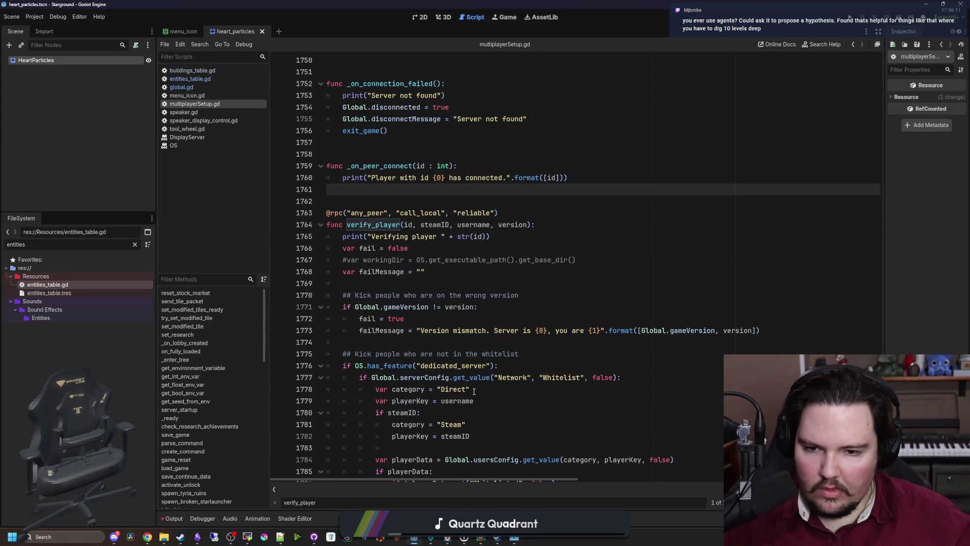
left_click(395, 285)
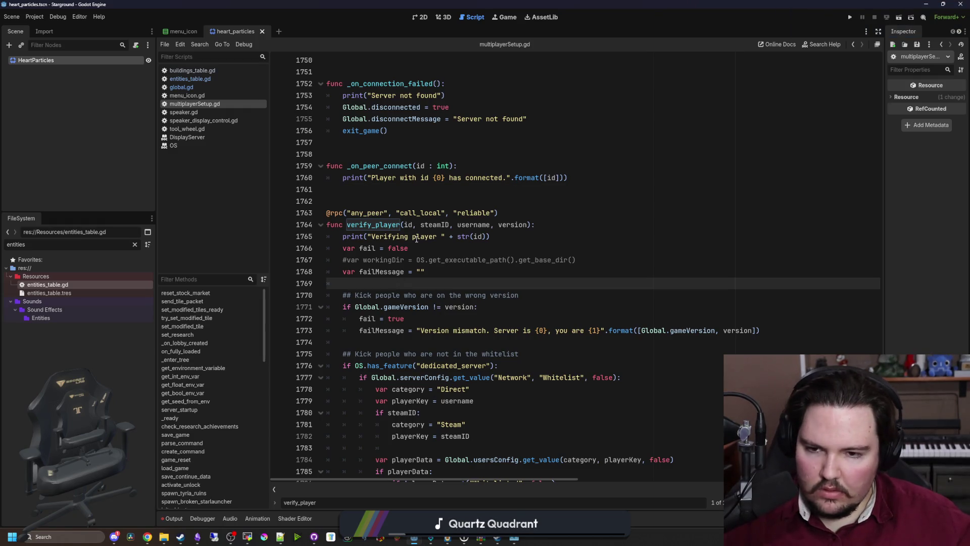
key("Up")
key("Up")
key("Up")
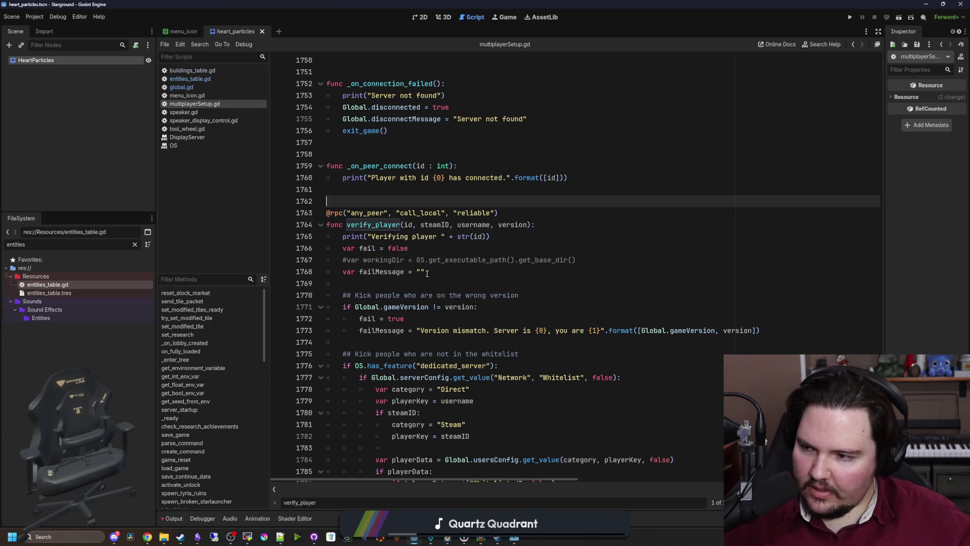
scroll(454, 315, "down", 1)
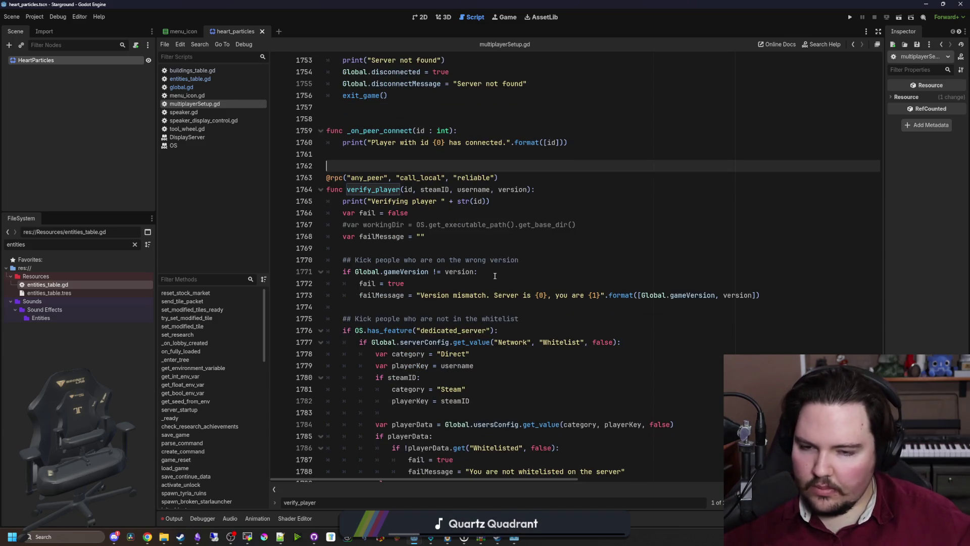
key("Down")
key("Down")
key("Down")
scroll(505, 275, "down", 4)
left_click(422, 167)
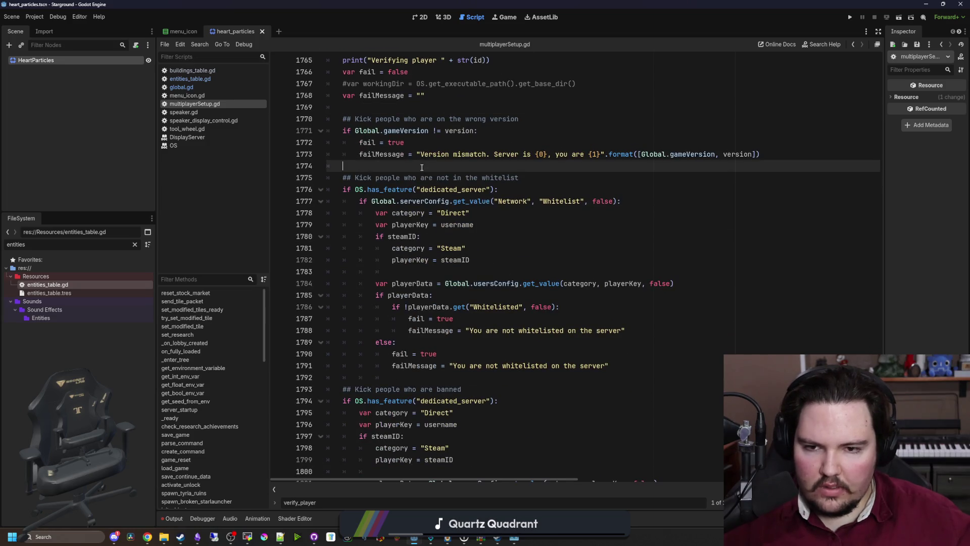
scroll(463, 241, "down", 3)
left_click(416, 259)
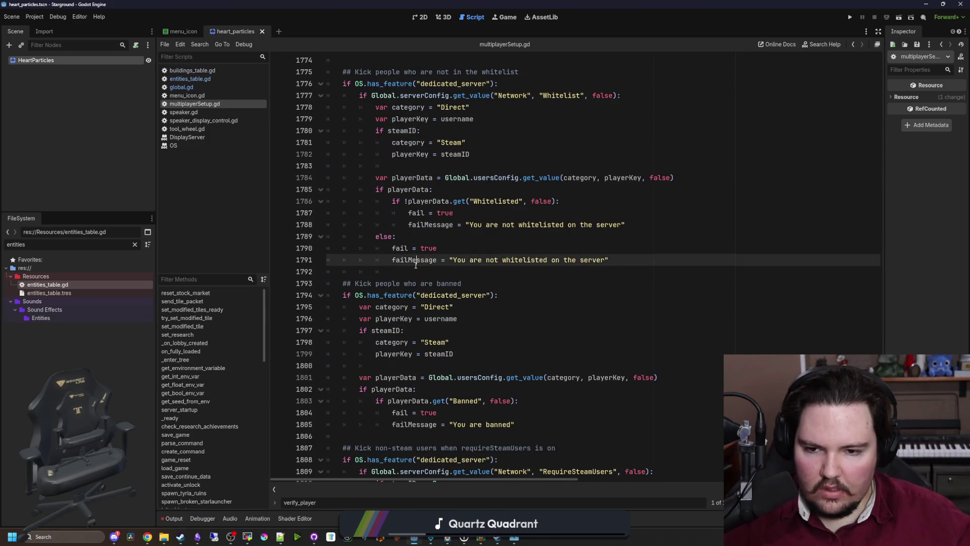
left_click(418, 272)
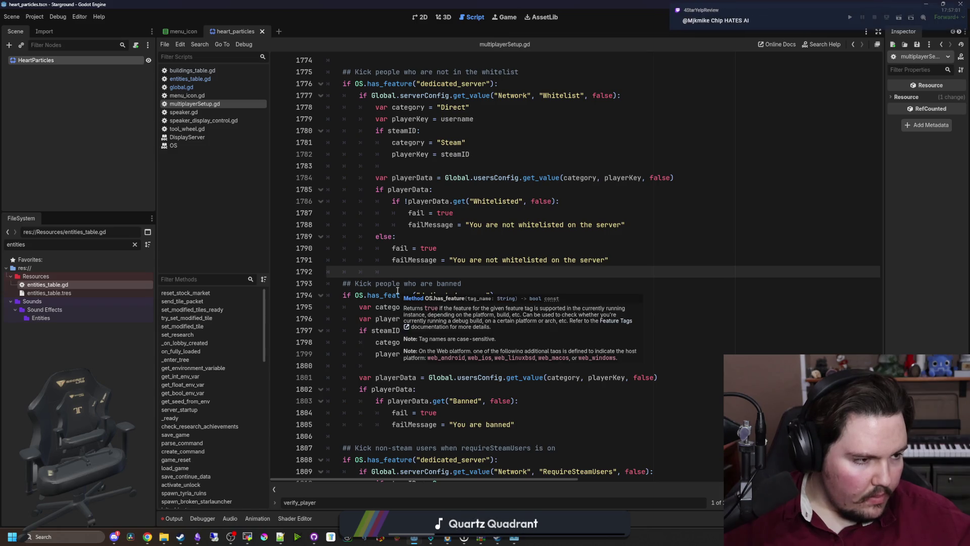
- Examine the ban check's usersConfig.get_value(category, playerKey, false) call on line 1801
scroll(362, 295, "down", 4)
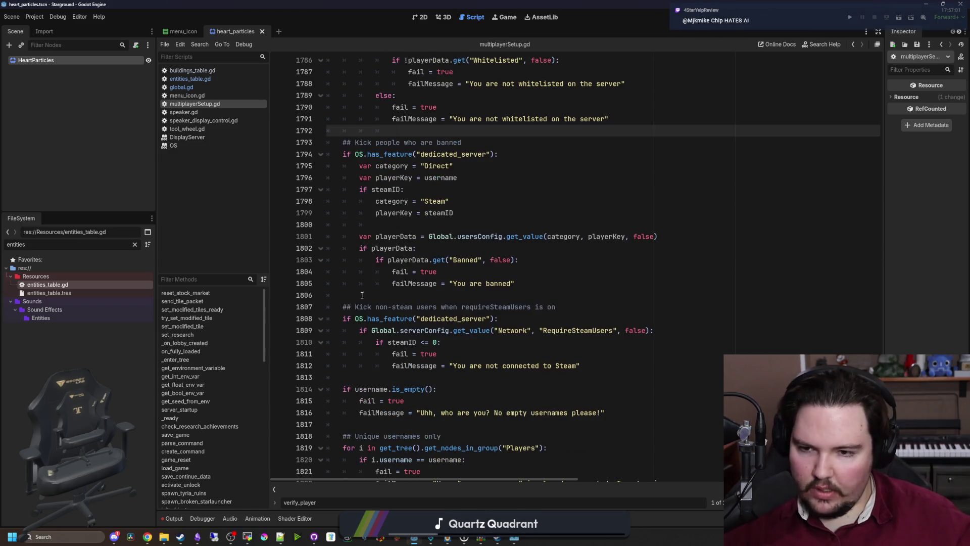
left_click_drag(360, 236, 687, 237)
left_click(688, 237)
scroll(400, 273, "up", 1)
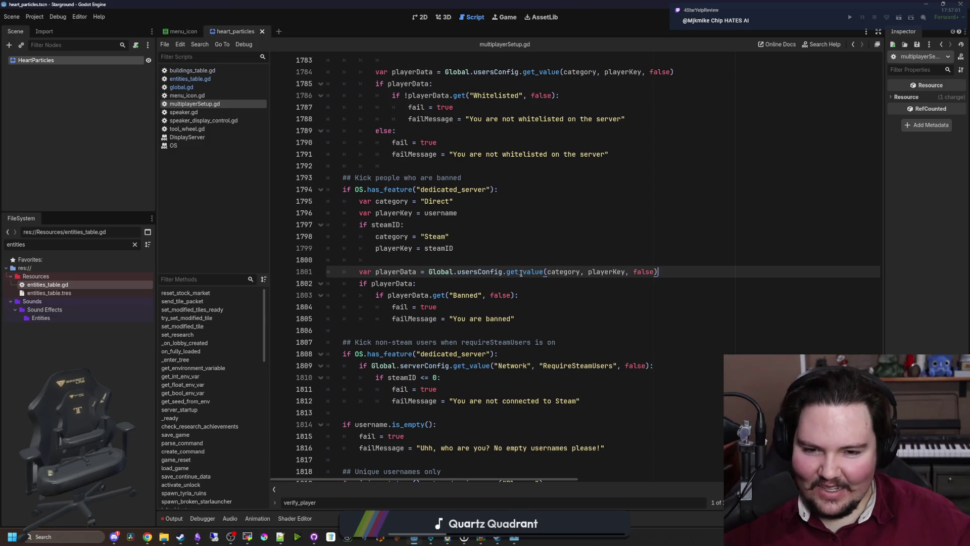
mouse_move(521, 272)
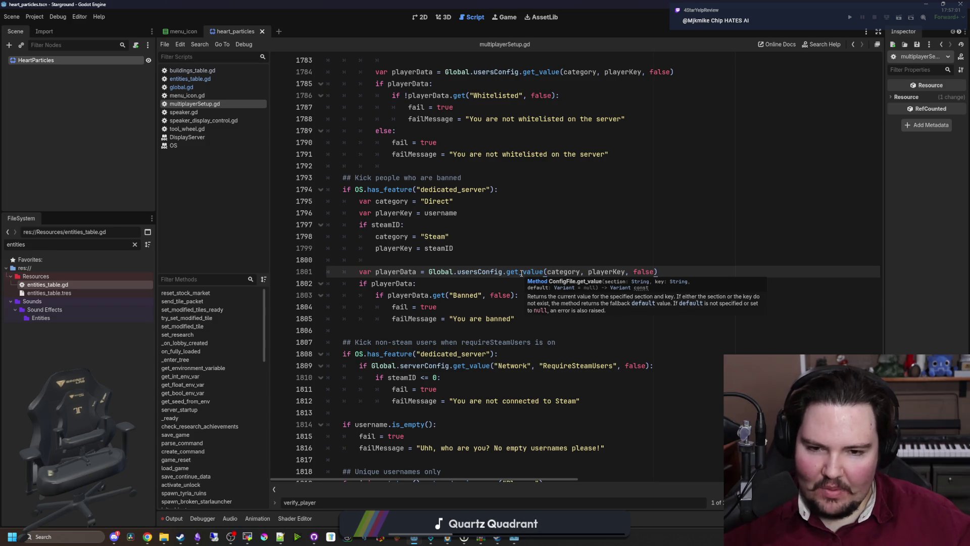
left_click(525, 259)
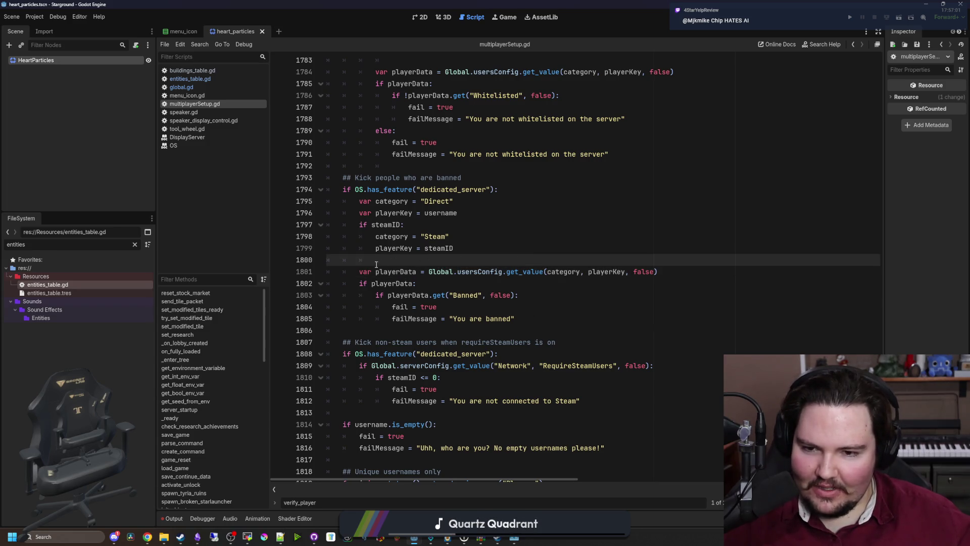
- Open the ConfigFile get_value documentation from the call on line 1801
left_click_drag(357, 271, 660, 271)
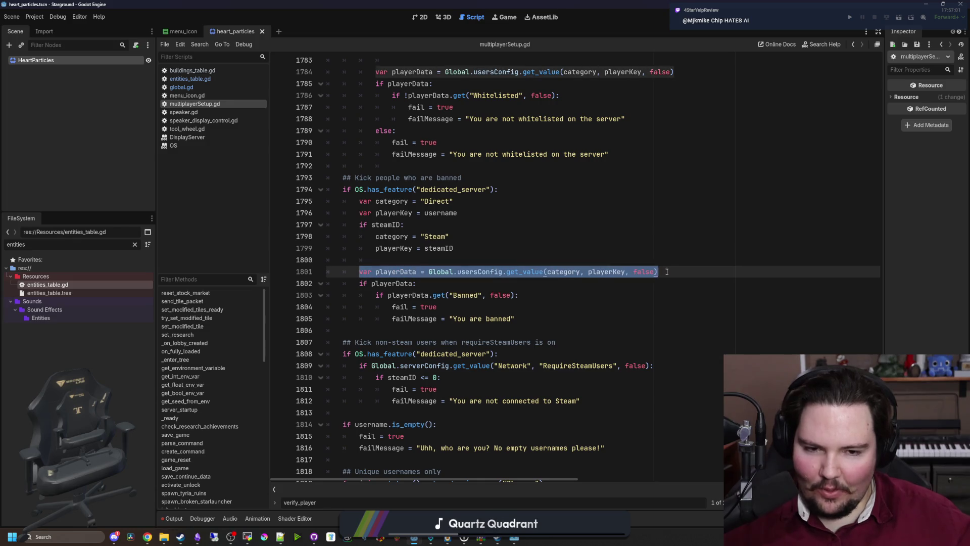
left_click(671, 273)
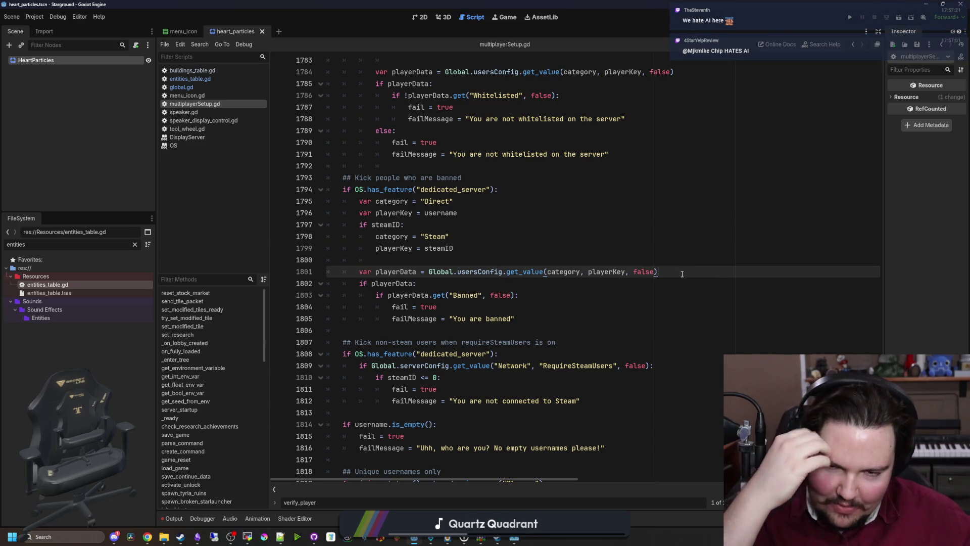
left_click(544, 259)
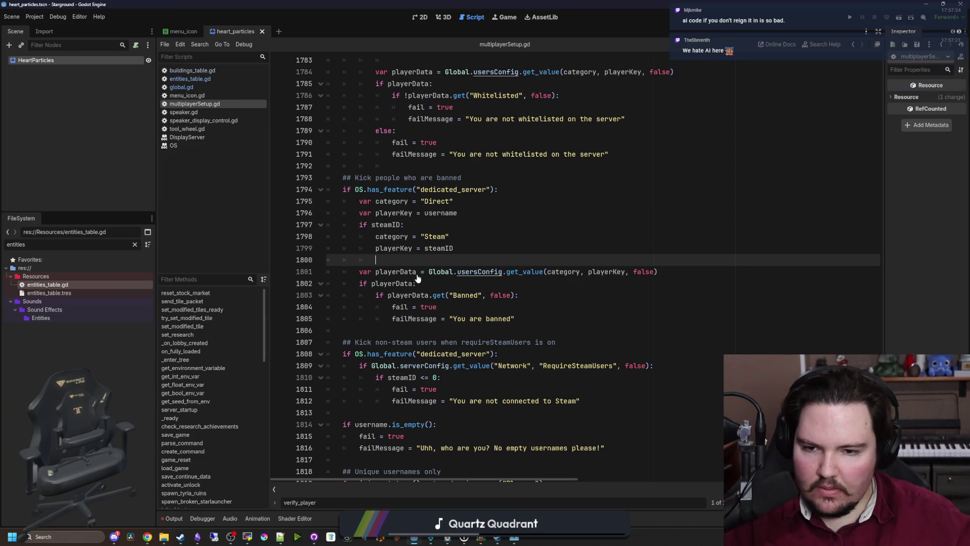
left_click(523, 272)
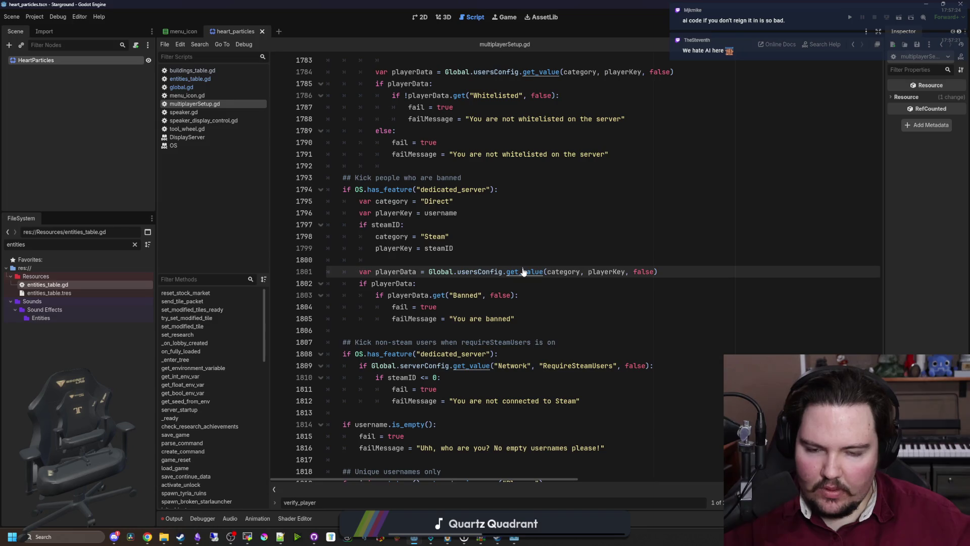
left_click(524, 272, "ctrl")
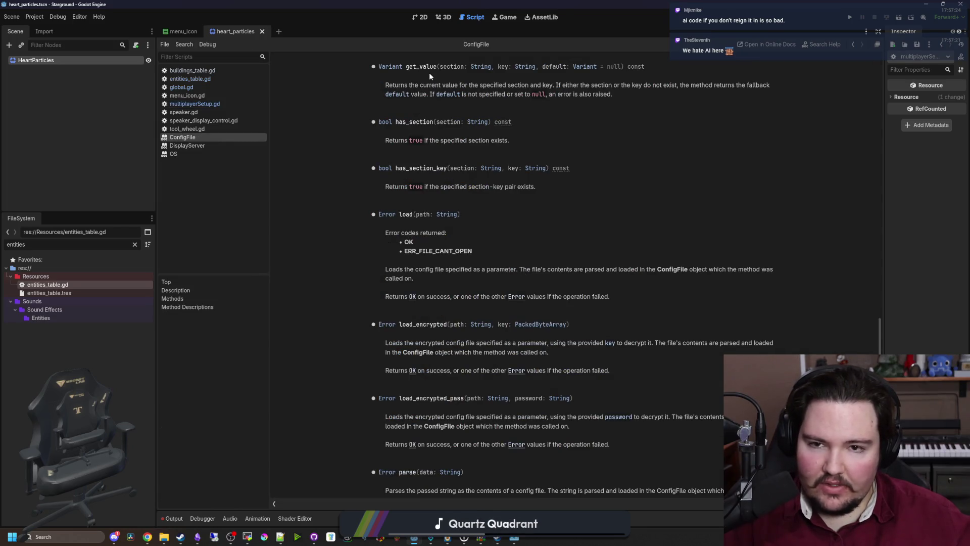
- Read that get_value expects a String key, then return to multiplayerSetup.gd's ban check at line 1802
scroll(515, 141, "up", 3)
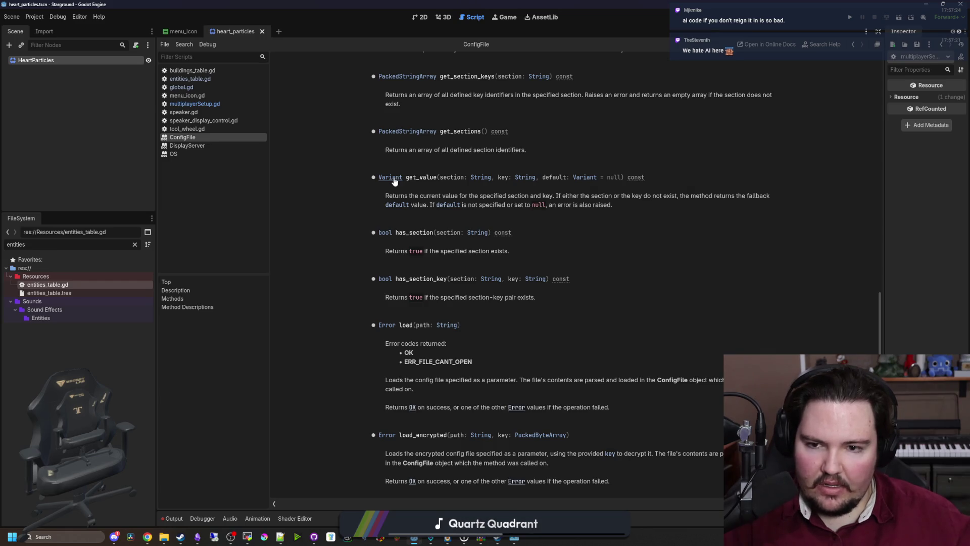
key("alt+Left")
left_click(591, 287)
left_click(499, 264)
left_click(464, 287)
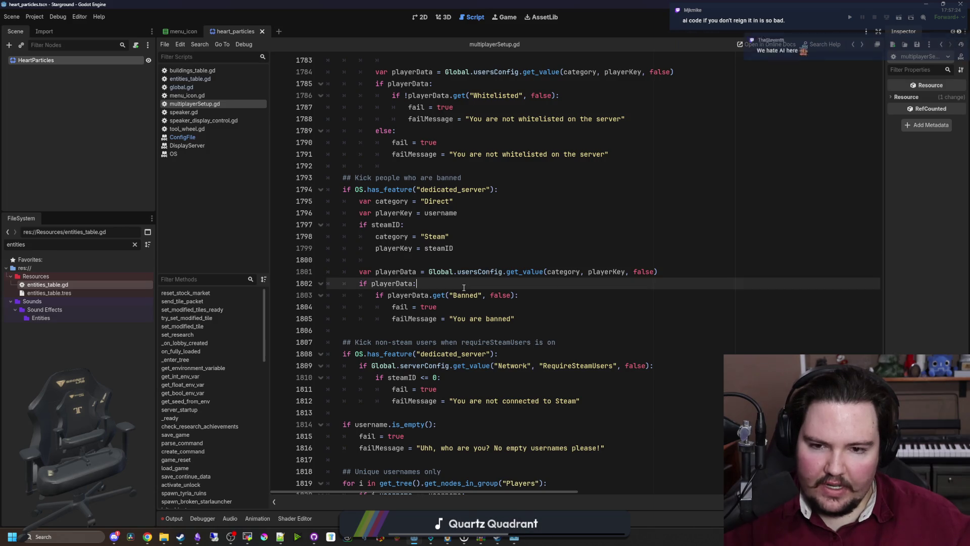
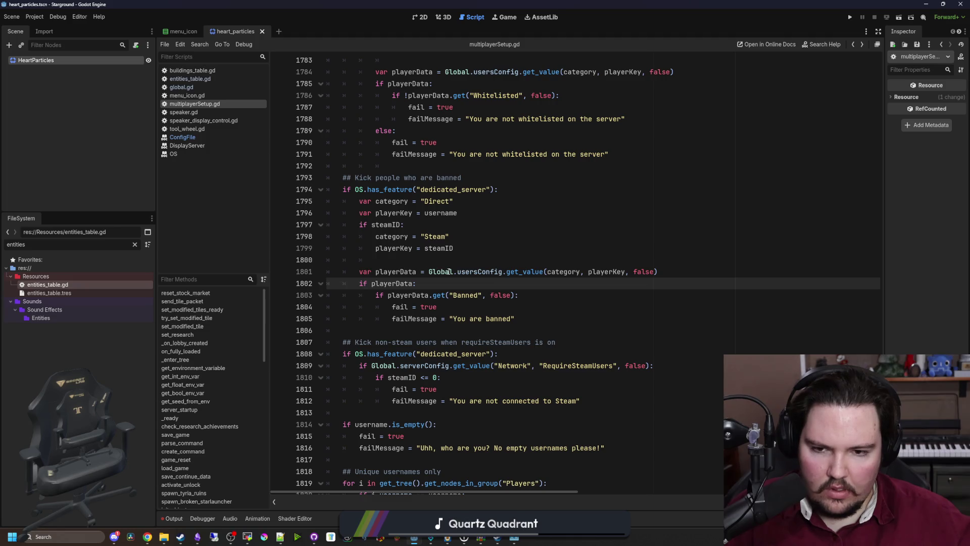
- Type playerData as Dictionary on line 1801 of multiplayerSetup.gd
mouse_move(560, 276)
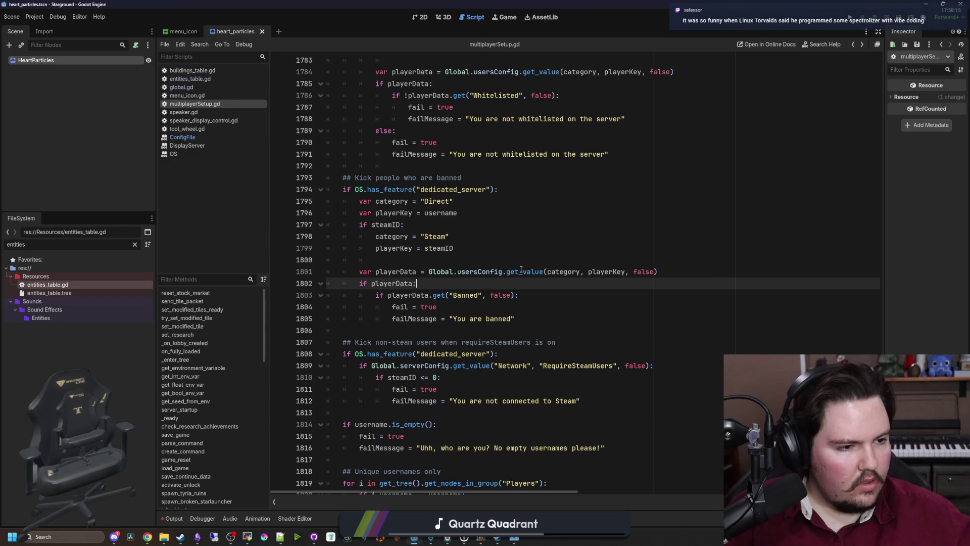
mouse_move(521, 269)
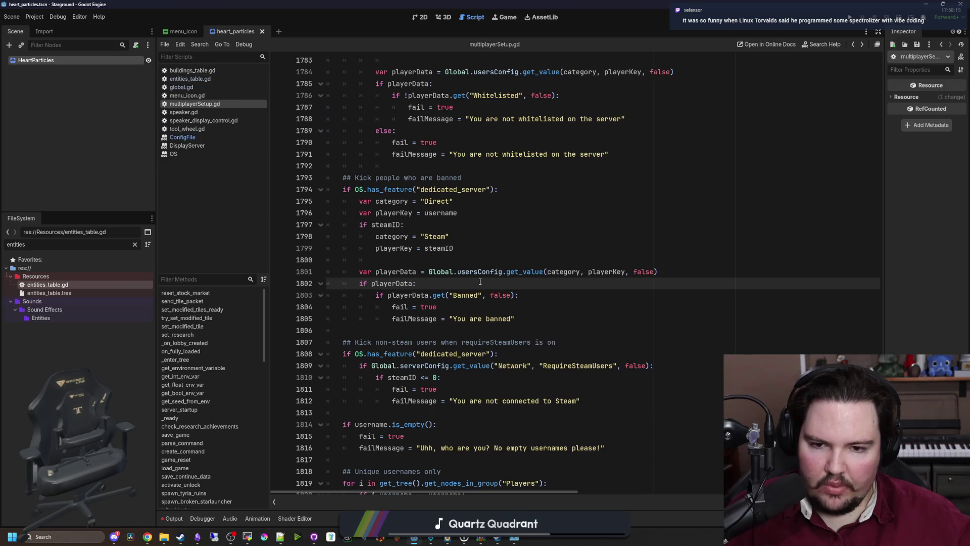
scroll(480, 282, "up", 1)
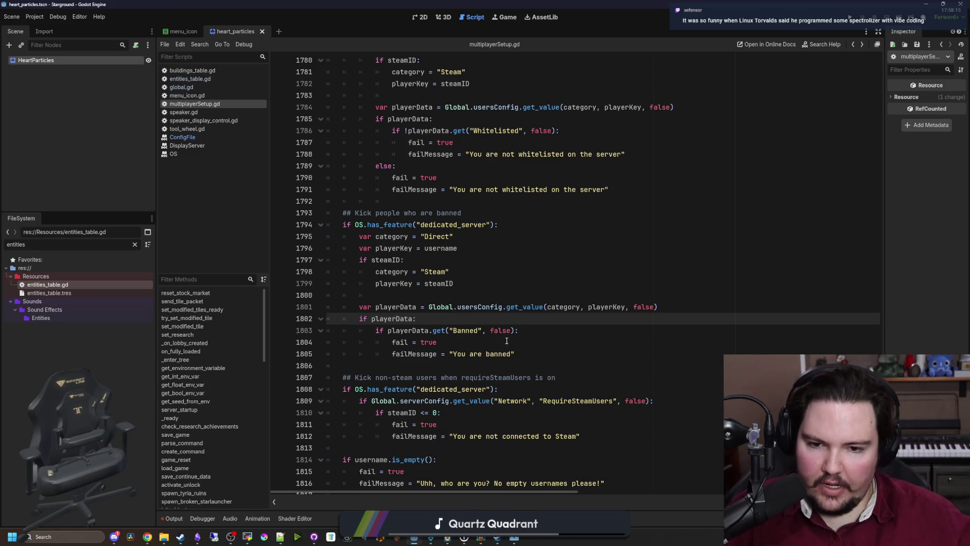
left_click(416, 307)
type(": Diction")
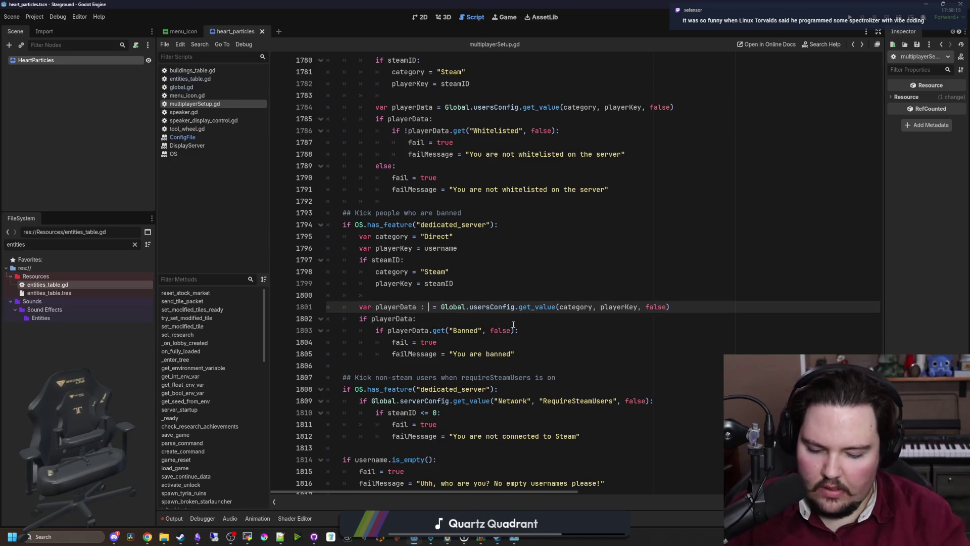
type("ary")
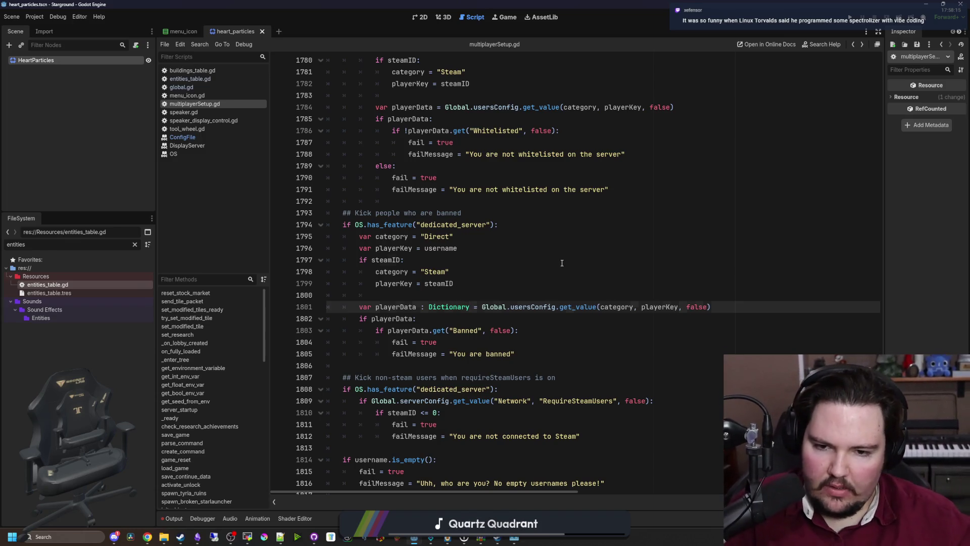
left_click(404, 260)
left_click(392, 297)
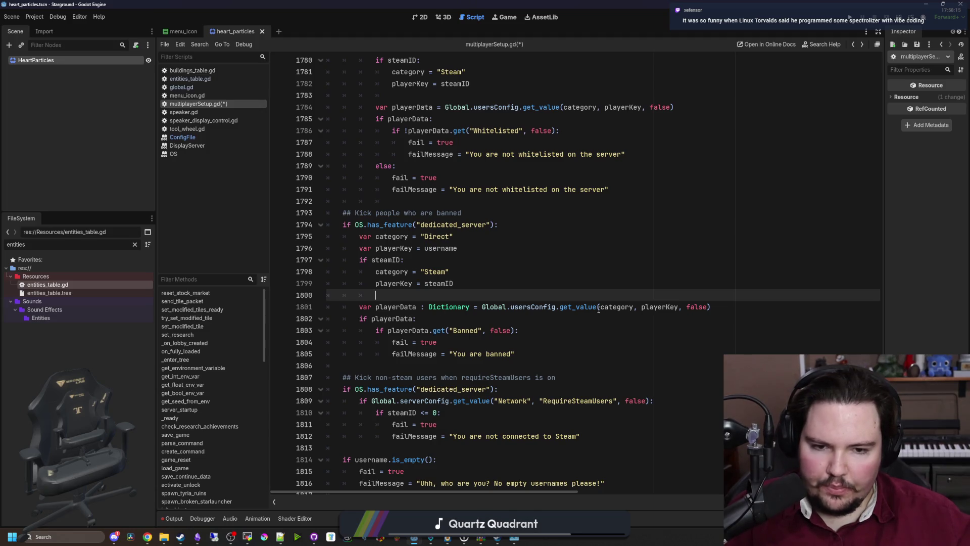
- Type the category variable on line 1795 as String
left_click(626, 308)
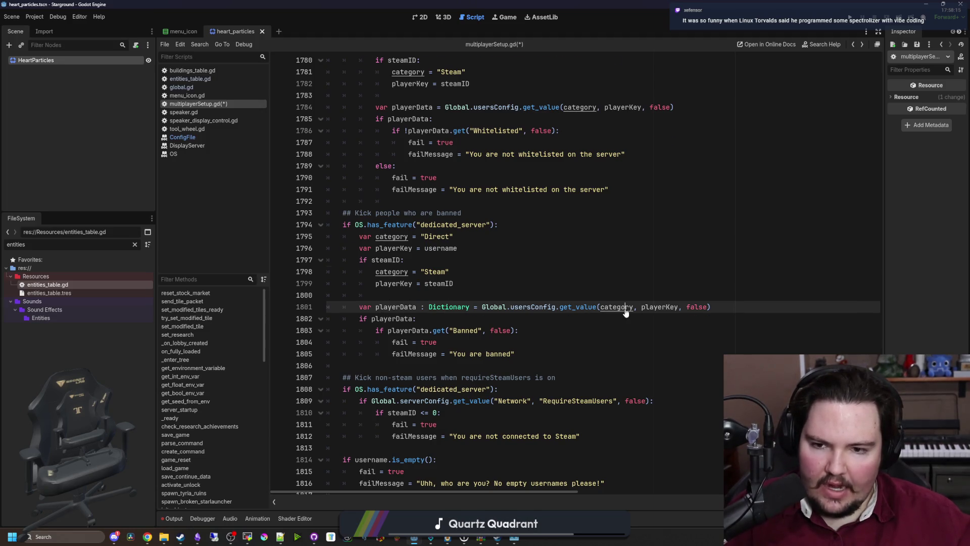
scroll(626, 313, "up", 1)
left_click(444, 271)
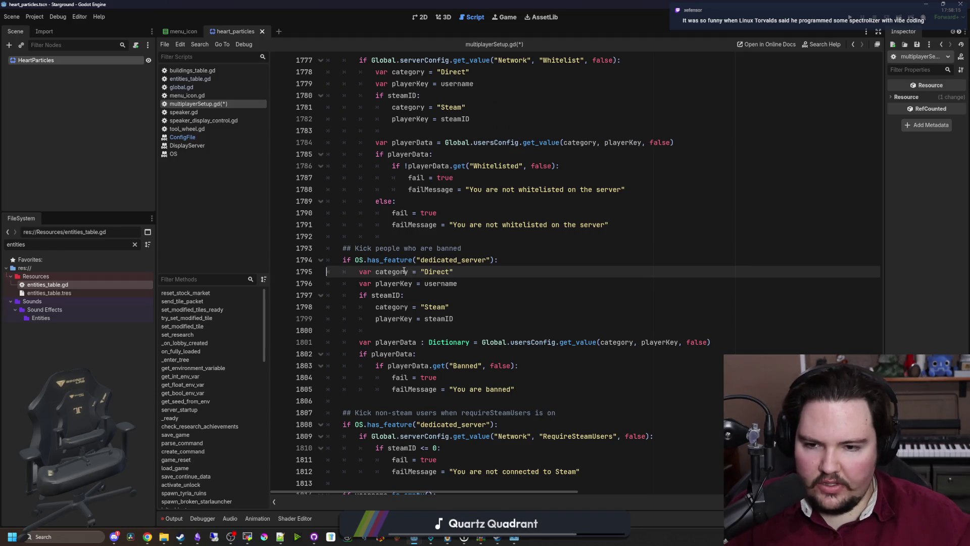
type(": String")
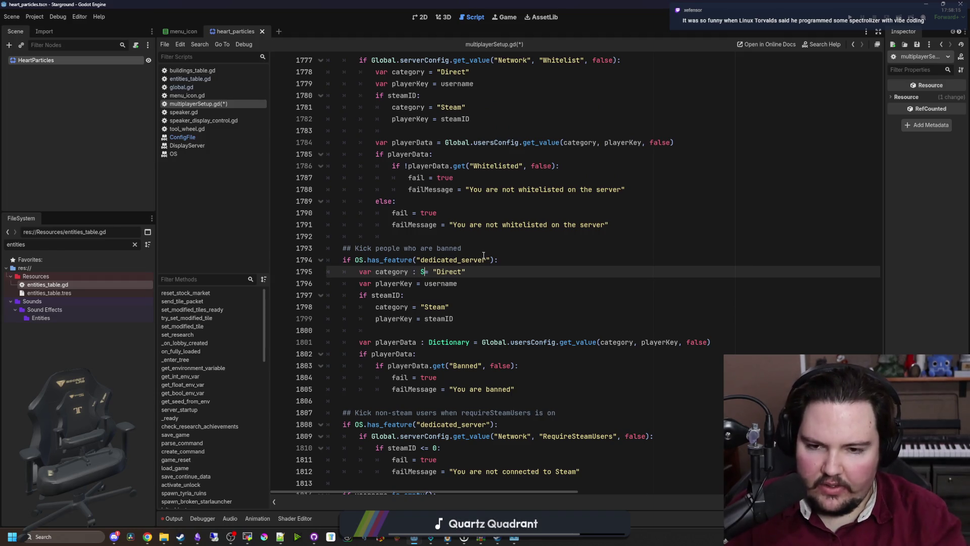
left_click(484, 256)
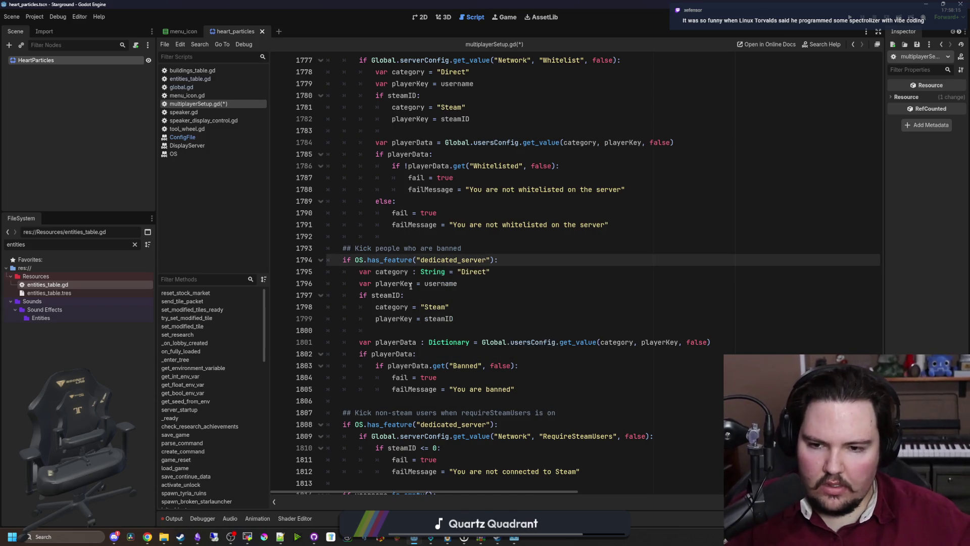
- Review the steamID checks, then jump to steamID's declaration in verify_player
left_click(461, 295)
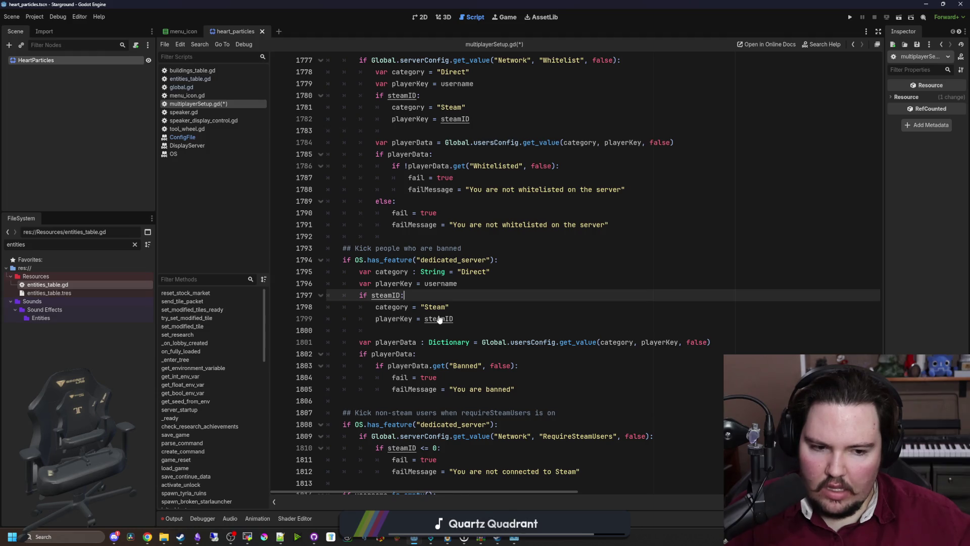
scroll(445, 321, "down", 5)
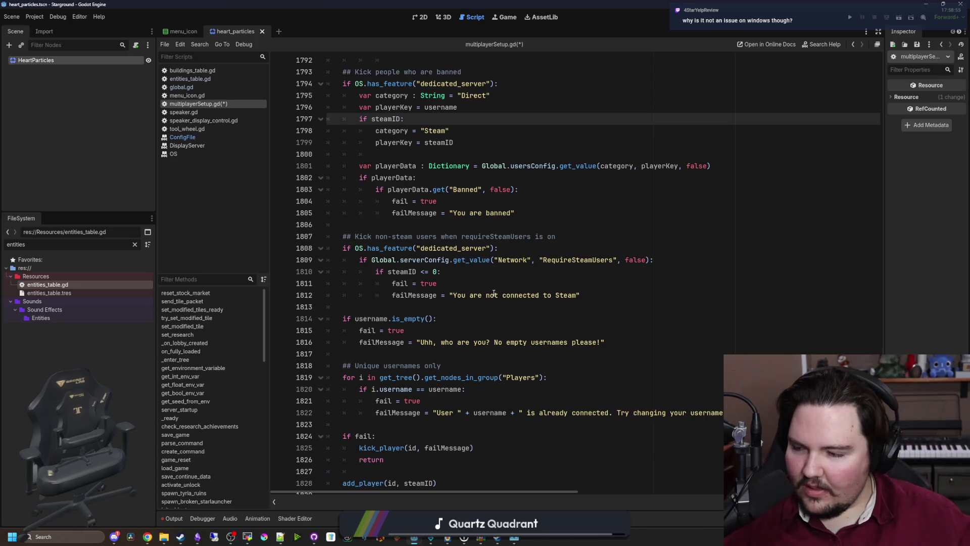
left_click(462, 307)
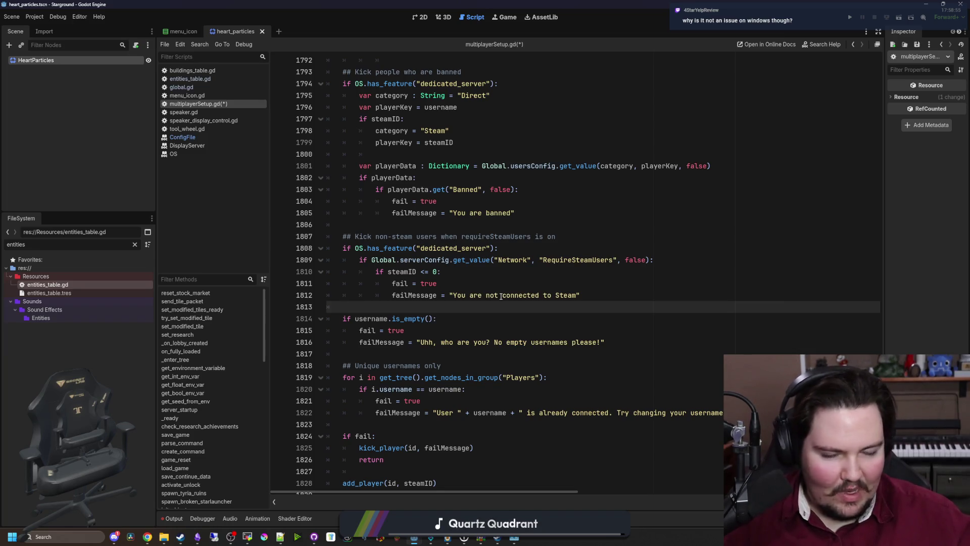
scroll(500, 297, "down", 4)
scroll(501, 296, "up", 4)
left_click(483, 272)
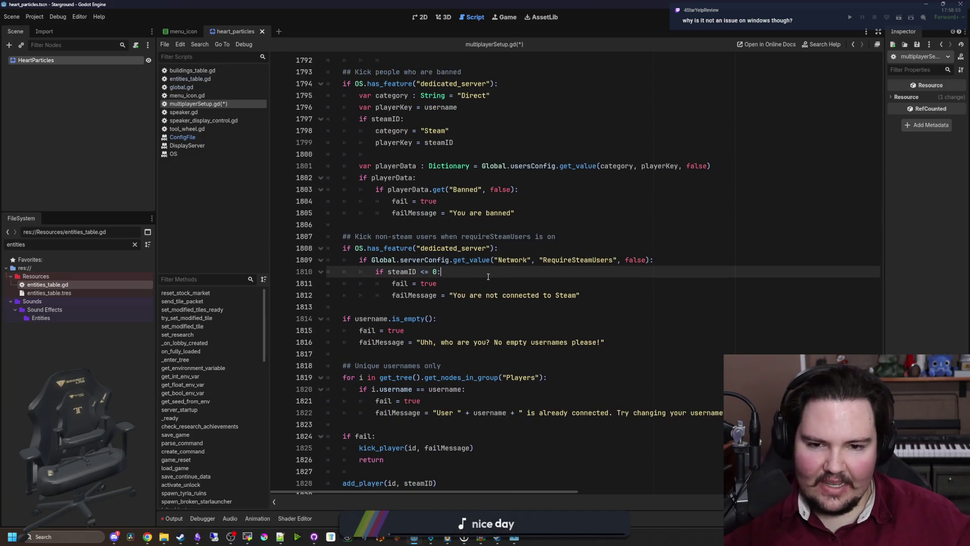
left_click(481, 288)
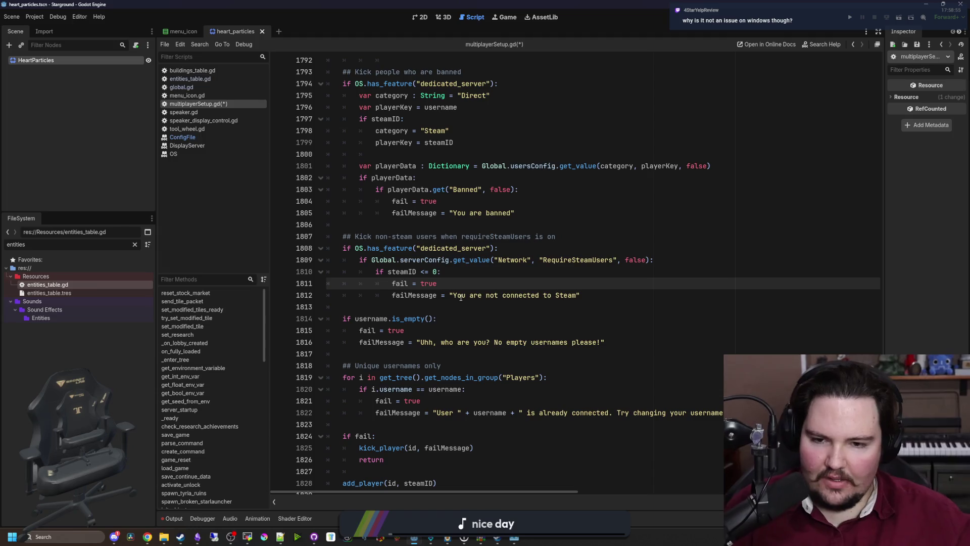
scroll(481, 289, "up", 1)
left_click(399, 307)
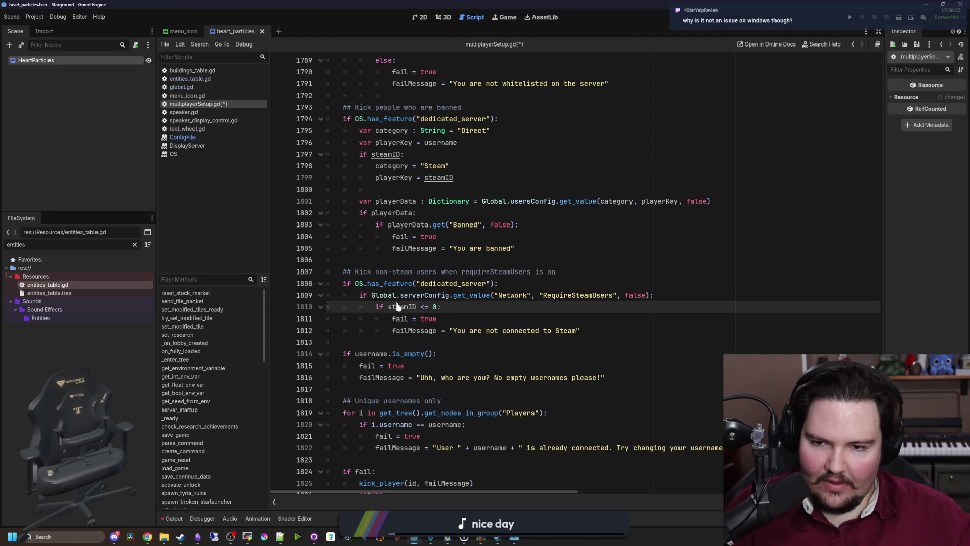
left_click(398, 306, "ctrl")
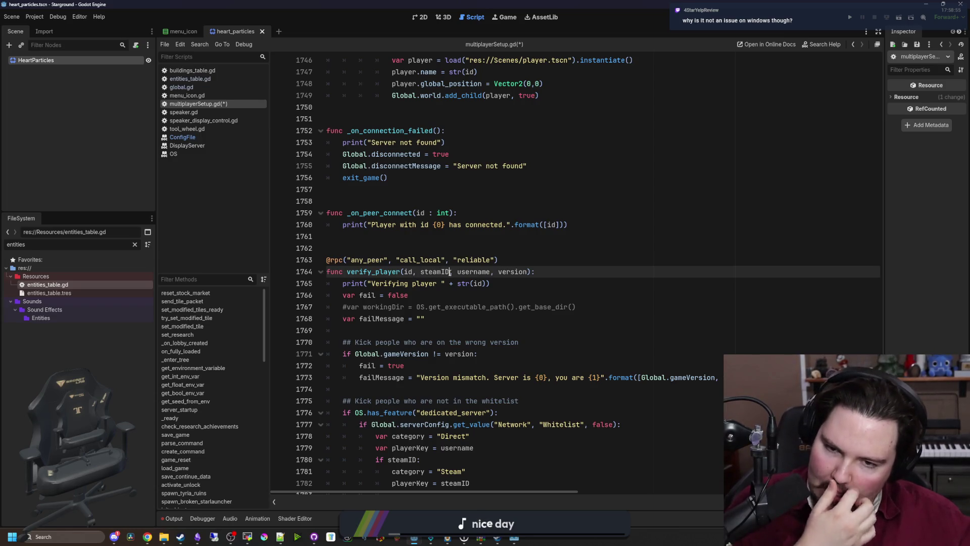
- Add int and String type hints to the verify_player signature parameters, including username : String
type(": int,")
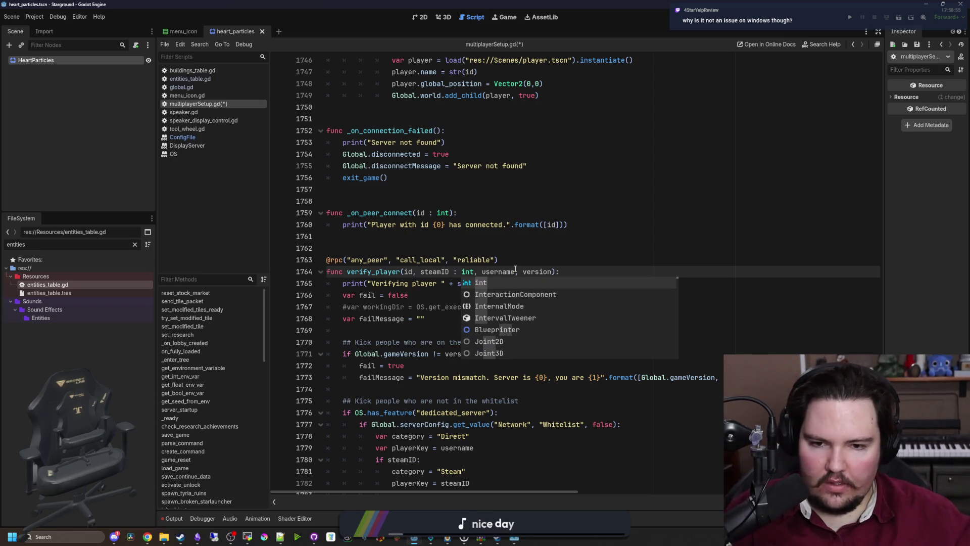
type(" username : String")
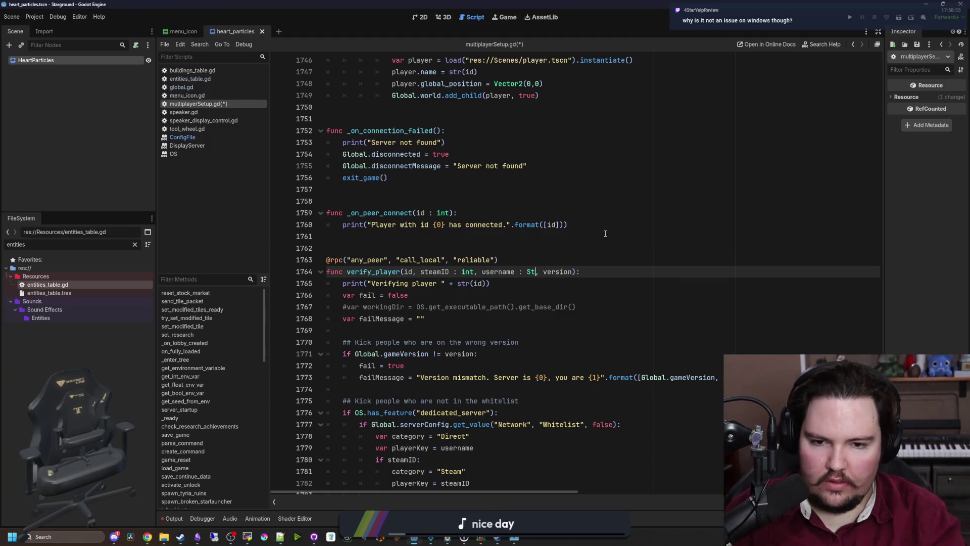
key("ctrl+Right")
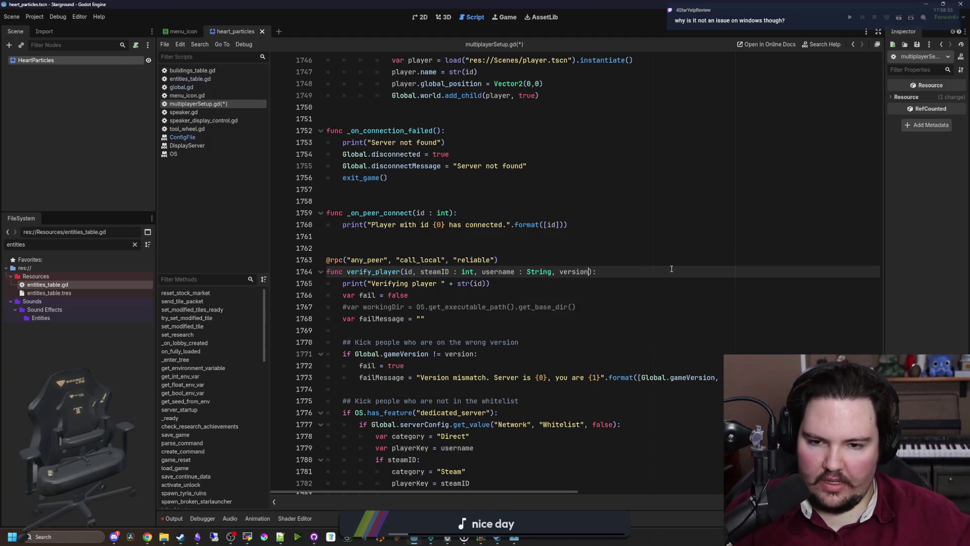
type(": int")
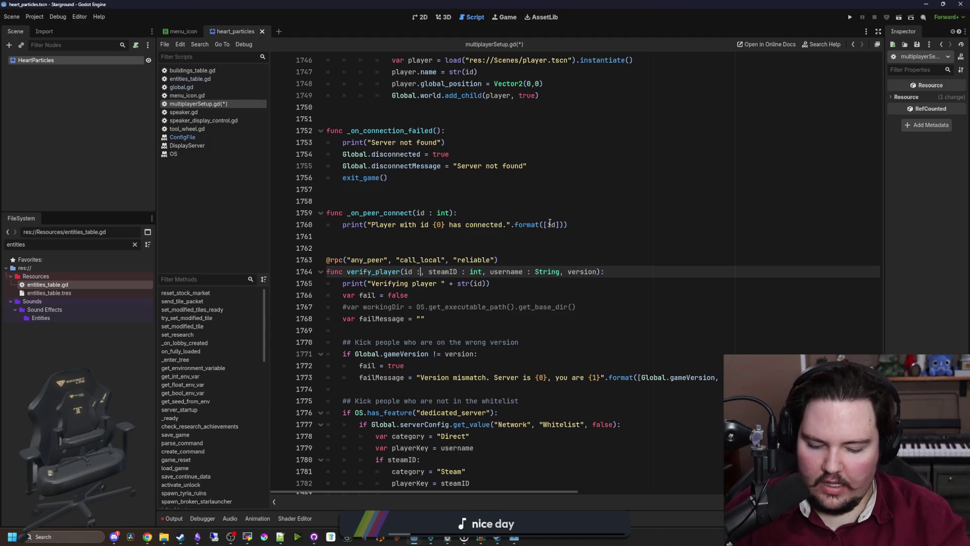
left_click(500, 259)
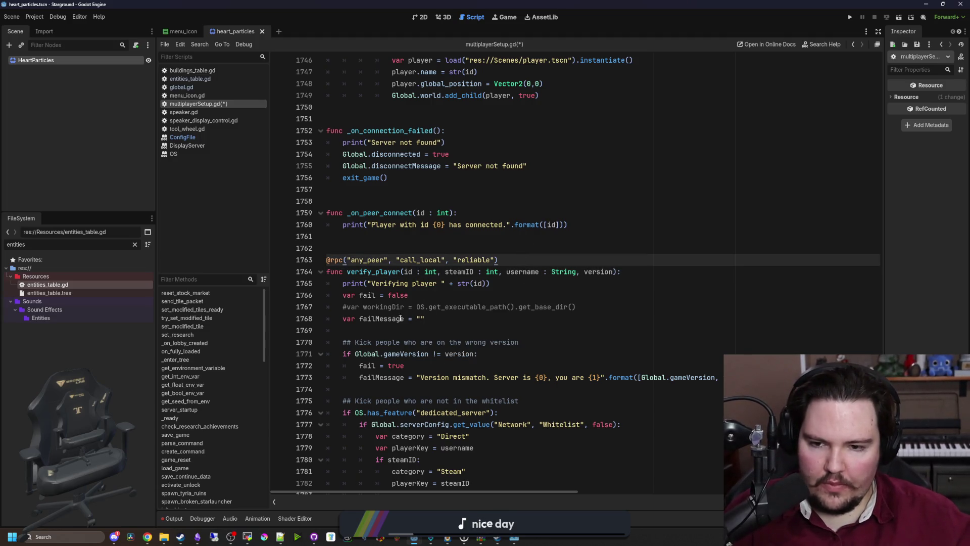
- Type fail as bool and failMessage as String in verify_player
left_click(380, 298)
type(": bool")
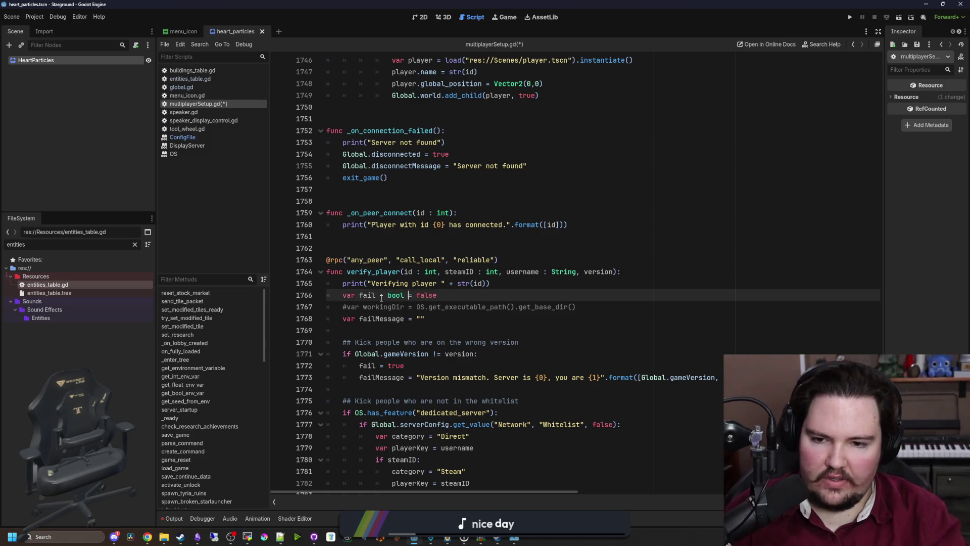
left_click(406, 320)
type(": String")
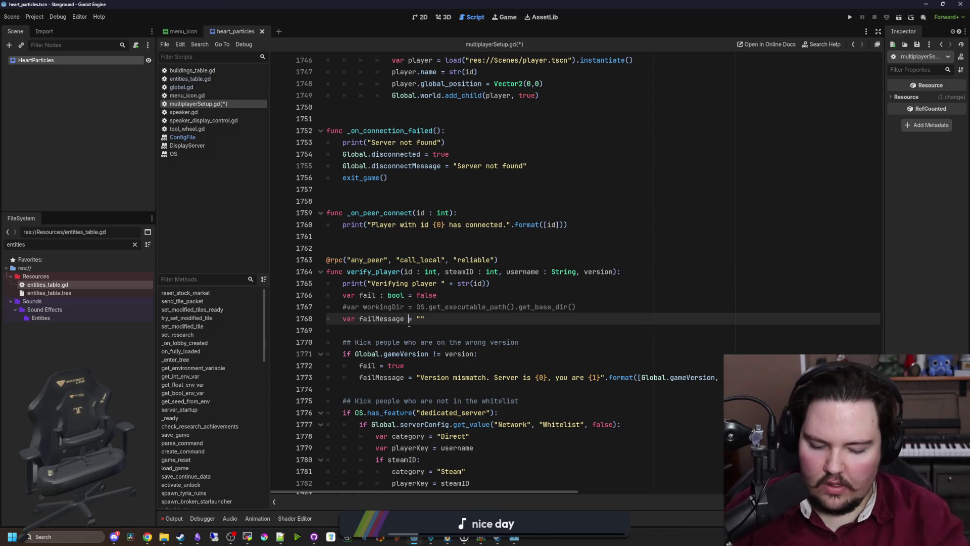
scroll(409, 323, "down", 2)
left_click(381, 295)
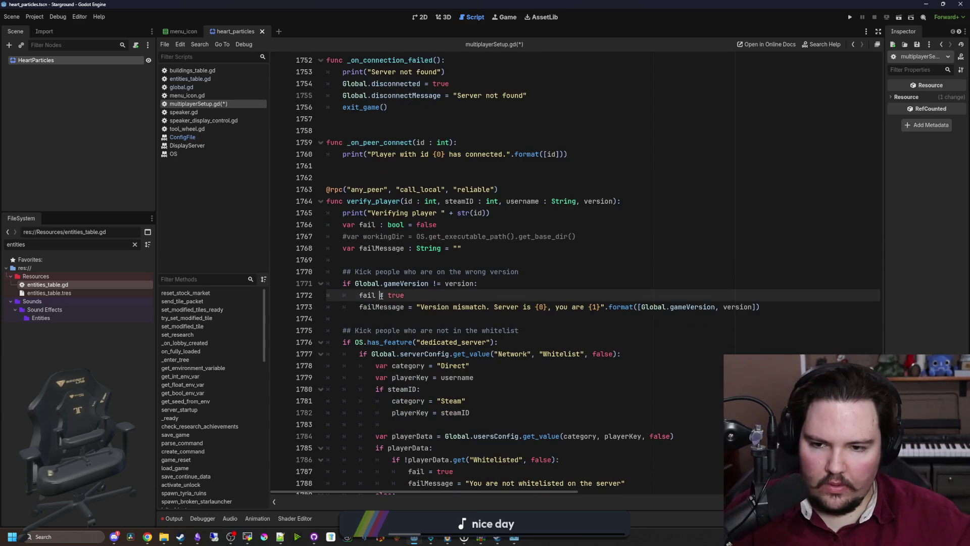
type(": bool")
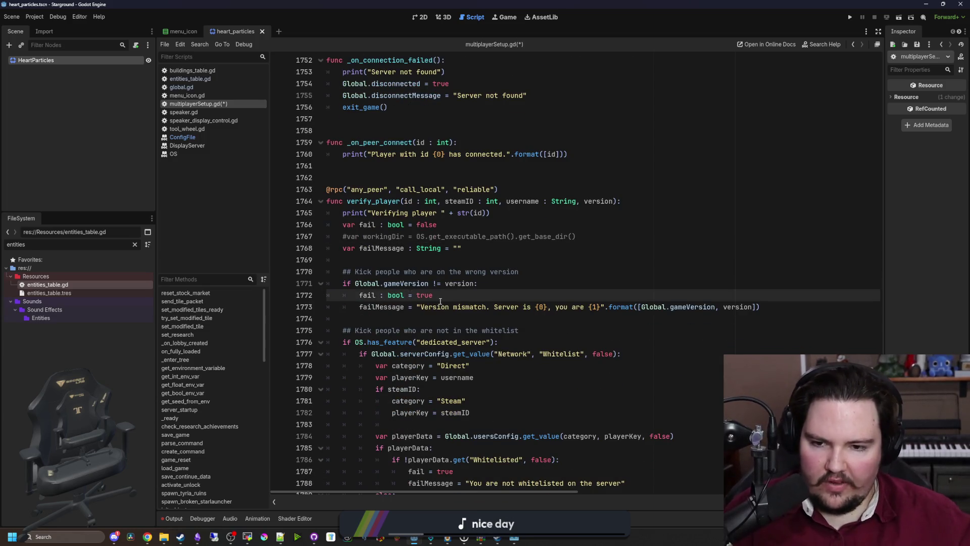
key("BackSpace")
key("BackSpace")
key("BackSpace")
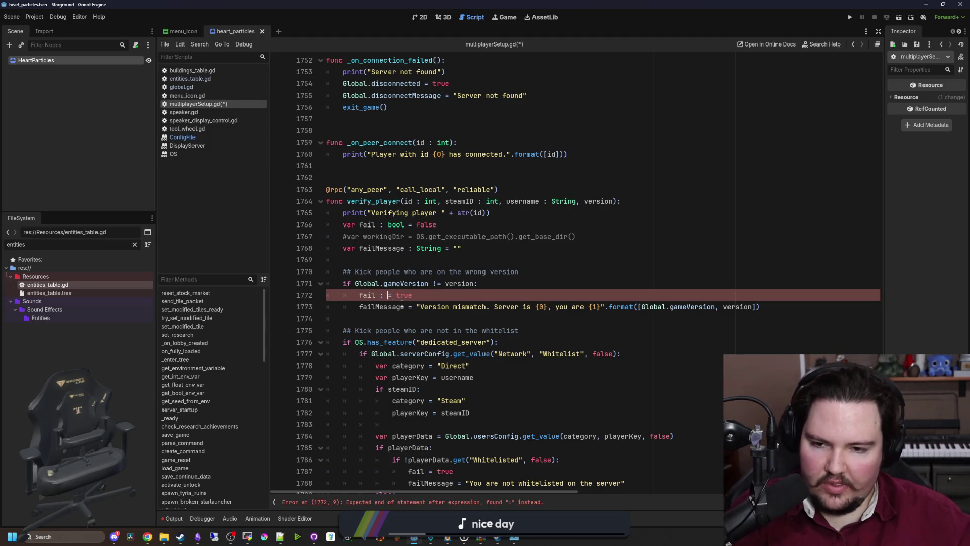
- Go to the gameVersion definition in global.gd
scroll(399, 305, "down", 2)
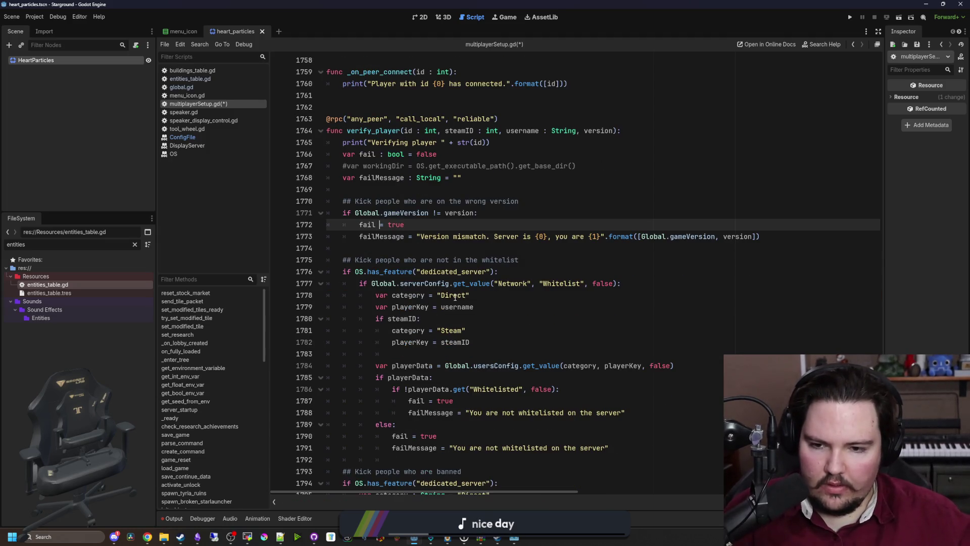
scroll(374, 222, "up", 1)
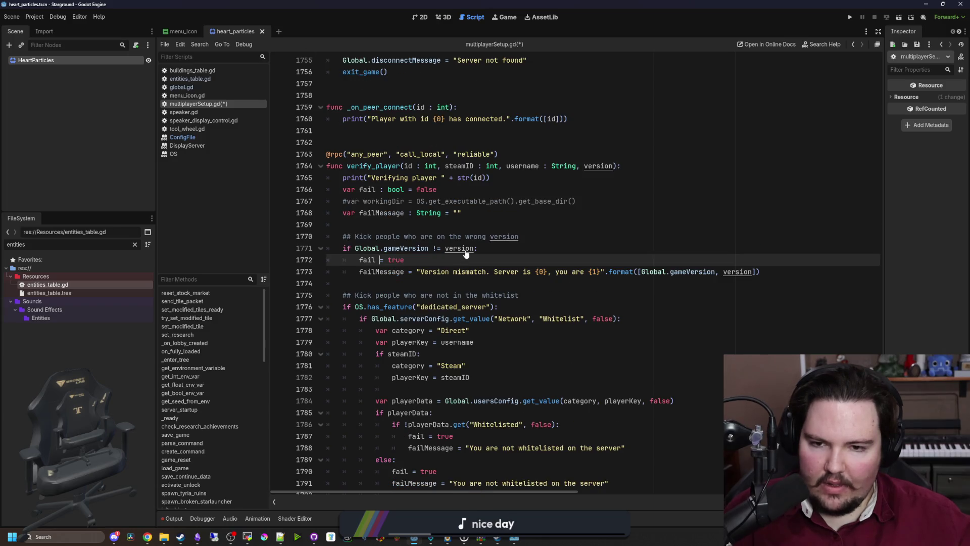
left_click(417, 247, "ctrl")
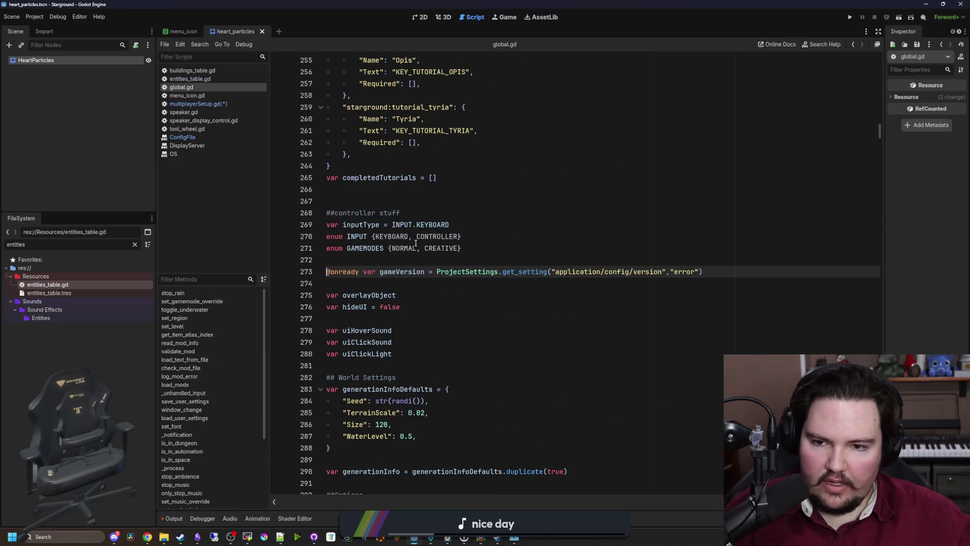
- Back in verify_player, type the version parameter as String
key("Page_Down")
key("Page_Down")
key("Page_Down")
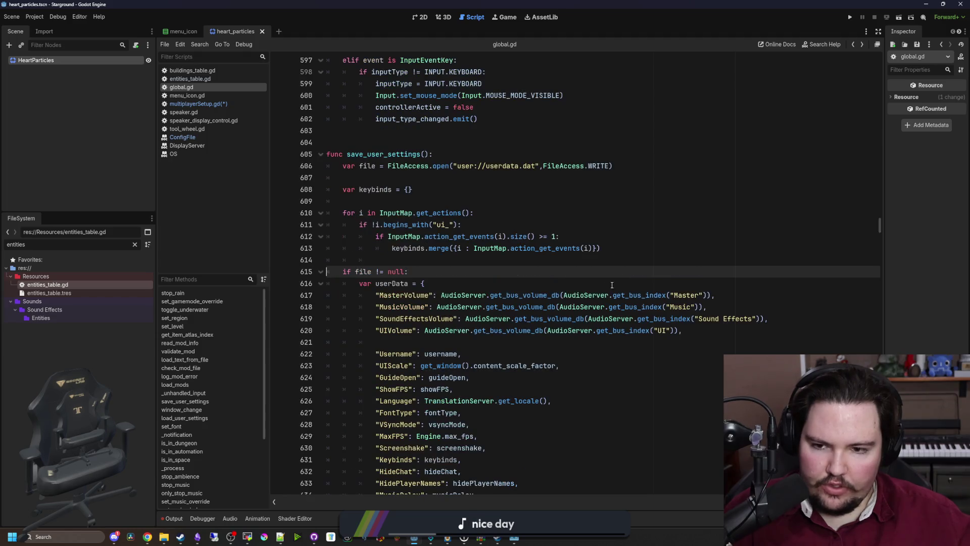
key("alt+Left")
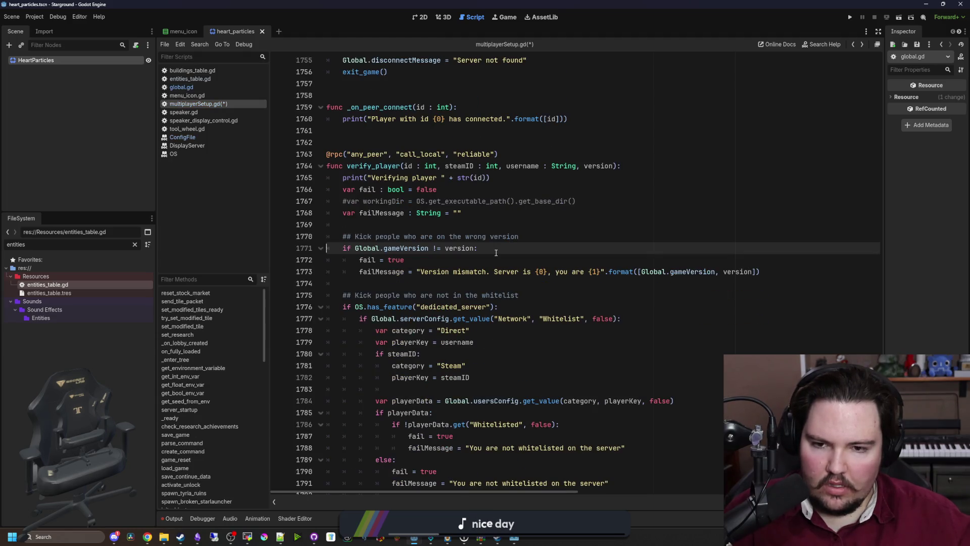
left_click(613, 167)
type(": String")
left_click(419, 249)
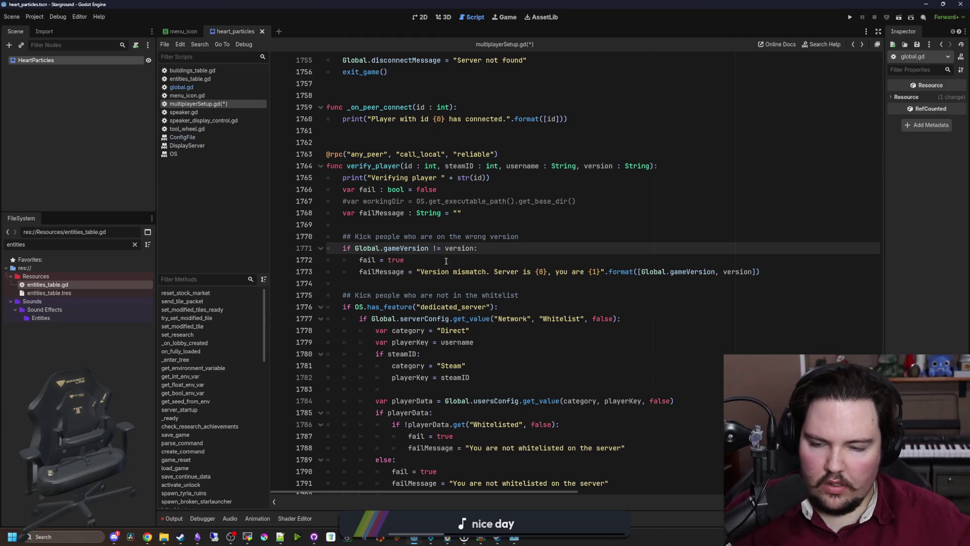
left_click(416, 261)
- Type gameVersion as String on line 273 of global.gd, checking the get_setting docs
left_click(408, 249, "ctrl")
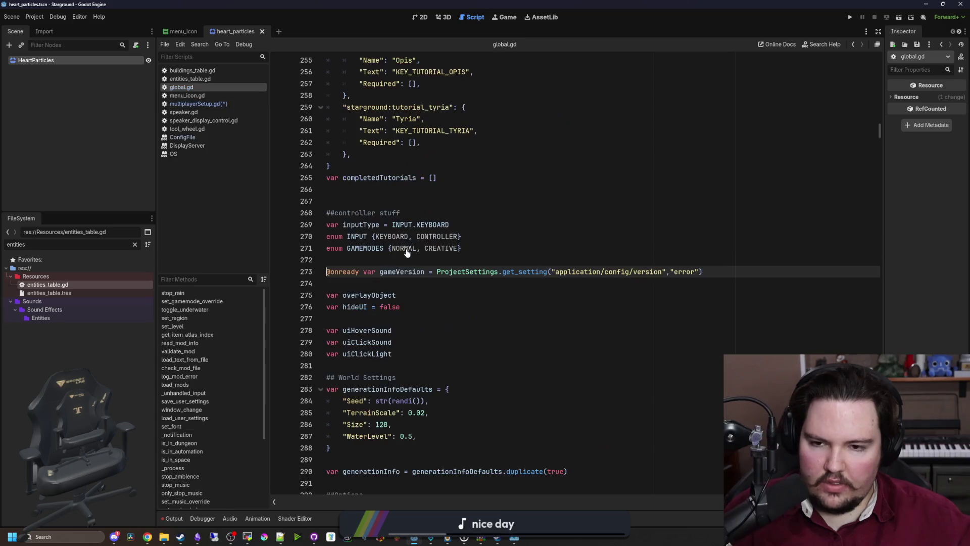
left_click(430, 273)
type(": String")
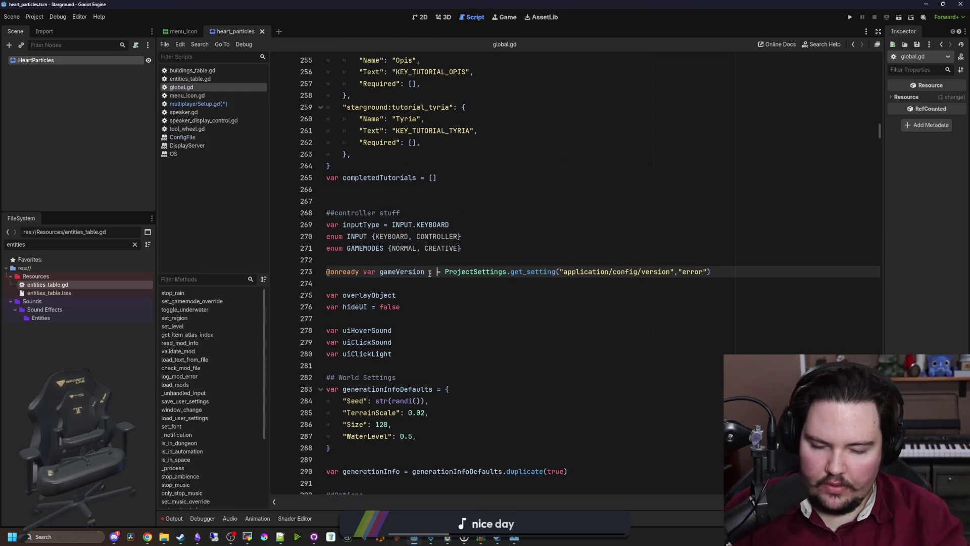
key("Up")
key("Up")
key("Up")
left_click(561, 273, "ctrl")
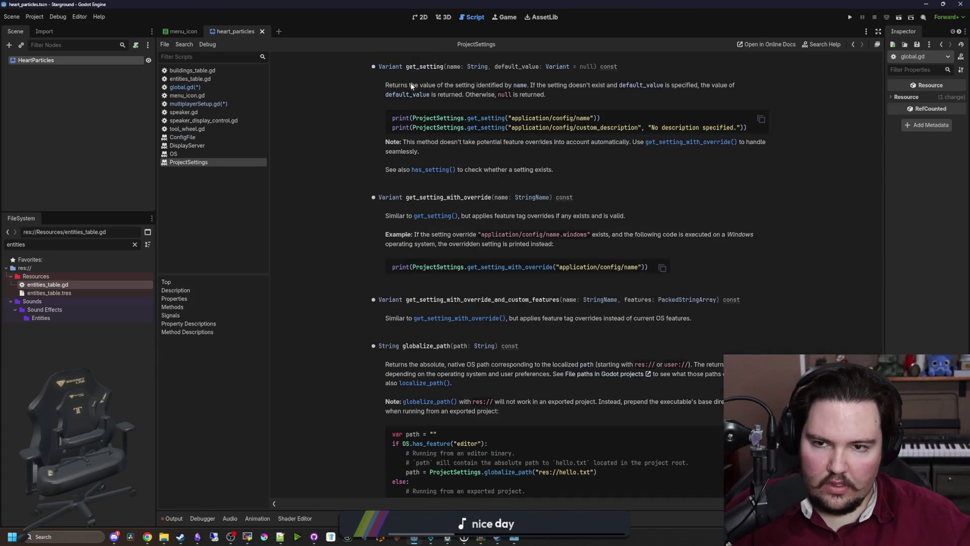
key("alt+Left")
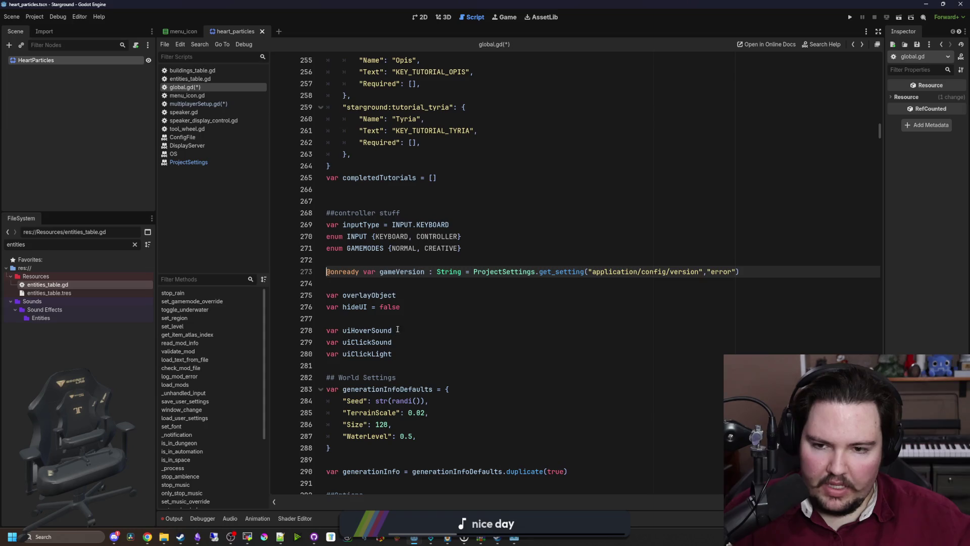
- Save both scripts and return to multiplayerSetup.gd
left_click(229, 105)
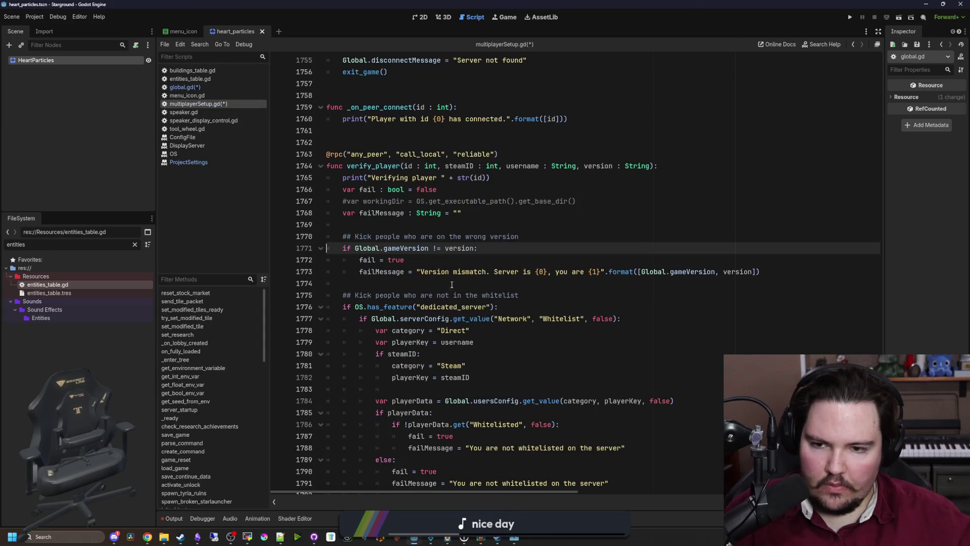
left_click(210, 87)
left_click(439, 151)
key("ctrl+s")
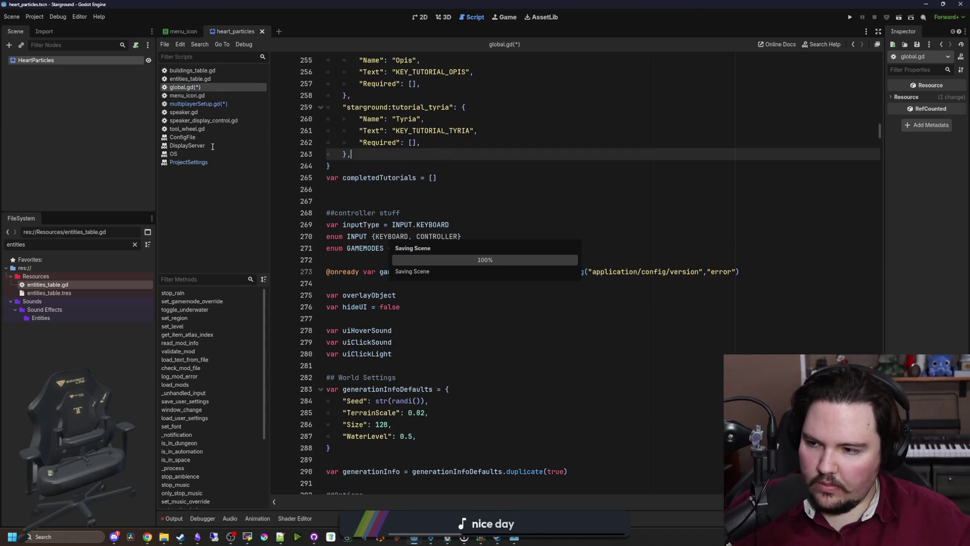
left_click(212, 104)
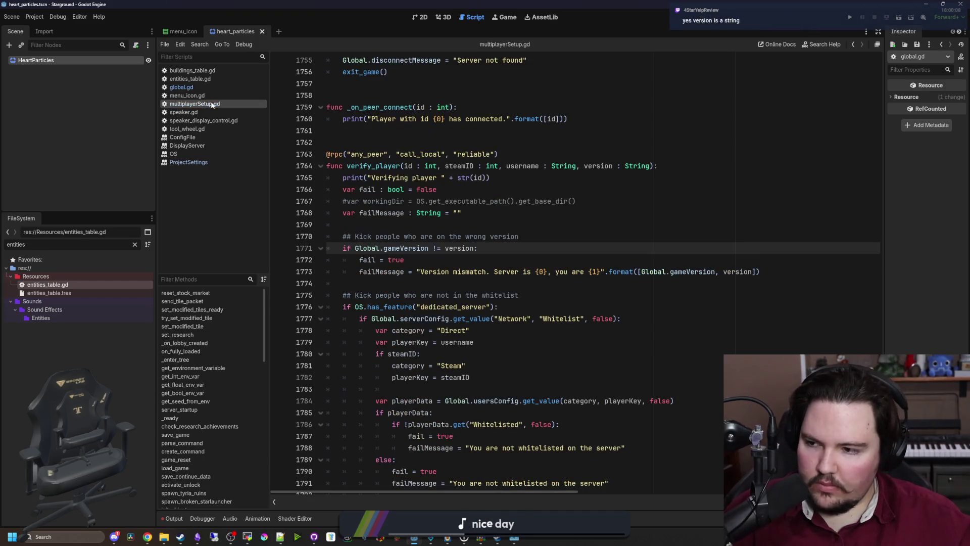
left_click(486, 225)
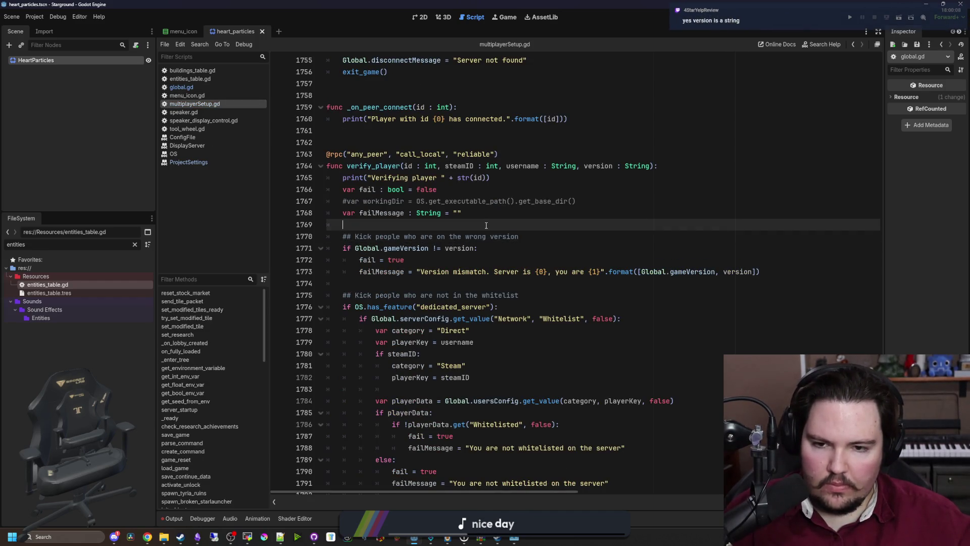
- Type the whitelist check's category on line 1778 as String
scroll(448, 257, "down", 2)
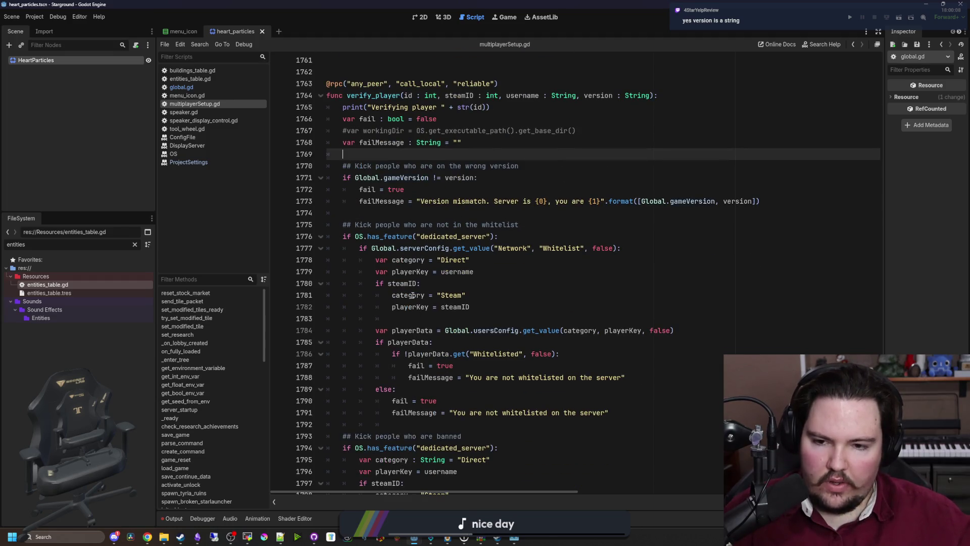
mouse_move(421, 295)
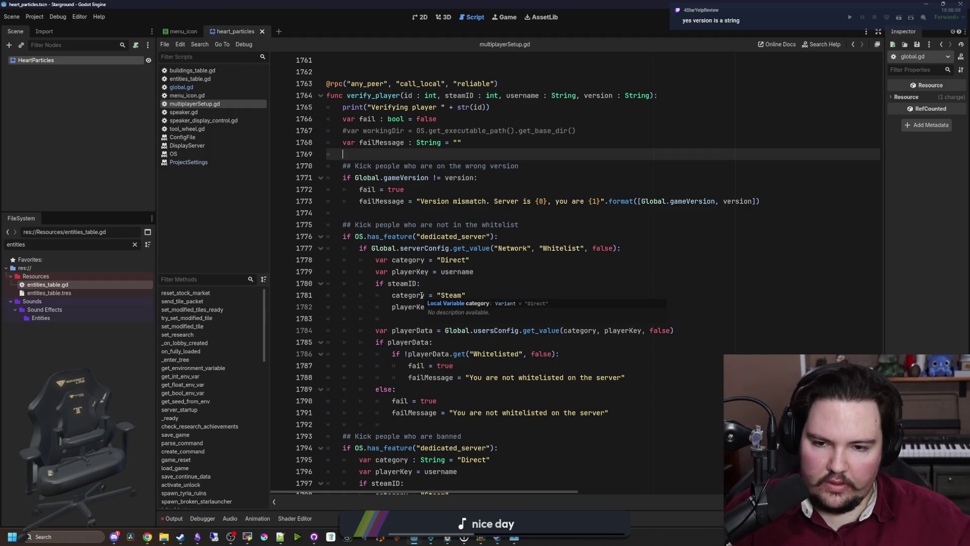
left_click(429, 260)
type(": String")
left_click(542, 272)
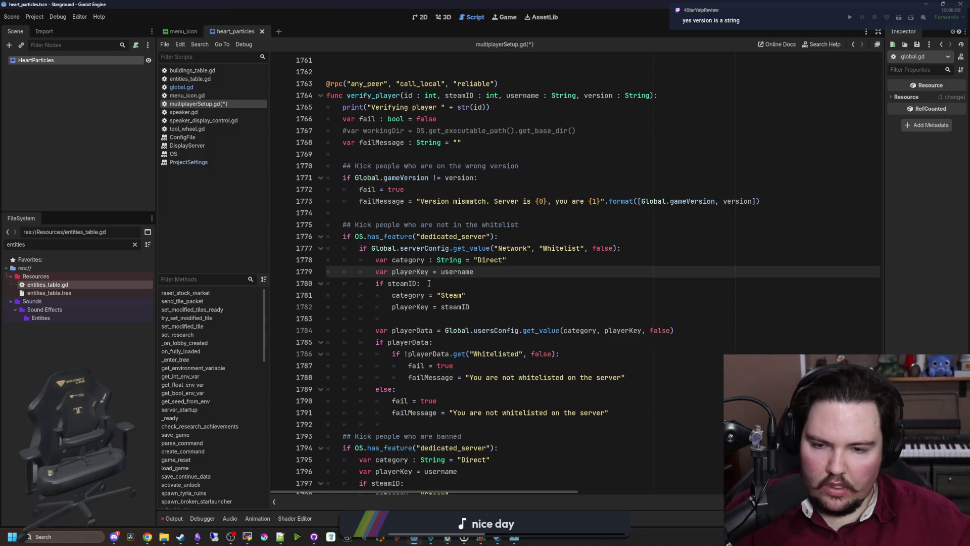
scroll(429, 282, "down", 2)
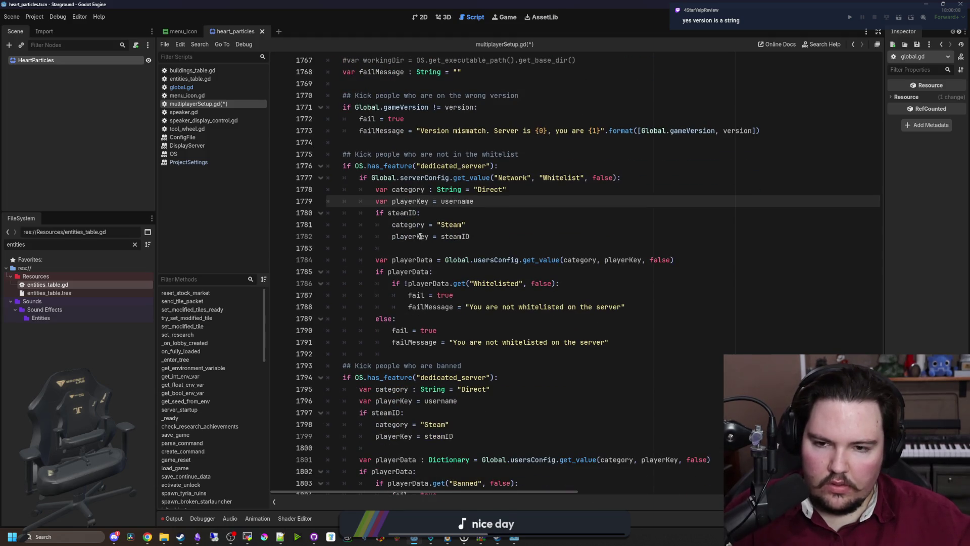
key("ctrl")
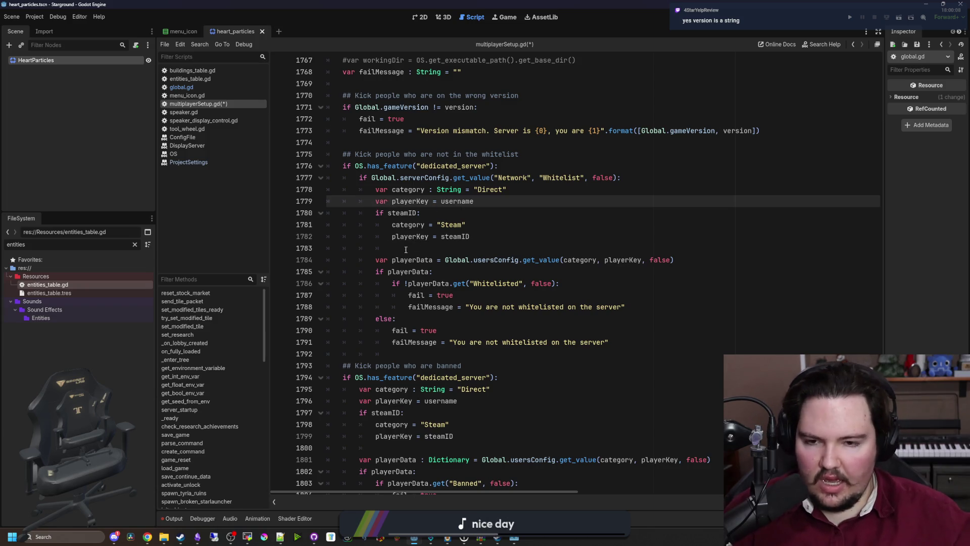
- Review the Dictionary-typed playerData line 1801 in the ban check
left_click(487, 270)
scroll(487, 270, "down", 2)
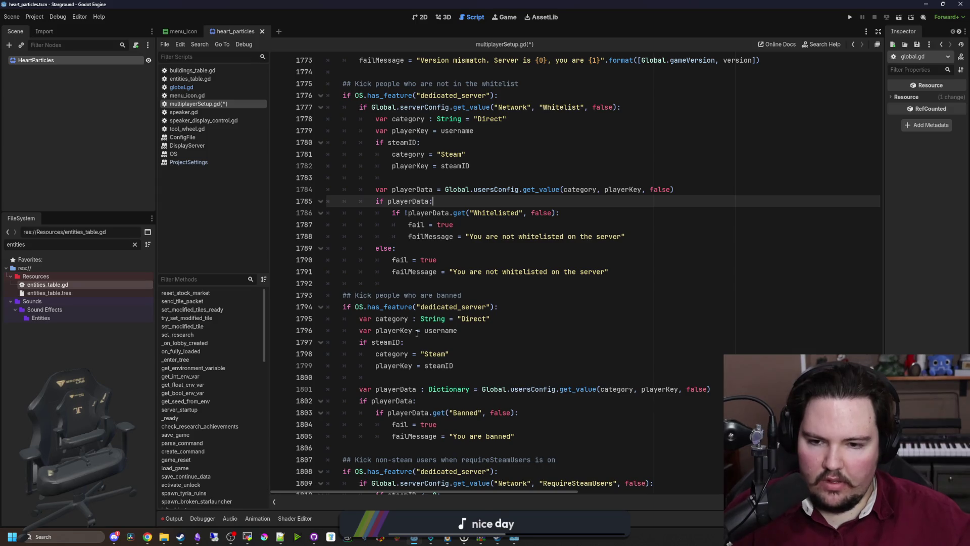
scroll(485, 339, "down", 1)
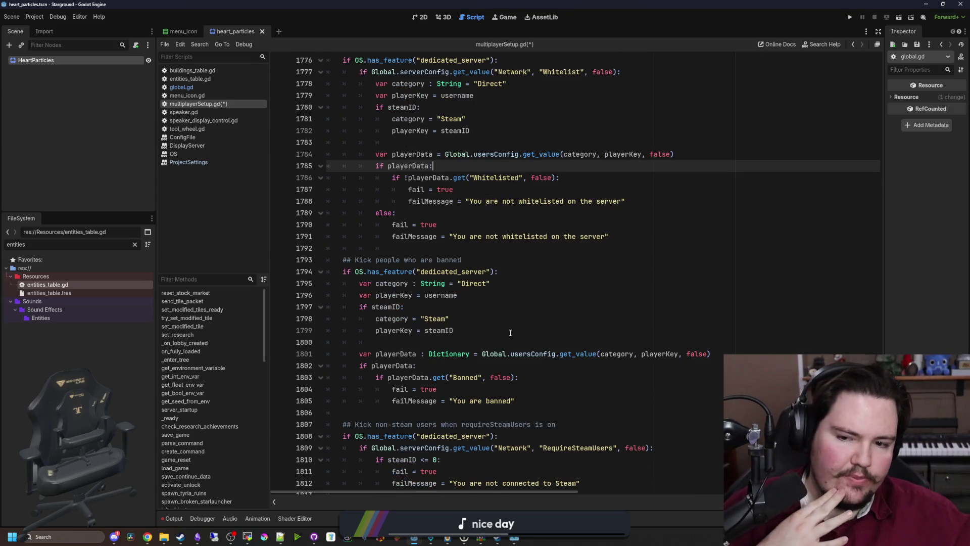
scroll(508, 329, "down", 1)
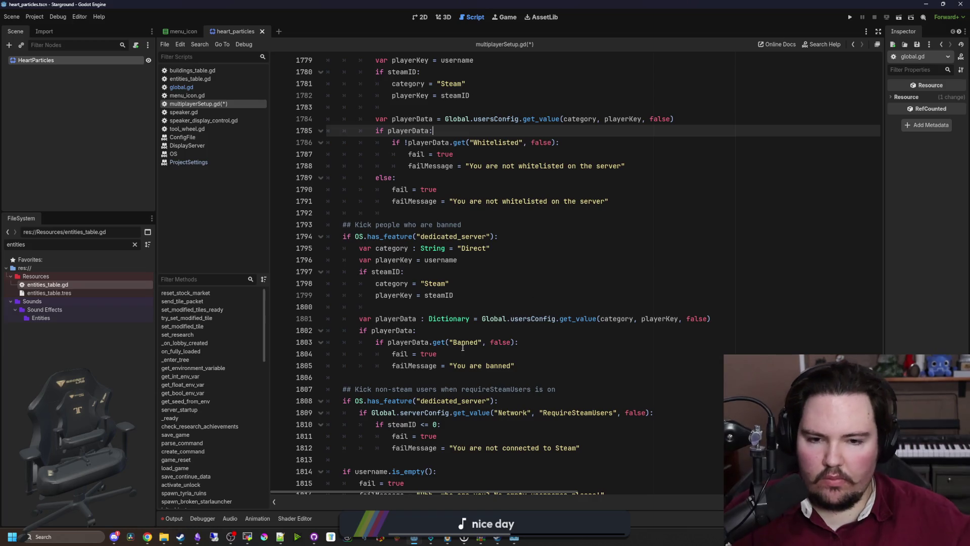
scroll(402, 318, "up", 2)
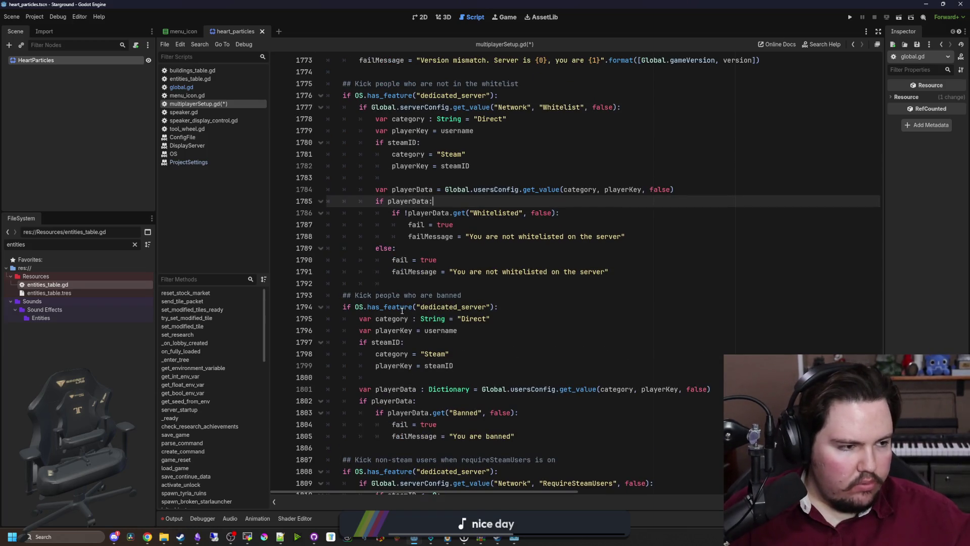
scroll(394, 304, "down", 3)
left_click_drag(379, 293, 700, 287)
key("End")
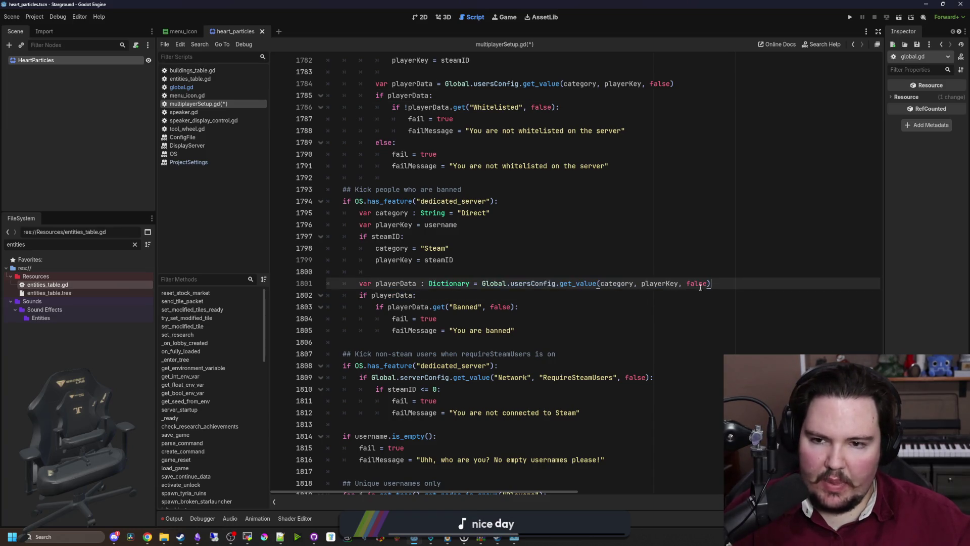
scroll(408, 239, "up", 1)
- Go over the ban check's category, playerKey and steamID branch lines 1795–1799
mouse_move(329, 239)
left_mouse_down()
mouse_move(500, 236)
mouse_move(354, 243)
mouse_move(363, 260)
mouse_move(458, 260)
left_mouse_up()
key("Right")
key("shift+Home")
key("Right")
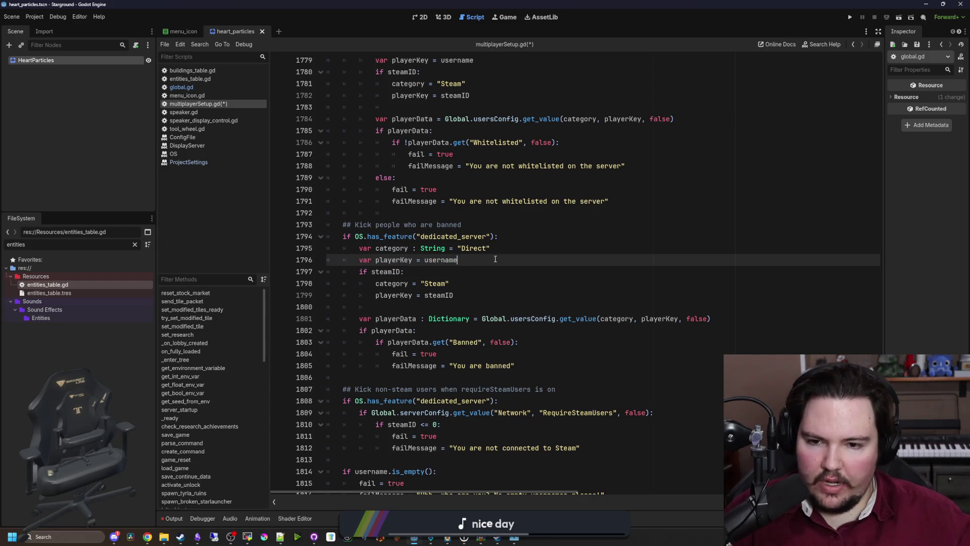
left_click_drag(355, 272, 500, 292)
key("Right")
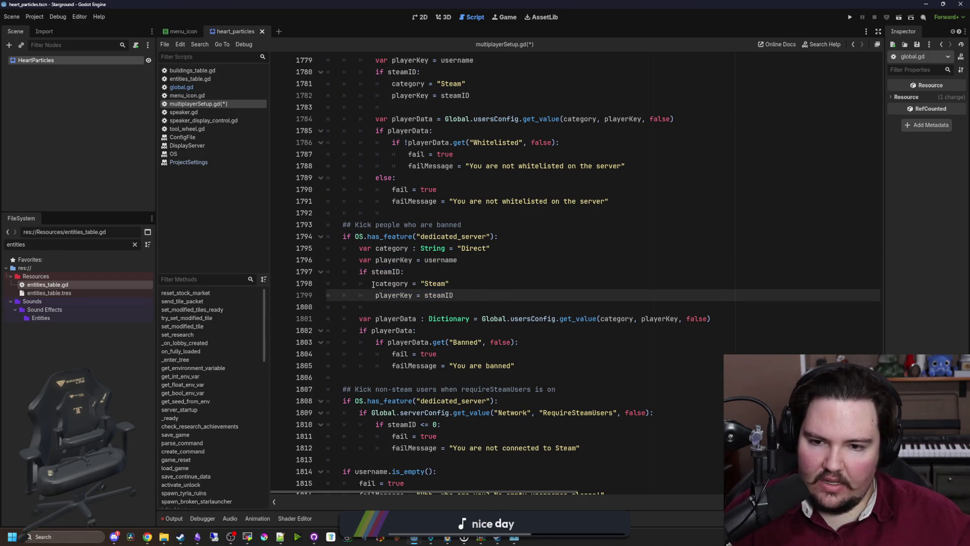
left_click(373, 284)
key("shift+End")
key("Right")
left_click_drag(371, 293, 455, 295)
key("End")
key("shift+Home")
left_click(464, 297)
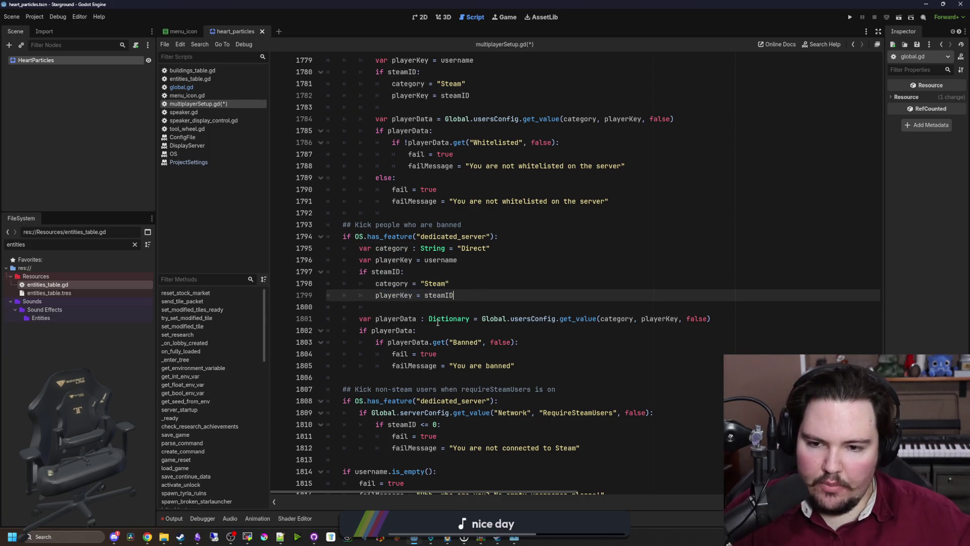
- Recheck the playerData line 1801, then switch to the server log terminal
scroll(404, 293, "down", 1)
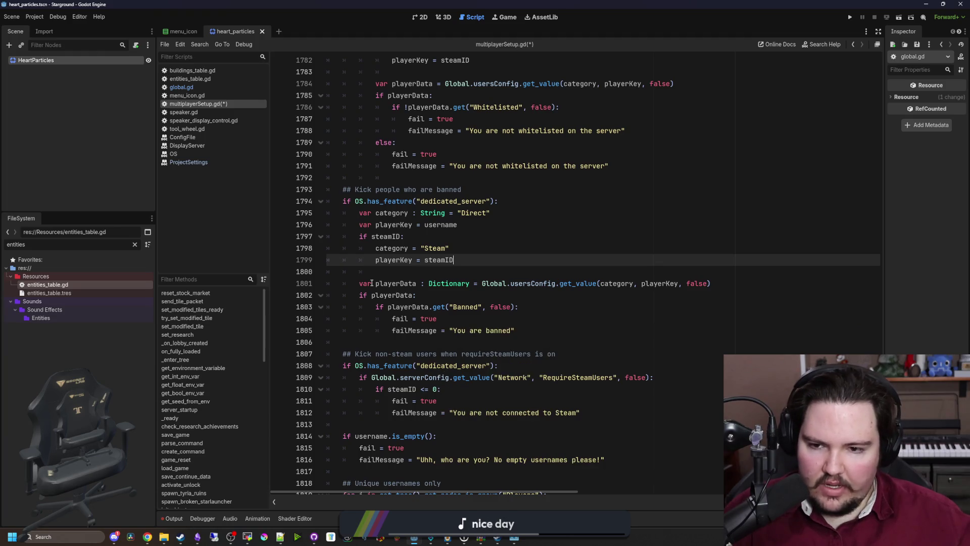
mouse_move(375, 284)
left_mouse_down()
mouse_move(400, 295)
mouse_move(567, 285)
left_mouse_up()
key("Right")
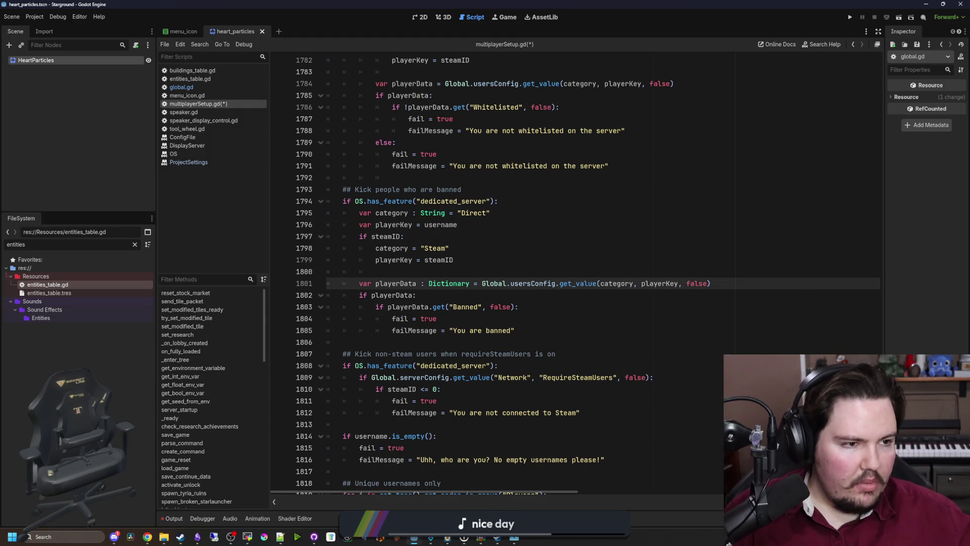
key("alt+Tab")
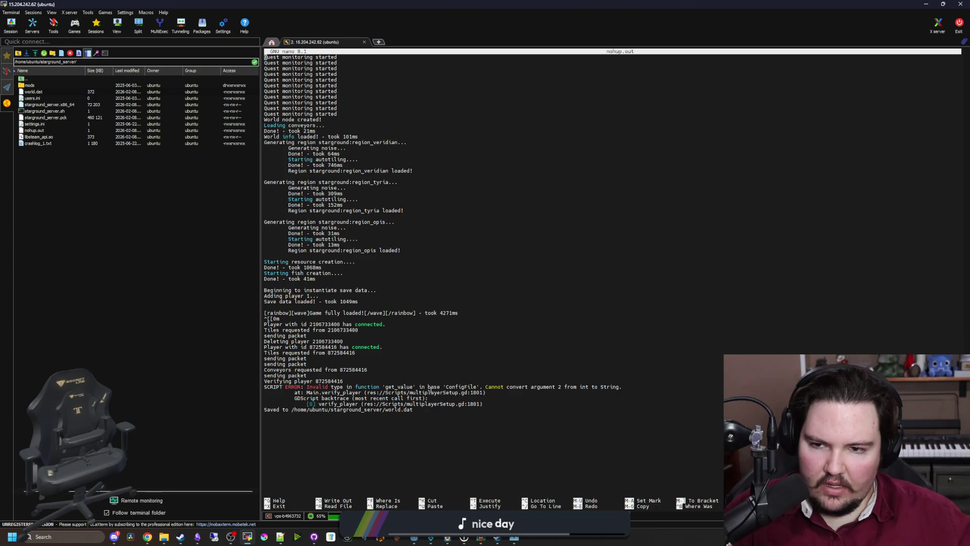
- Read the newest nohup.out lines showing the verify_player int-to-String error, then return to Godot
scroll(429, 389, "up", 13)
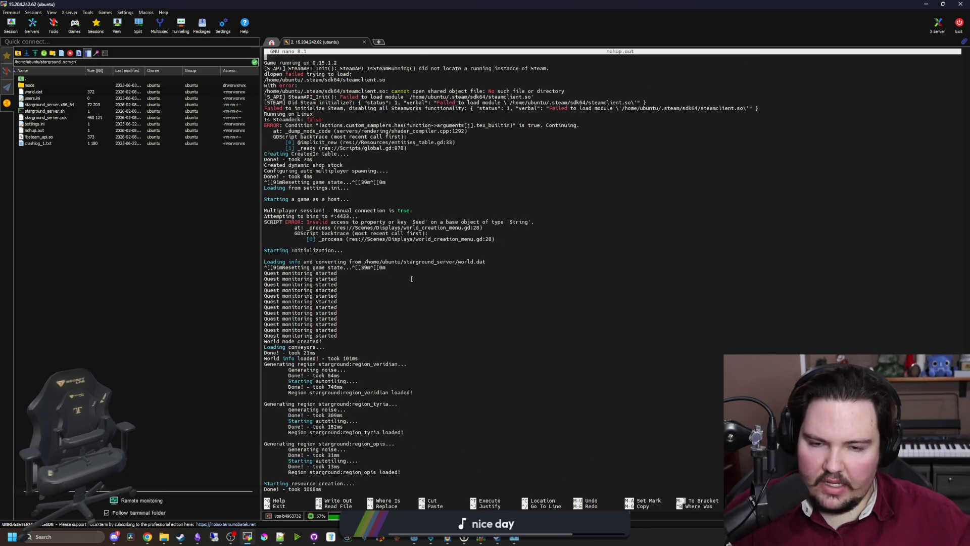
scroll(440, 328, "up", 9)
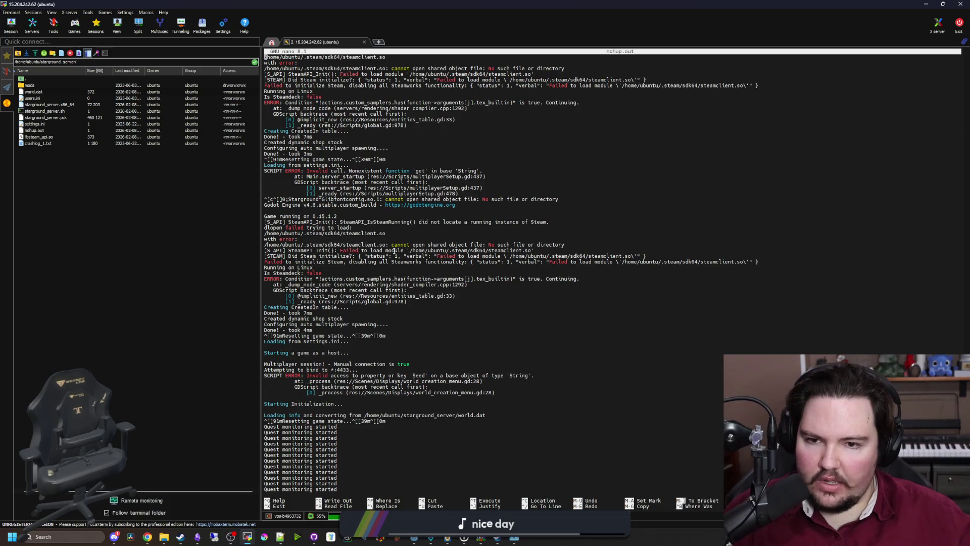
scroll(394, 250, "up", 2)
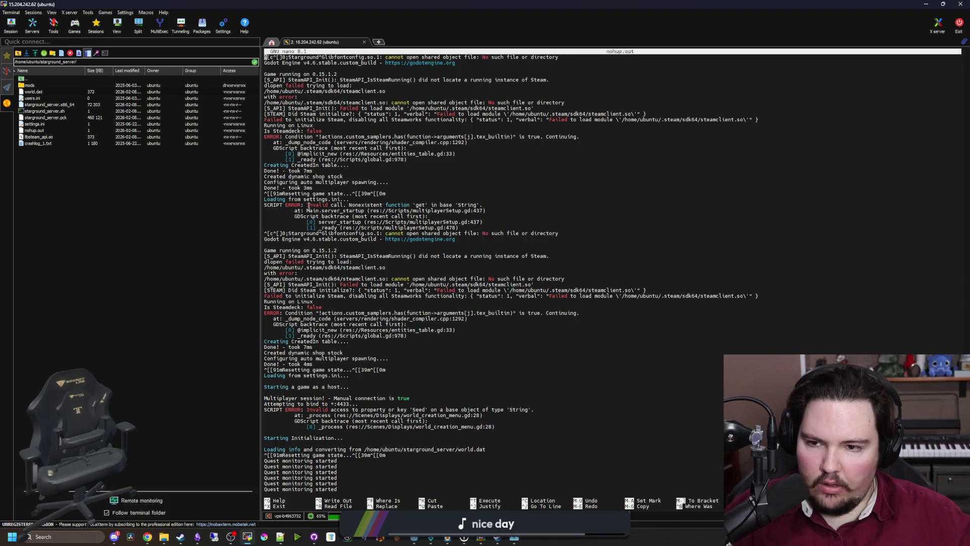
scroll(310, 195, "up", 3)
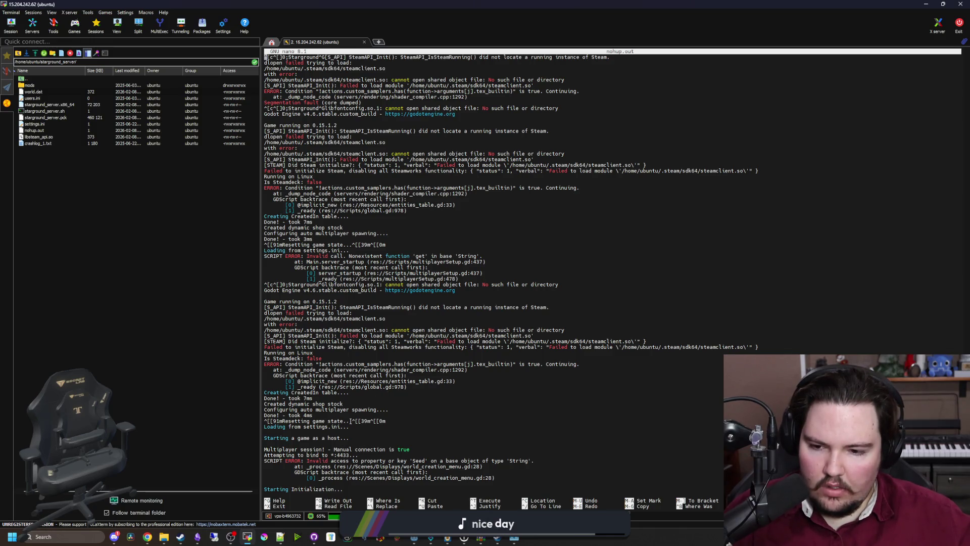
scroll(347, 427, "down", 20)
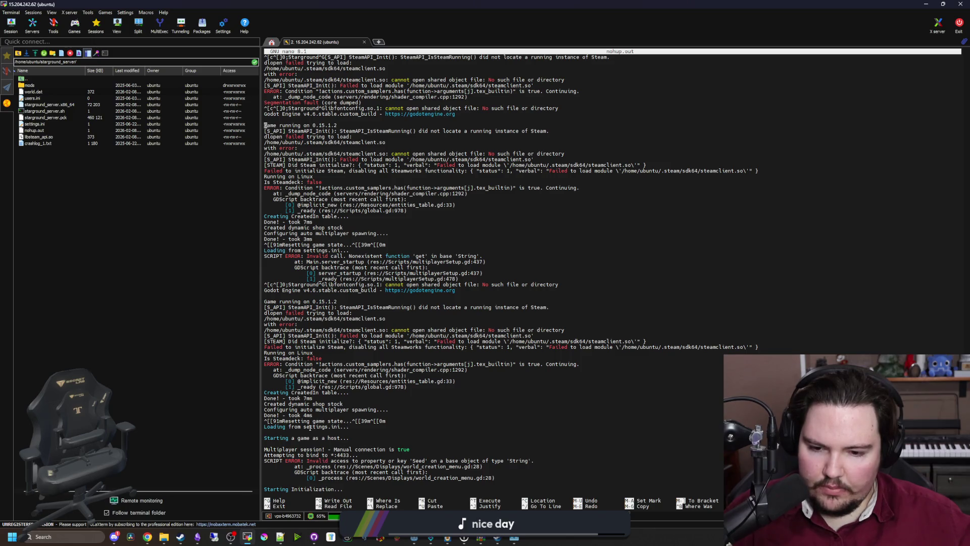
scroll(325, 403, "down", 4)
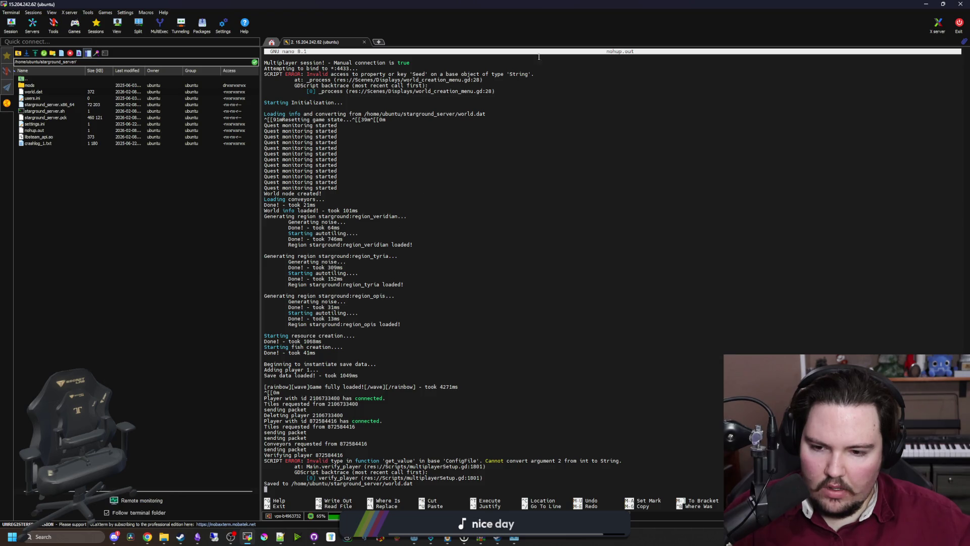
key("alt+Tab")
- Open the in-script search bar in multiplayerSetup.gd
scroll(685, 287, "down", 7)
left_click(685, 286)
key("ctrl+f")
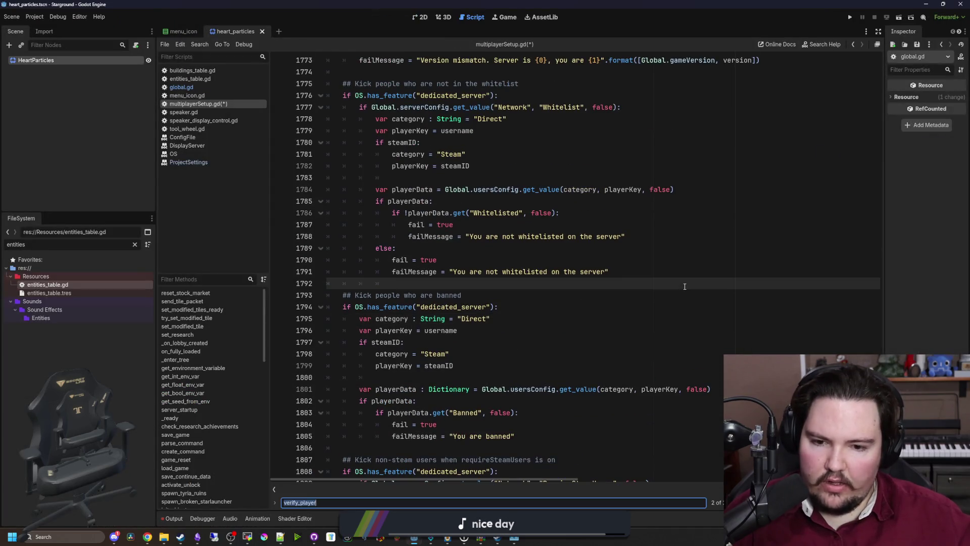
- Search multiplayerSetup.gd for usersConfig and step through the matches
type("userConfig")
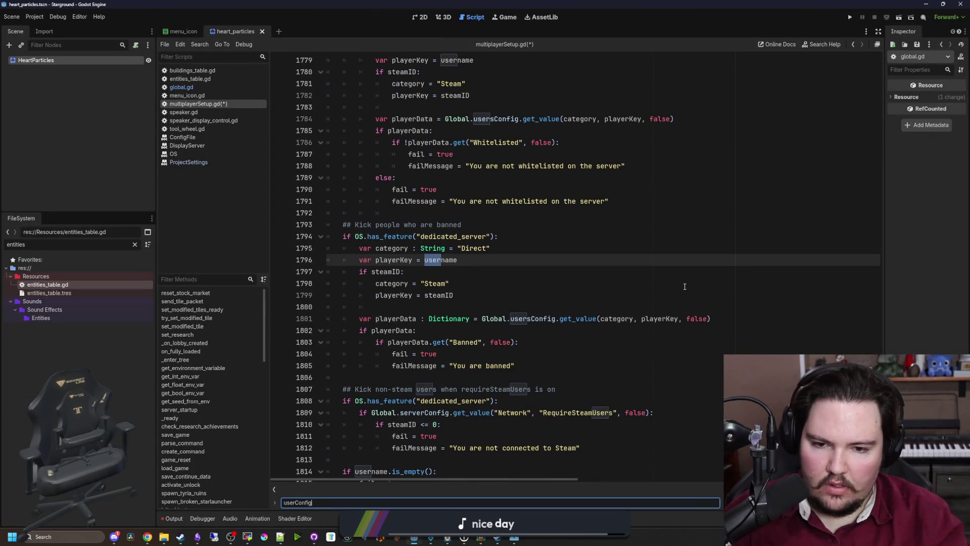
key("BackSpace")
key("BackSpace")
key("BackSpace")
type("sConfig")
key("Return")
key("Return")
key("Return")
key("Return")
key("Return")
key("Return")
key("Return")
key("Return")
key("Return")
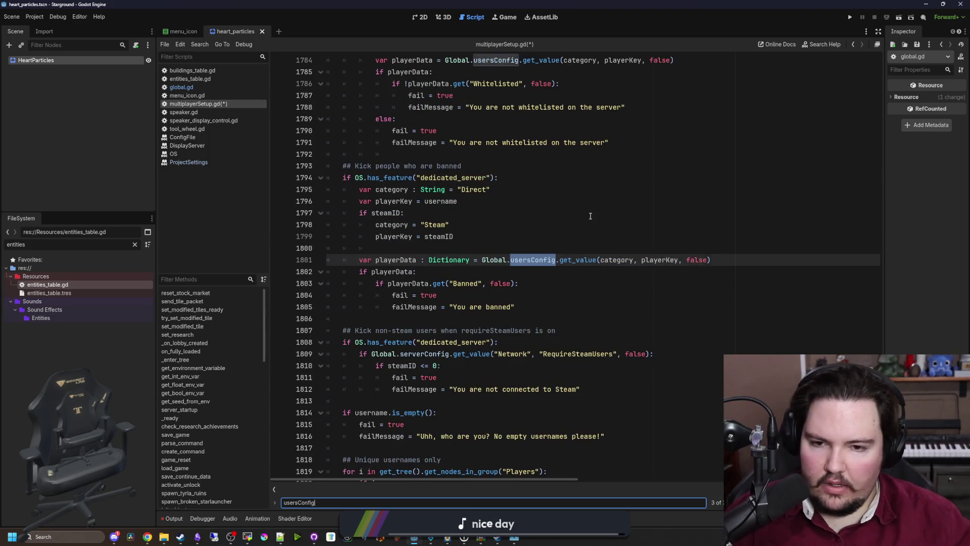
- Run a project-wide Find in Files search for usersConfig
left_click(590, 216)
key("ctrl+shift+f")
type("usersConfig")
key("Return")
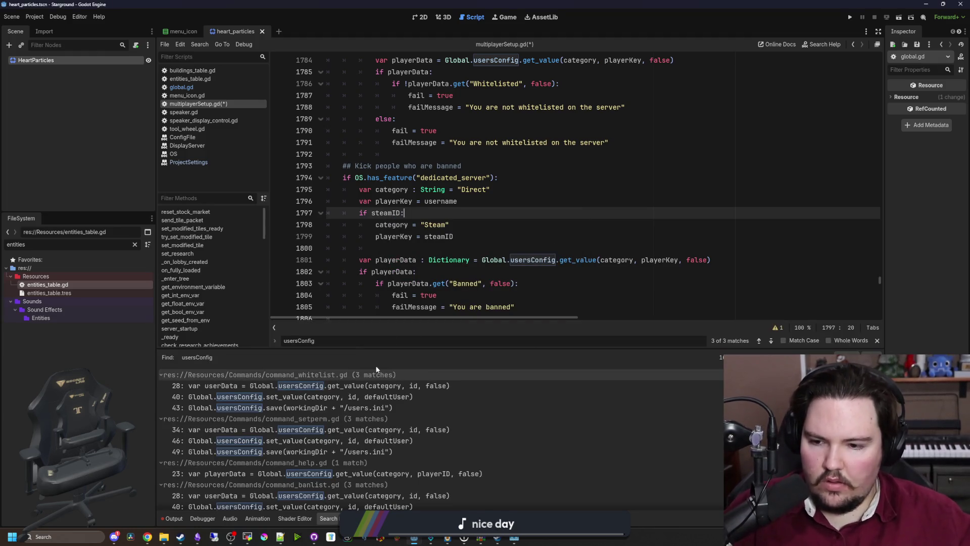
- Open the whitelist command's usersConfig result in command_whitelist.gd and review it
left_click(296, 398)
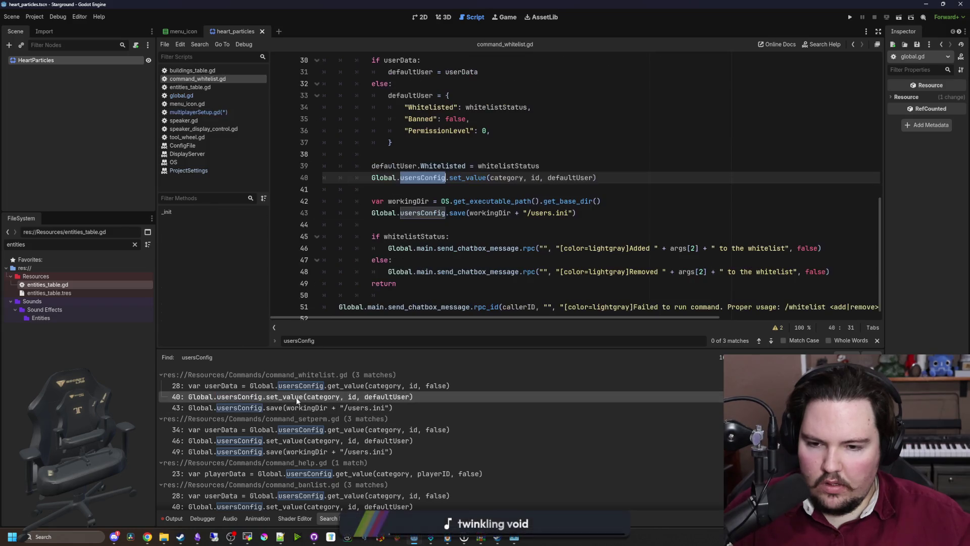
scroll(456, 184, "up", 10)
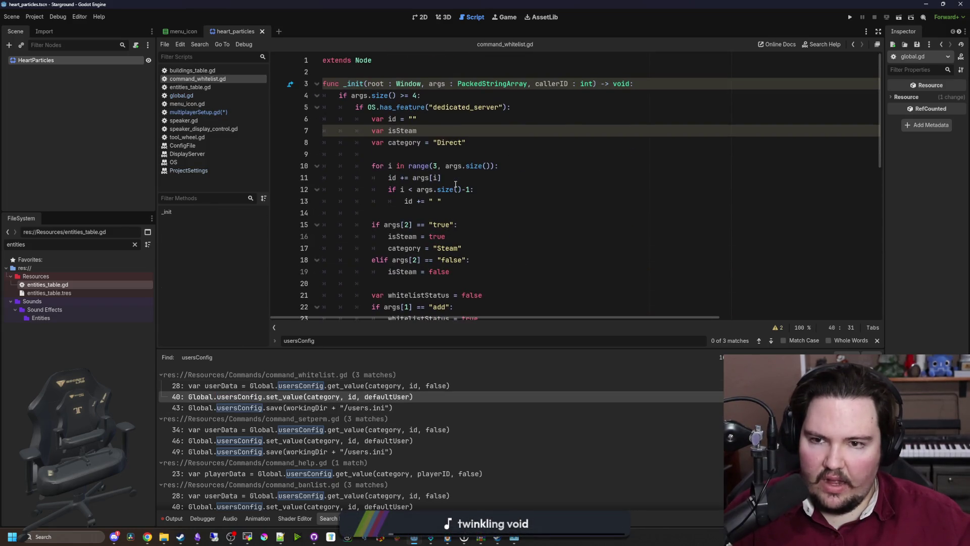
scroll(406, 150, "down", 6)
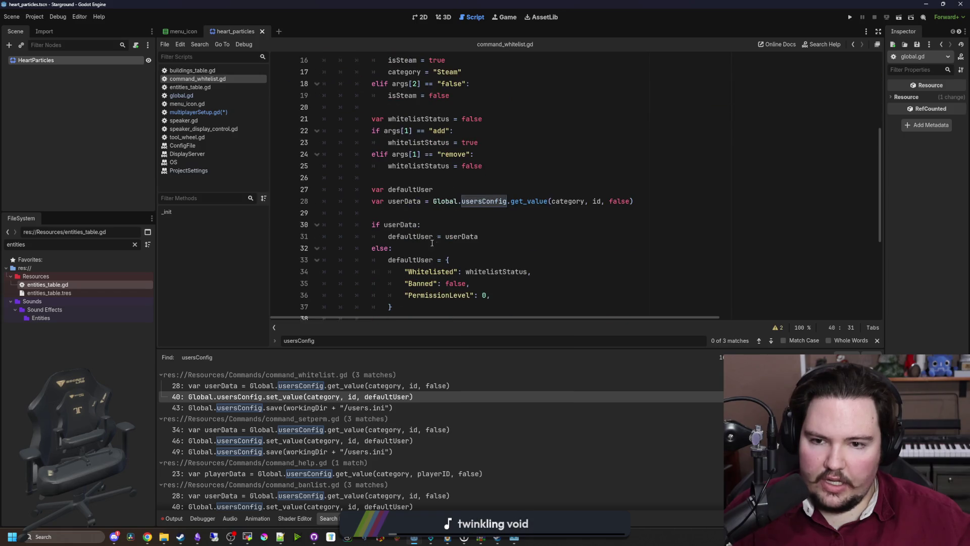
scroll(490, 175, "down", 1)
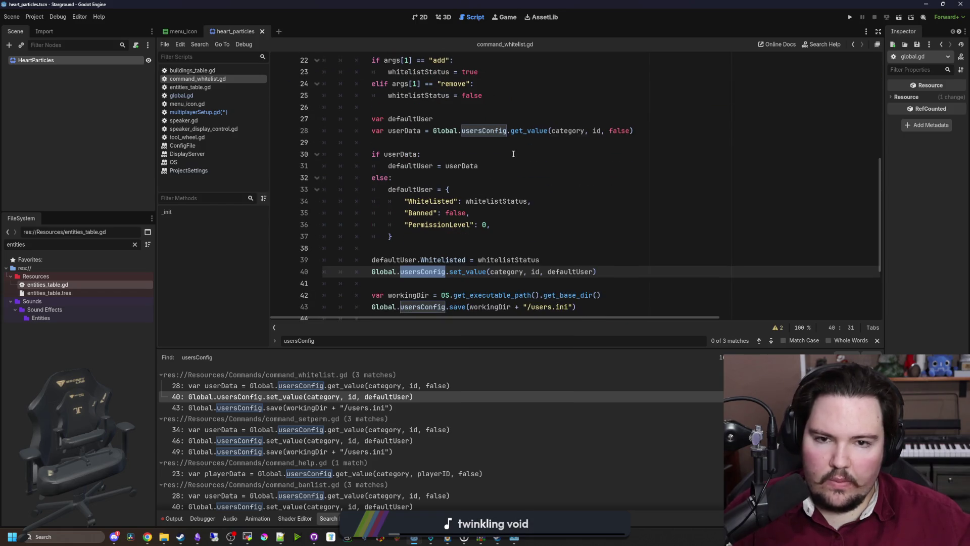
left_click(419, 142)
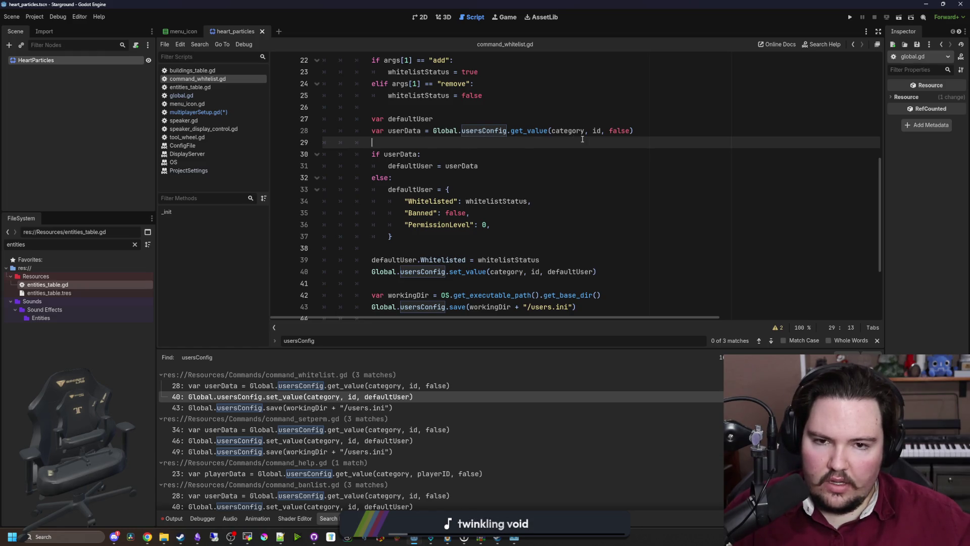
scroll(506, 172, "down", 2)
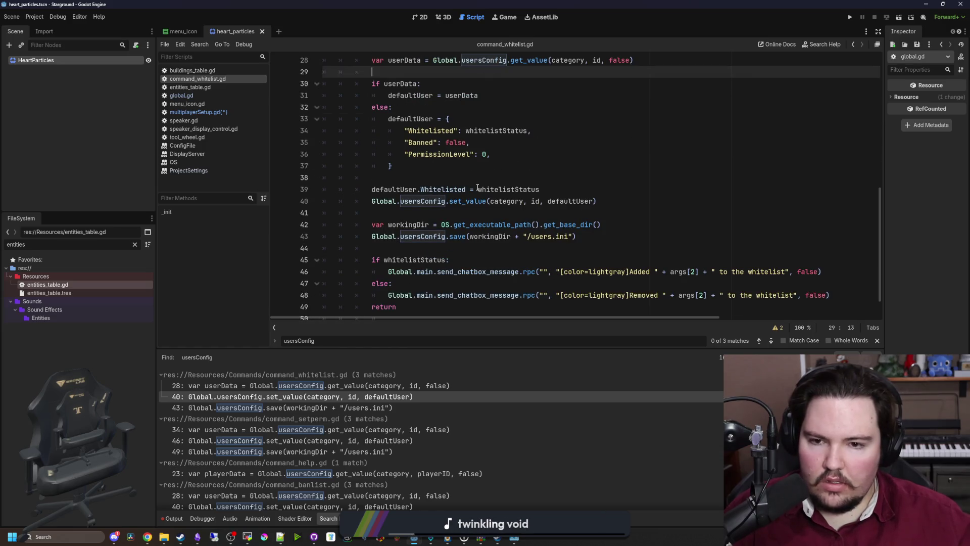
scroll(477, 187, "down", 1)
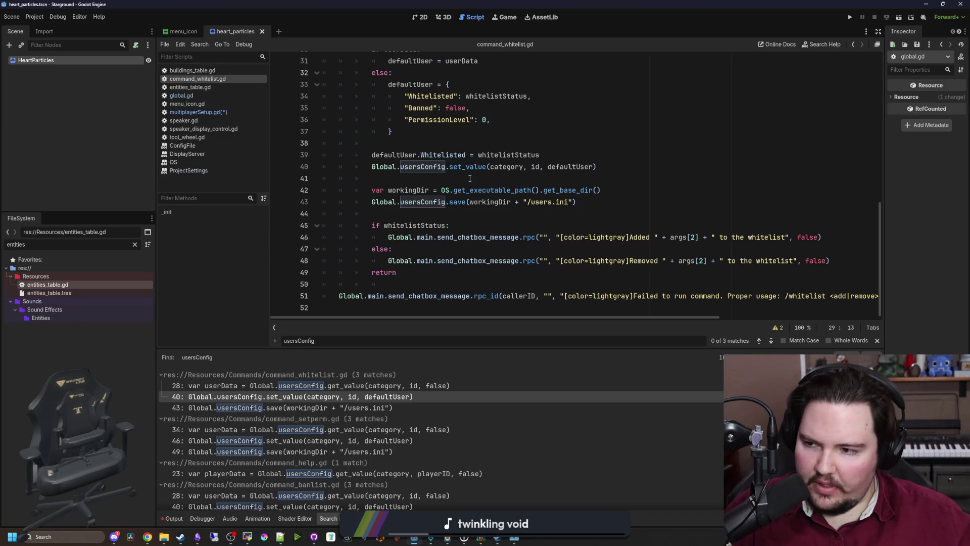
scroll(399, 419, "down", 5)
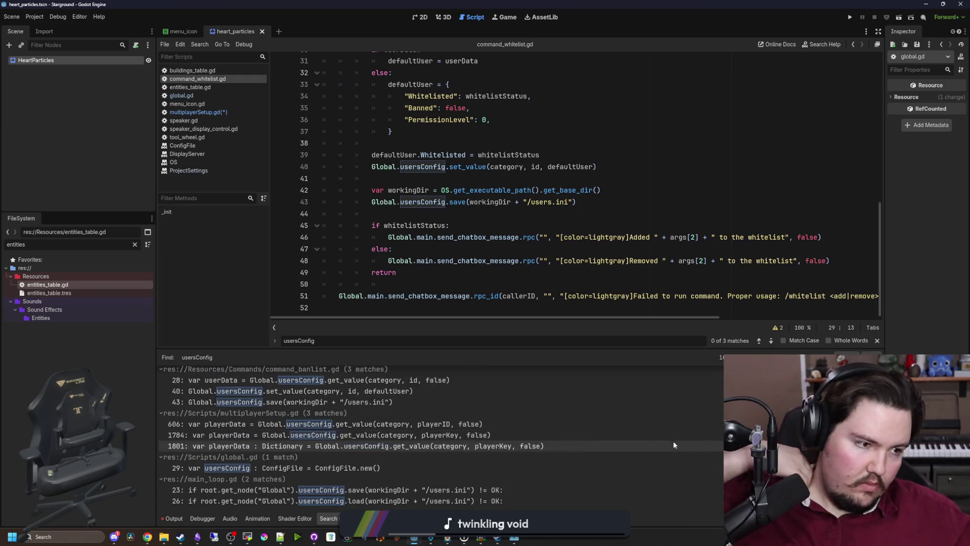
left_click(241, 115)
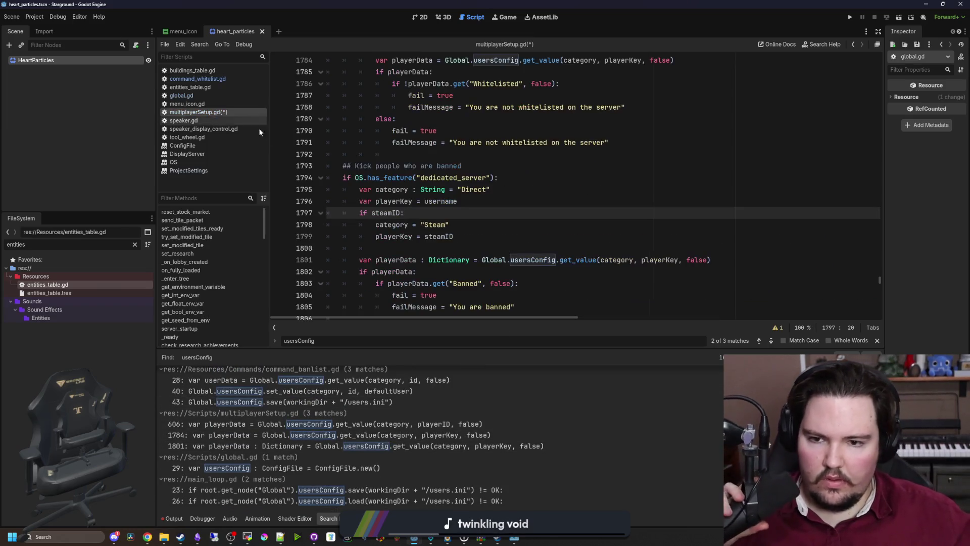
- Read the ConfigFile get_value documentation from the banned-player lookup
scroll(446, 246, "down", 2)
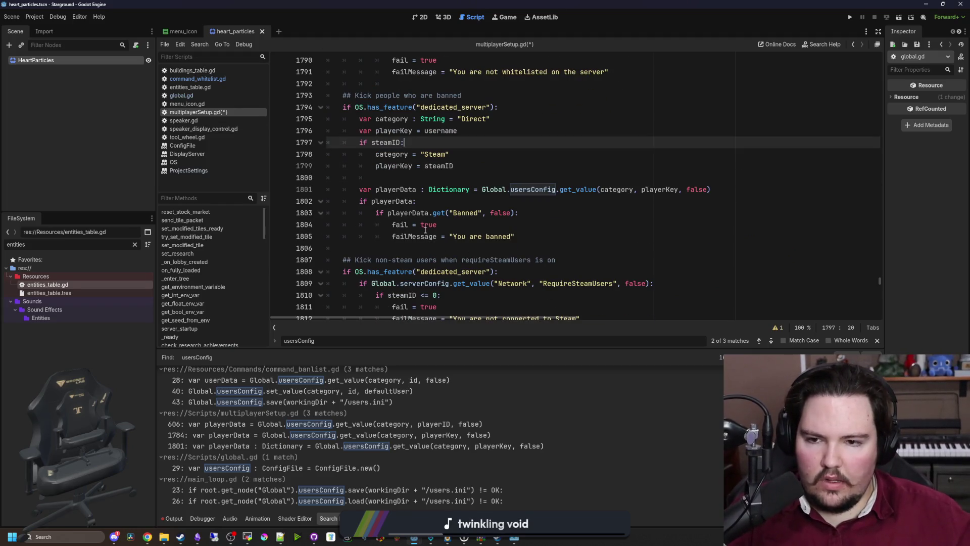
left_click(564, 197)
left_click(549, 181)
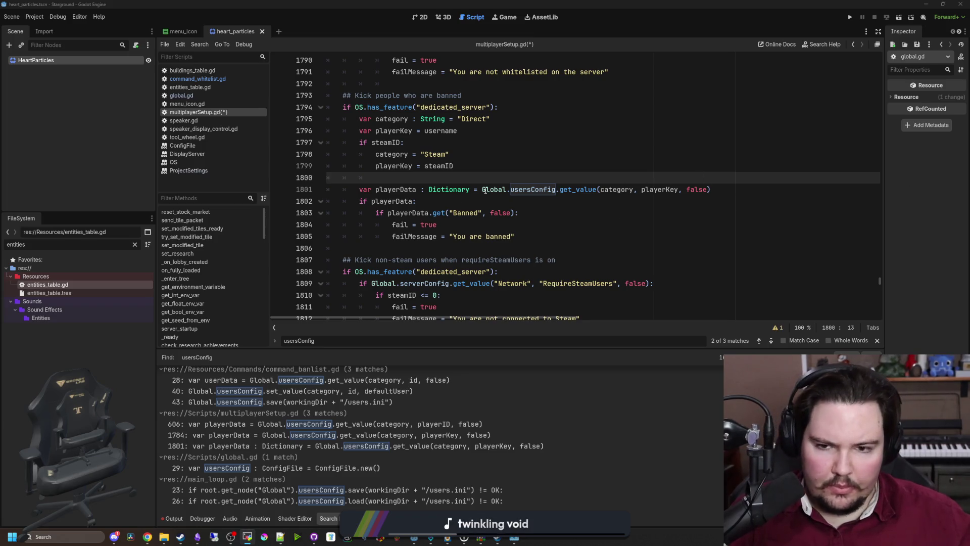
left_click(450, 193)
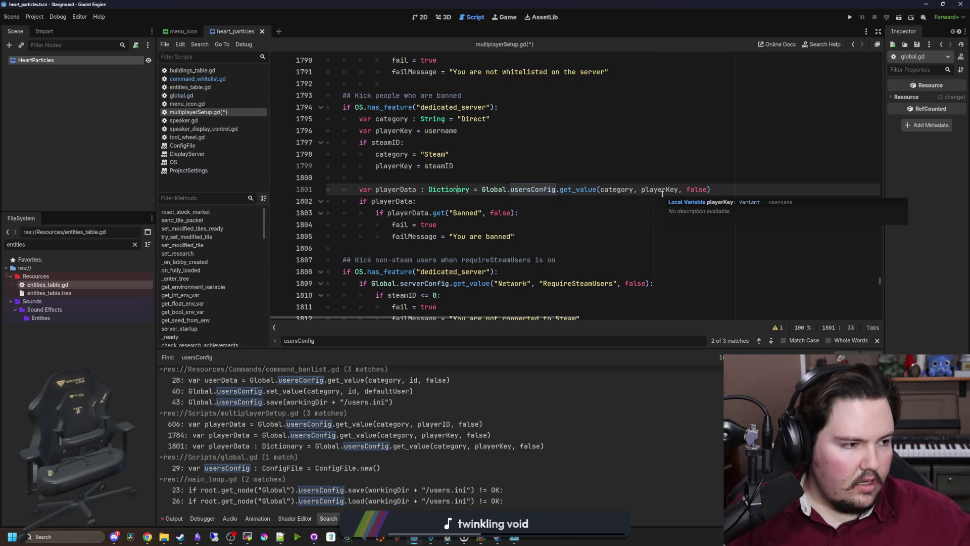
left_click(578, 190, "ctrl")
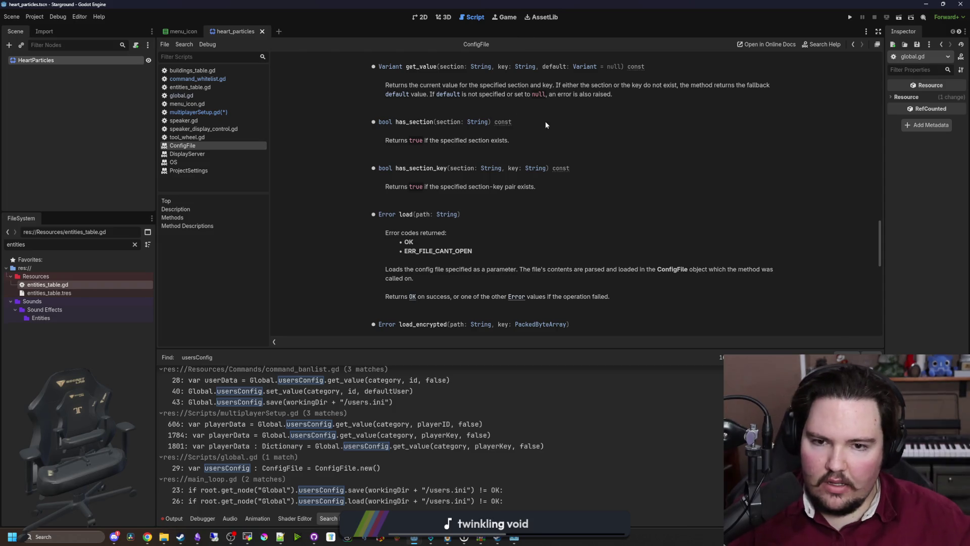
key("alt+Left")
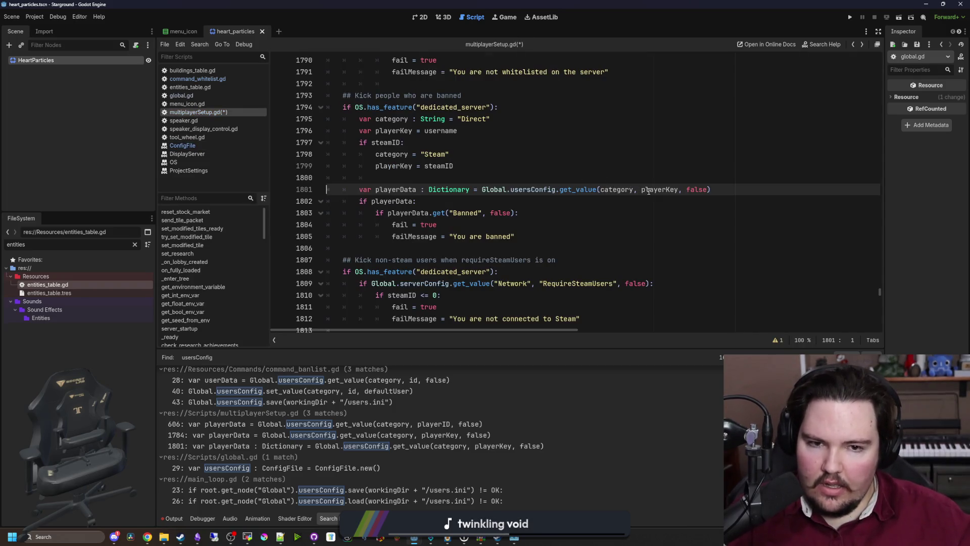
- Type playerKey as String on line 1796 and assign str(steamID) on line 1799
left_click(489, 131)
type(": String")
key("Down")
key("Down")
key("Down")
key("Up")
key("Left")
key("Left")
key("Left")
key("Left")
type("str(")
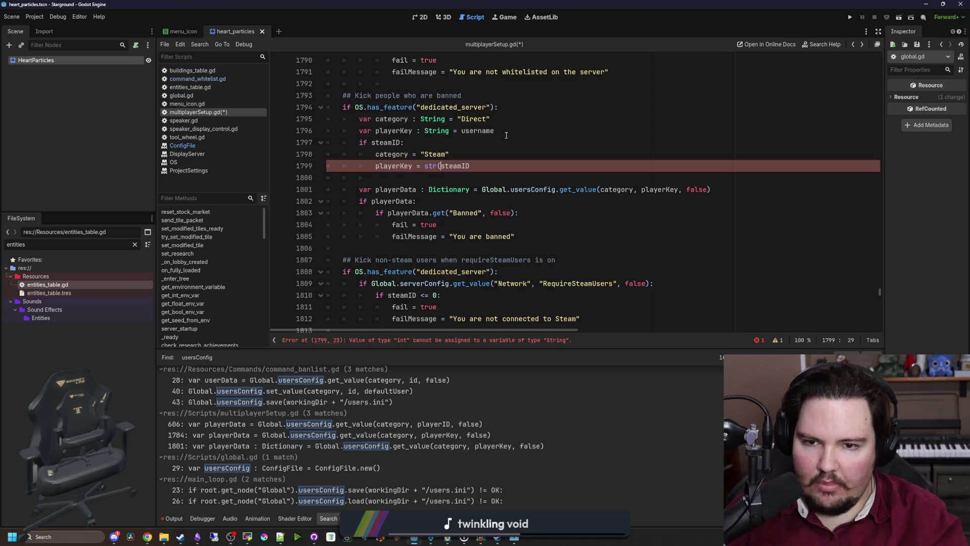
left_click(498, 166)
type(")")
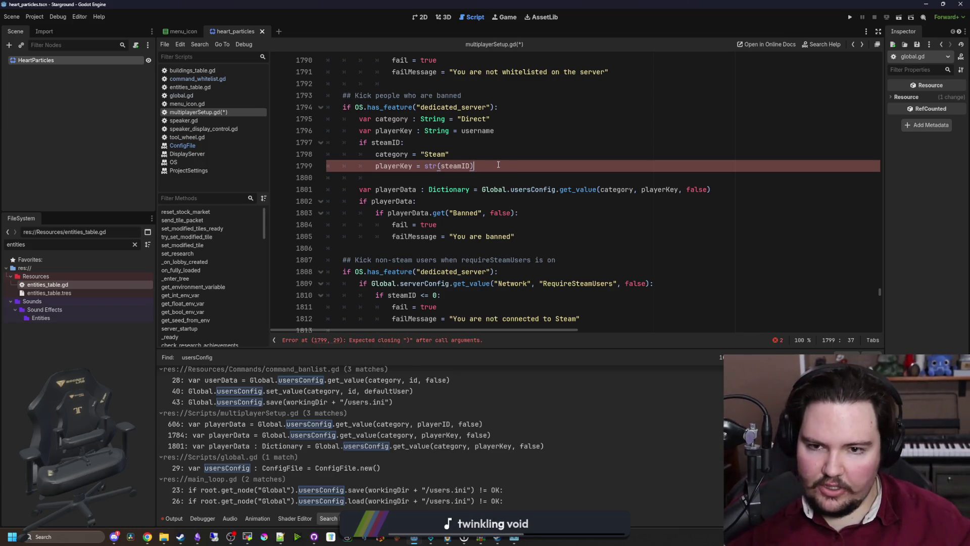
key("Up")
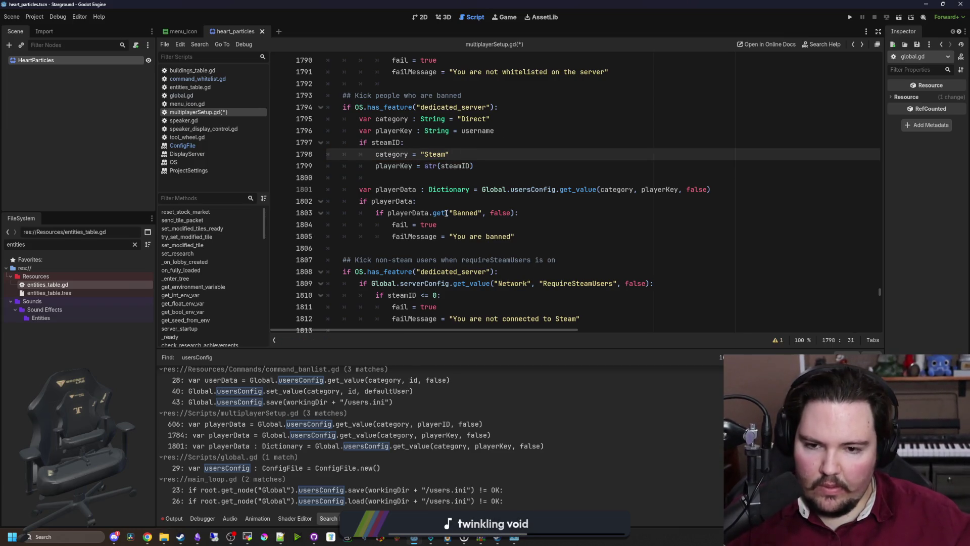
scroll(446, 212, "up", 1)
left_click(423, 202)
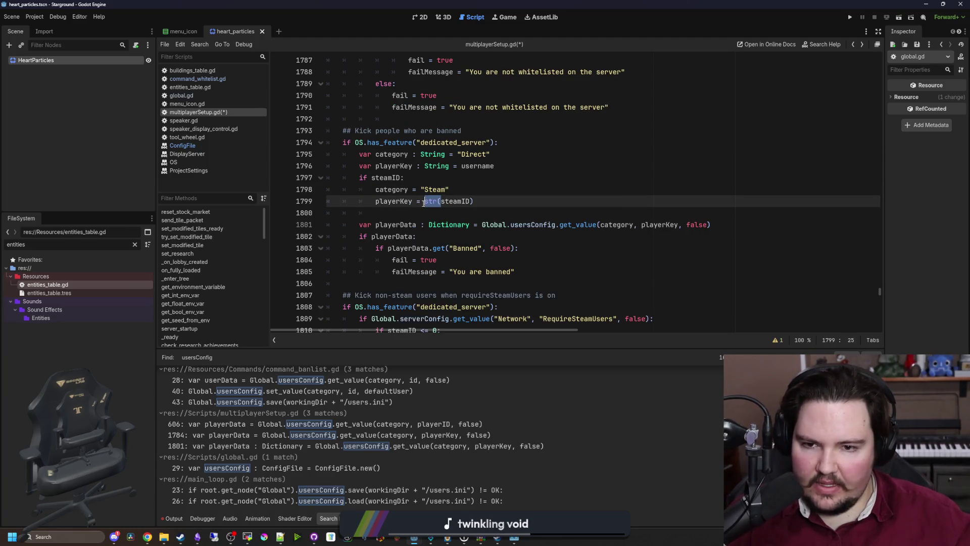
mouse_move(423, 203)
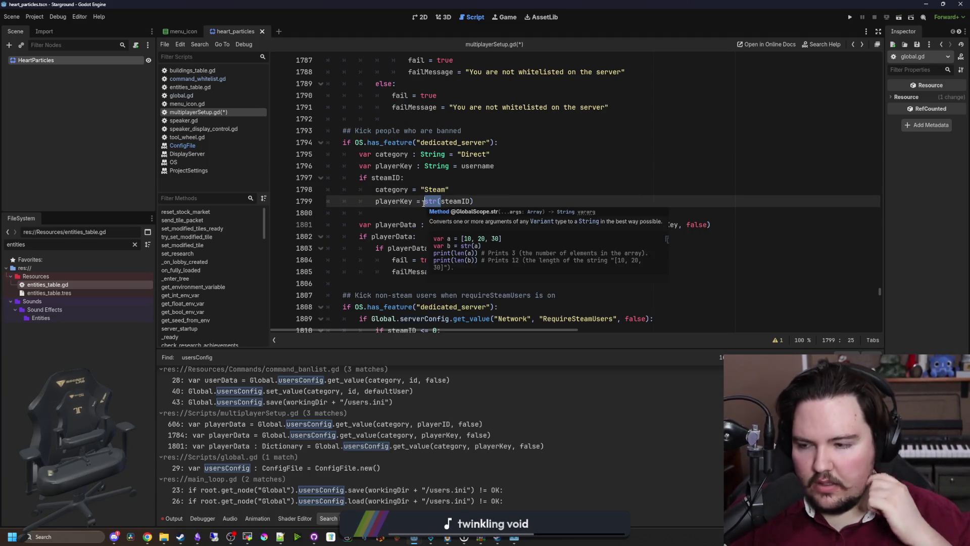
scroll(430, 212, "up", 6)
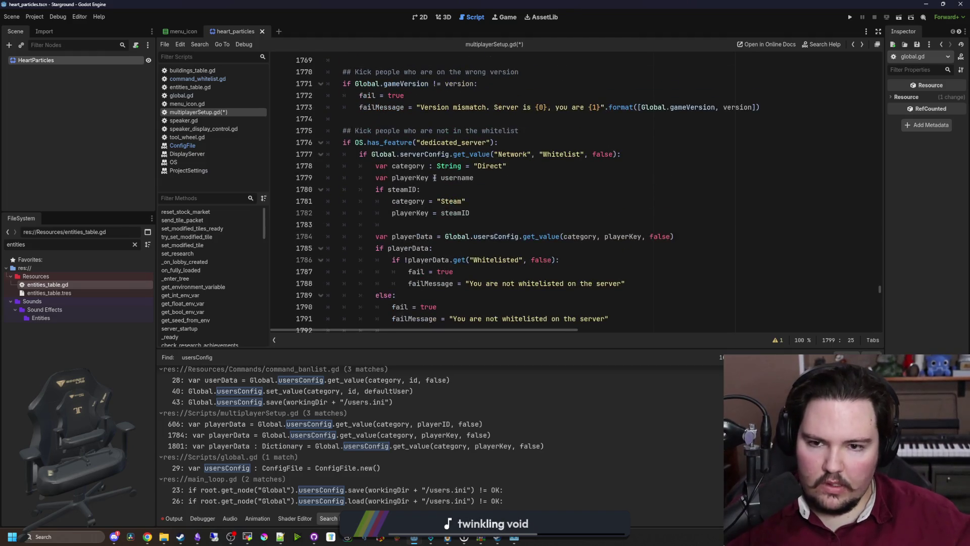
- In the whitelist check, declare playerKey as String and wrap steamID in str()
left_click(443, 180)
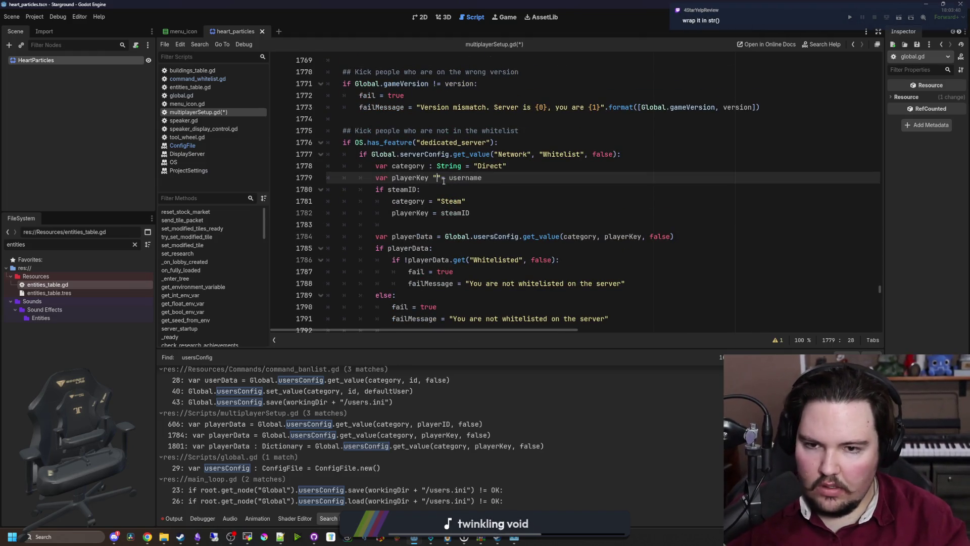
type(": String")
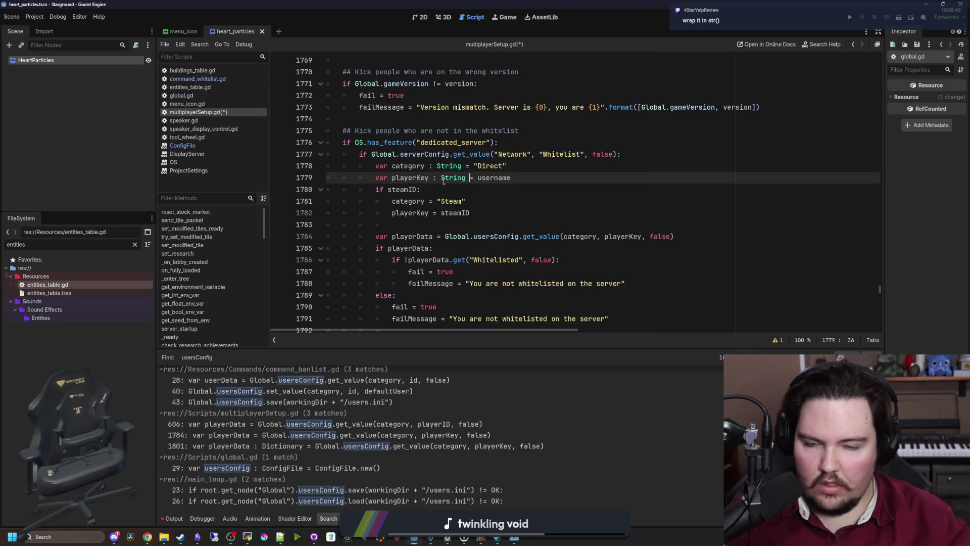
left_click(439, 213)
type("str(st")
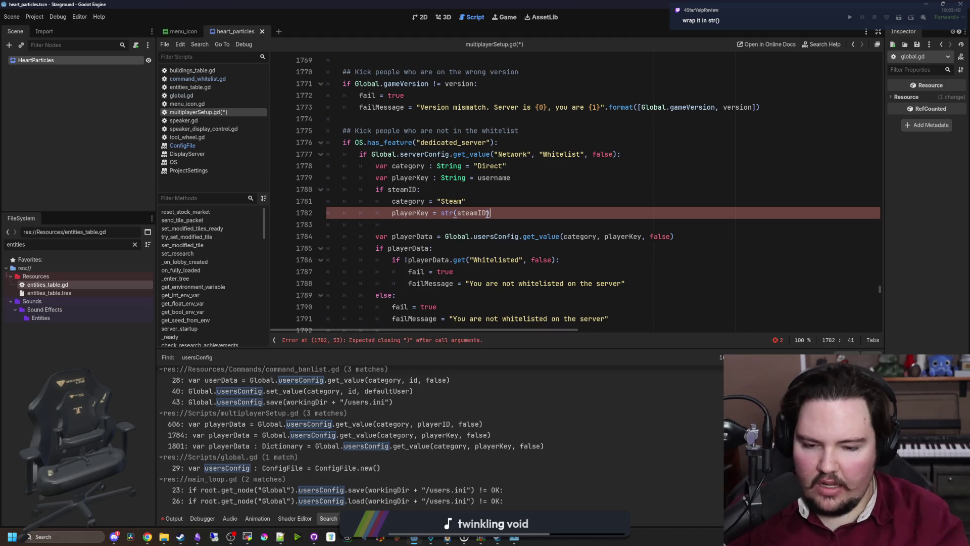
key("End")
type(")")
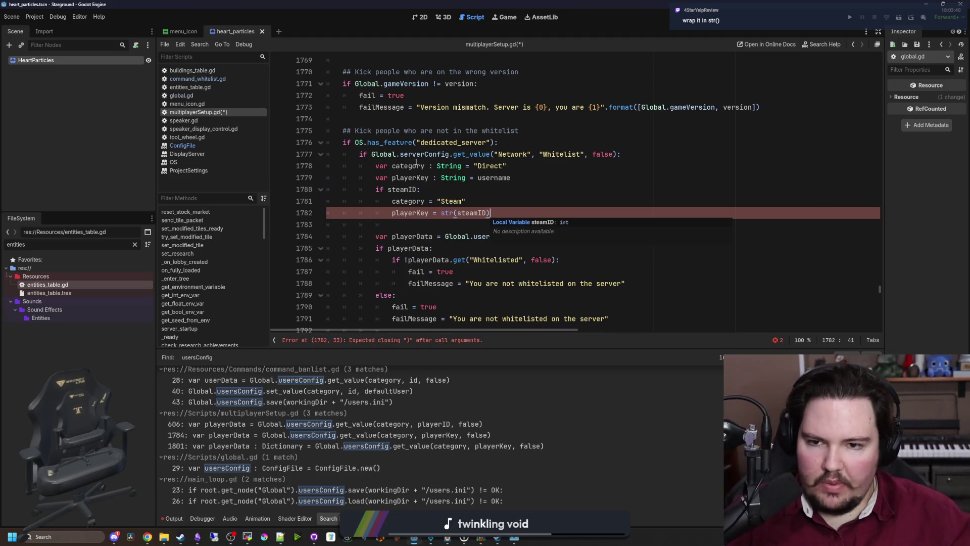
- Review the rest of the whitelist function, then start an in-script search
key("Down")
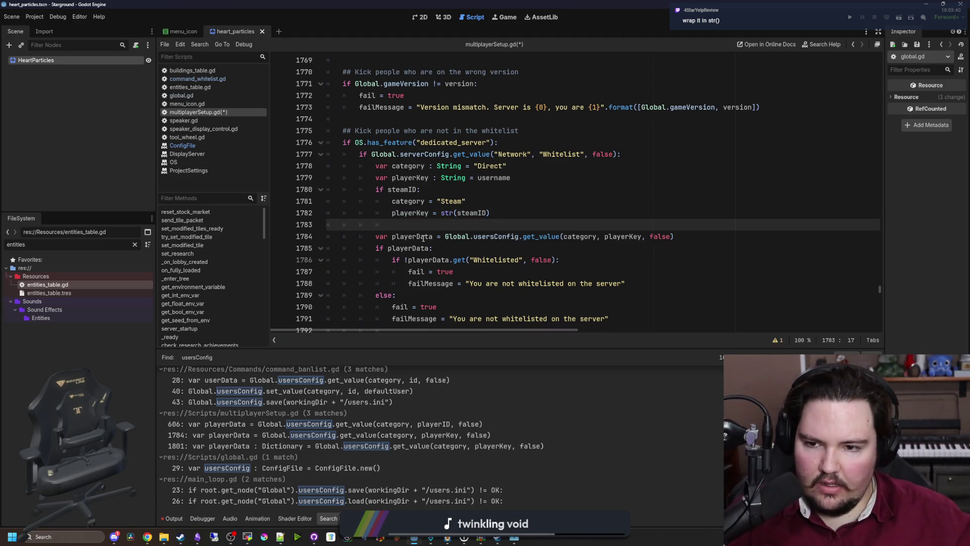
key("Down")
key("Down")
scroll(471, 261, "down", 1)
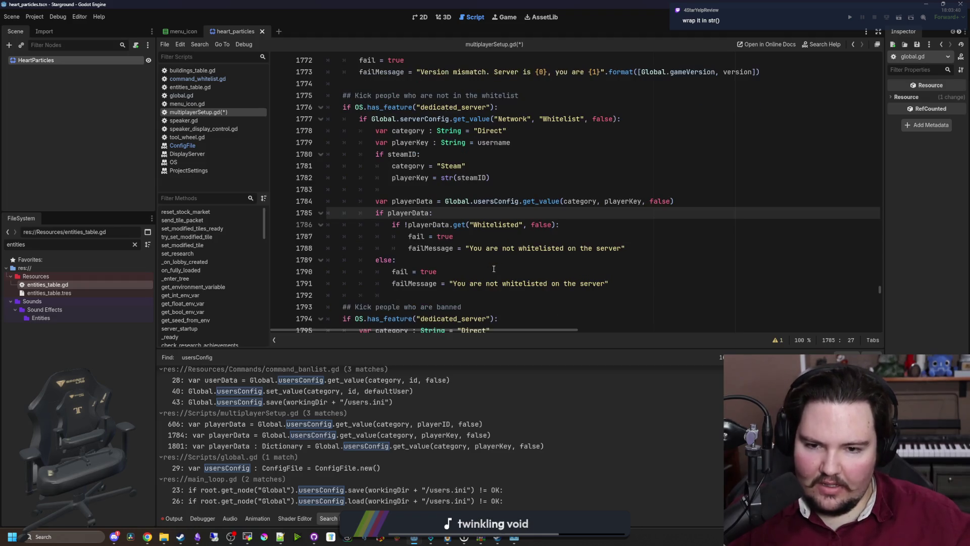
left_click(477, 236)
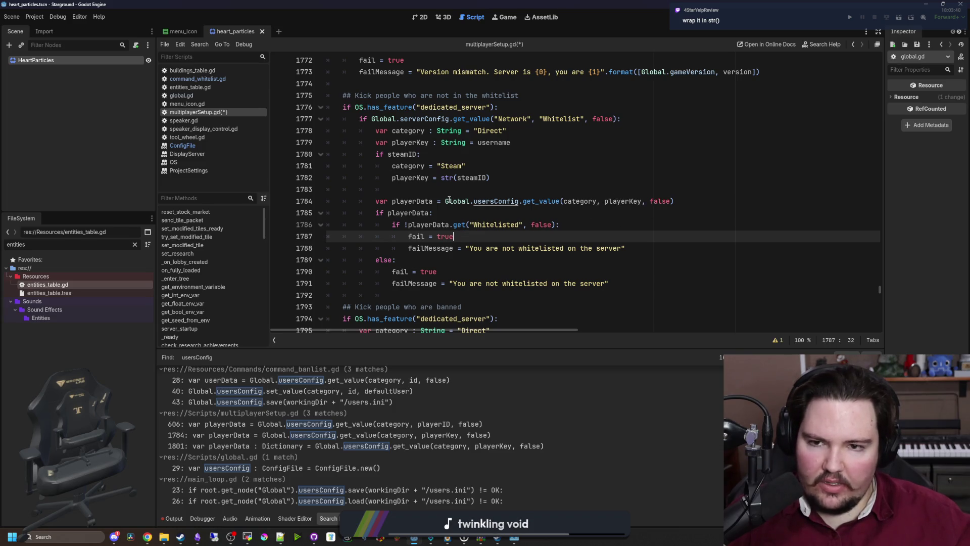
scroll(448, 200, "up", 5)
left_click(546, 202)
scroll(545, 207, "down", 3)
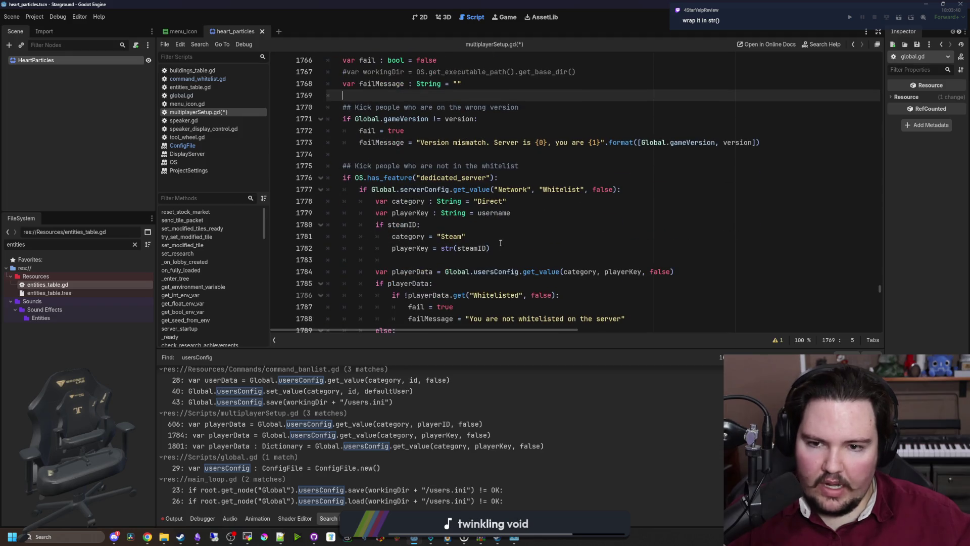
scroll(500, 243, "down", 7)
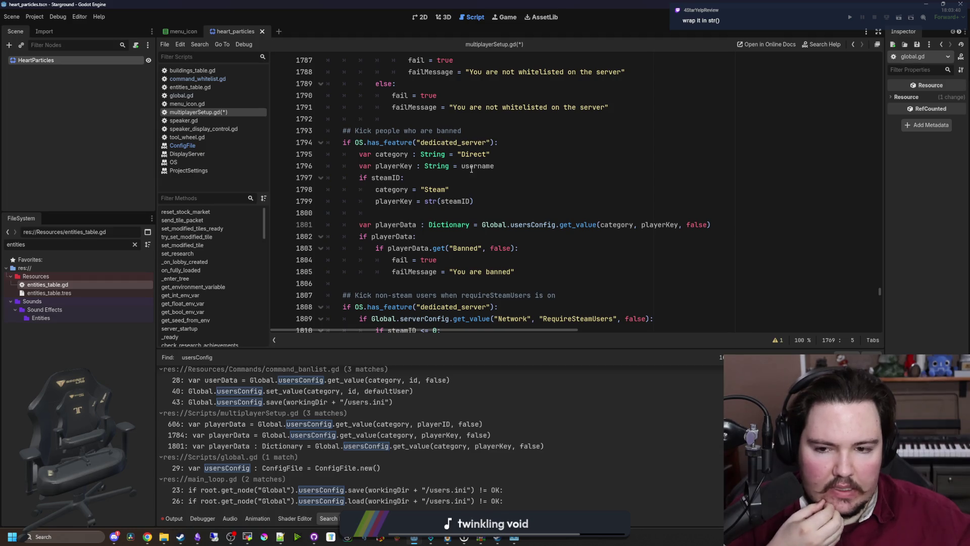
scroll(467, 202, "down", 5)
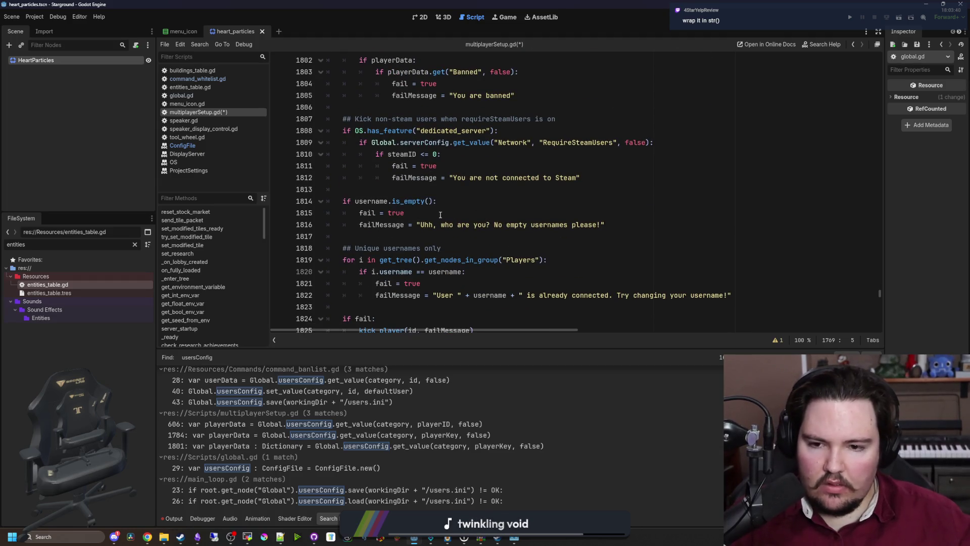
scroll(400, 232, "down", 3)
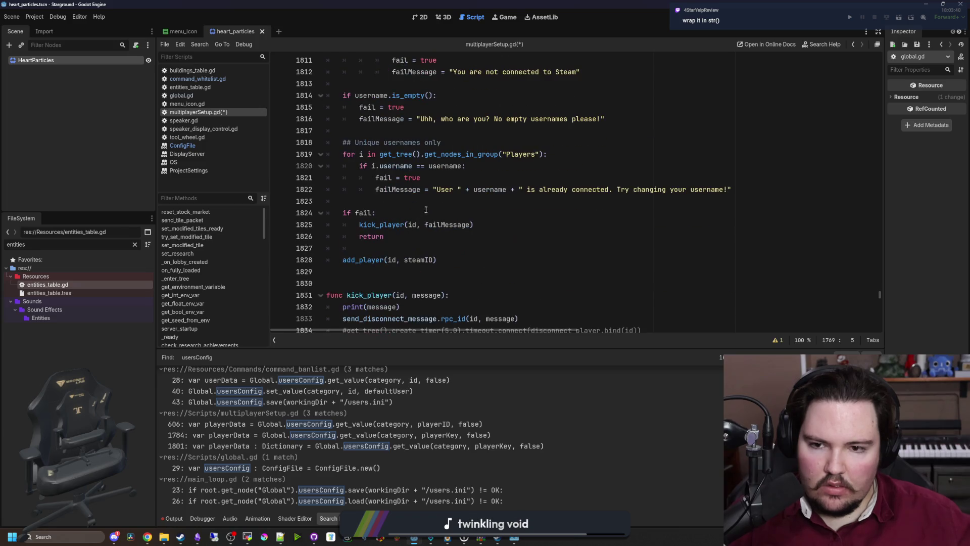
left_click(435, 201)
key("ctrl+f")
- Search the script for 'category' and return to the playerID line near line 590
type("category")
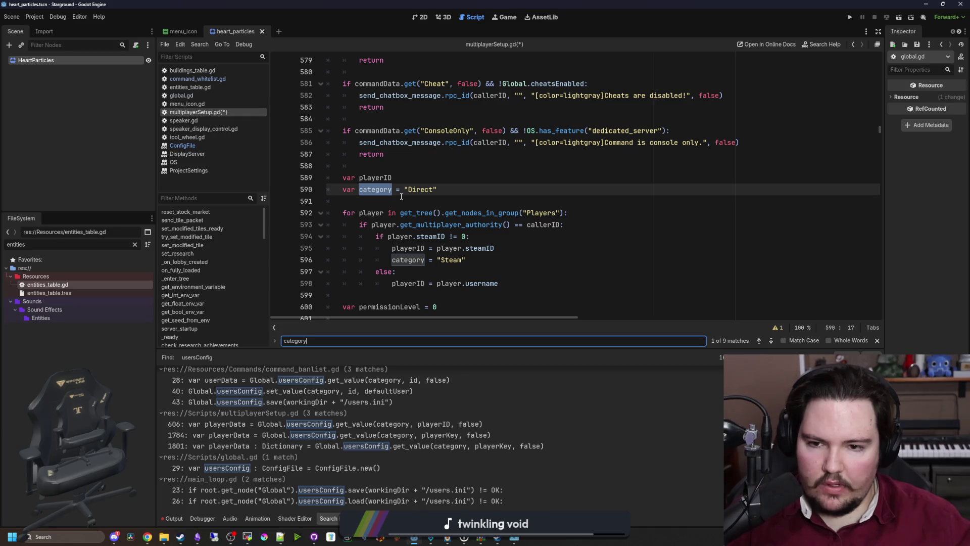
scroll(434, 212, "up", 4)
scroll(432, 213, "down", 4)
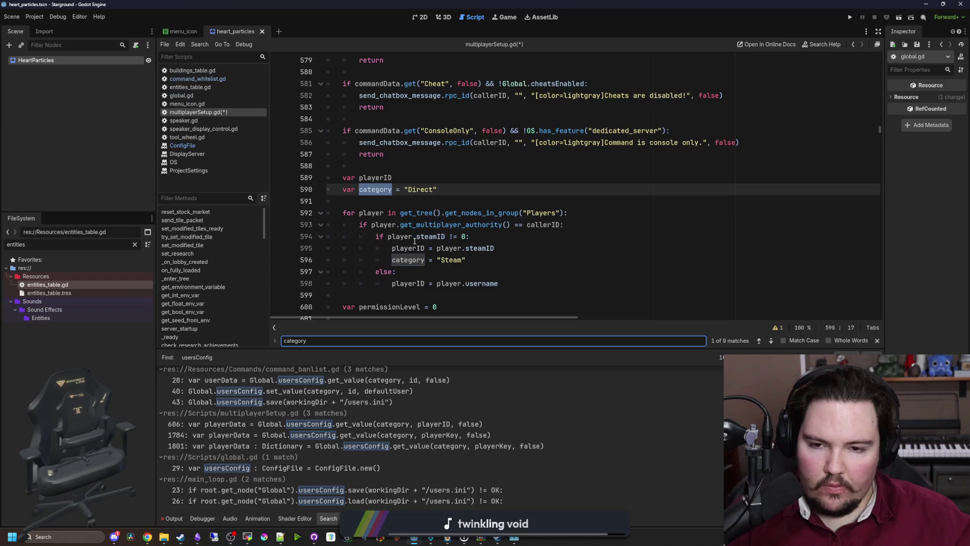
scroll(445, 217, "down", 1)
scroll(497, 198, "up", 5)
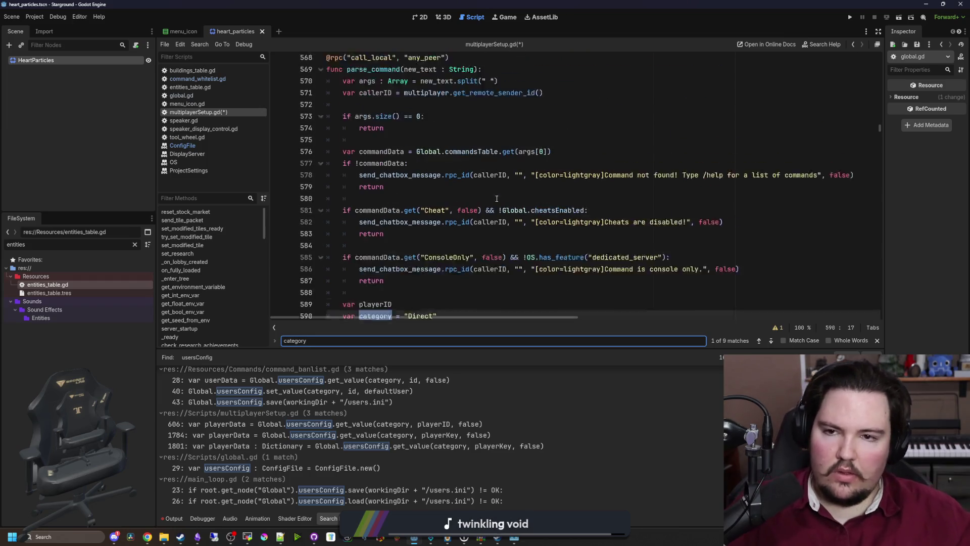
scroll(440, 222, "down", 4)
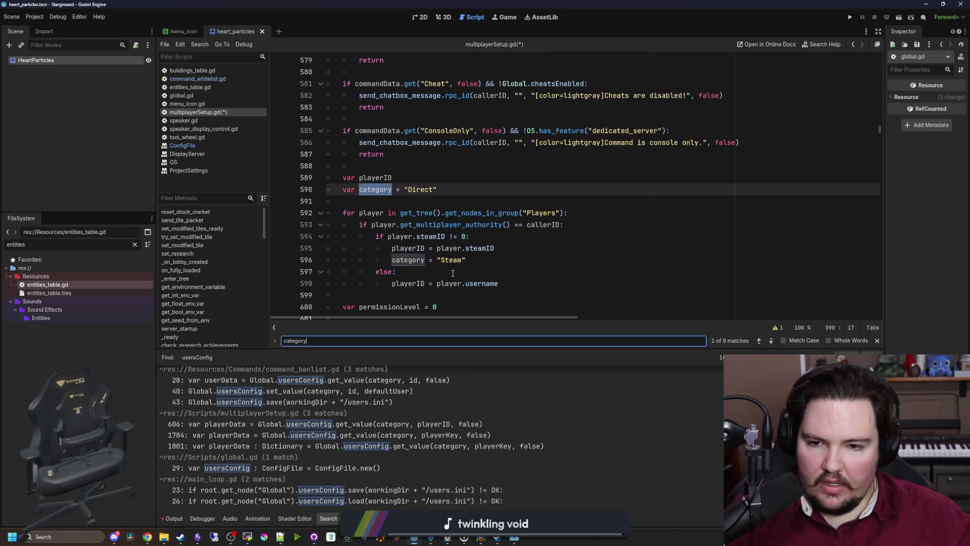
scroll(416, 214, "up", 4)
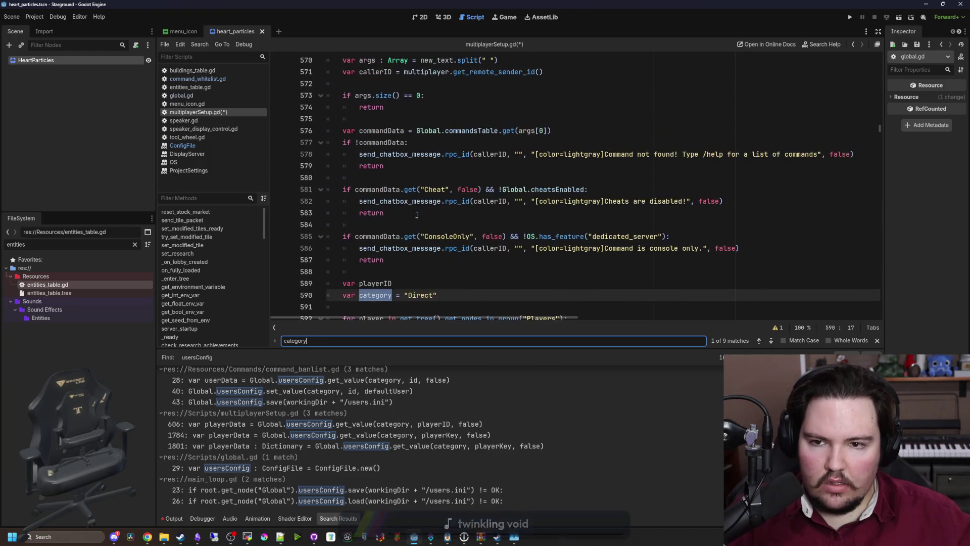
scroll(416, 216, "down", 1)
scroll(385, 247, "down", 3)
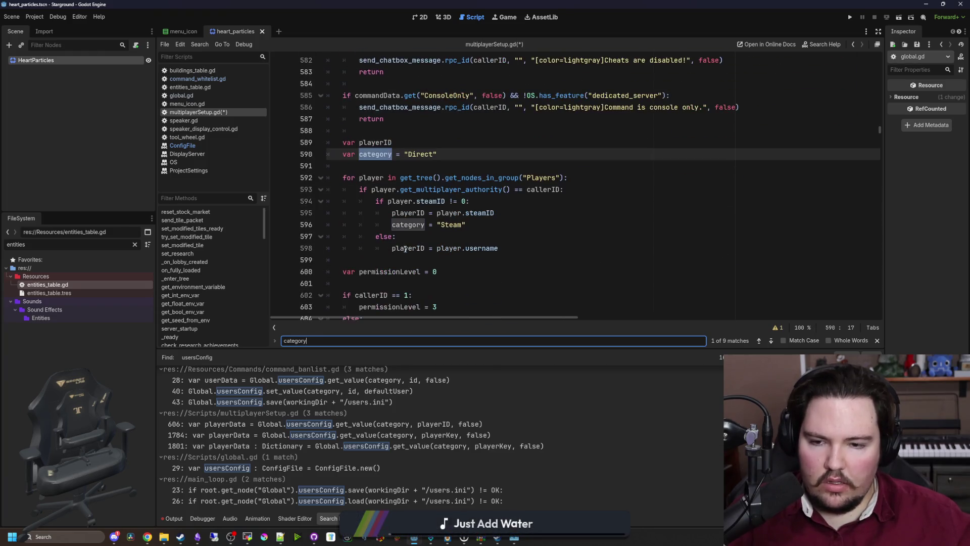
scroll(416, 248, "down", 2)
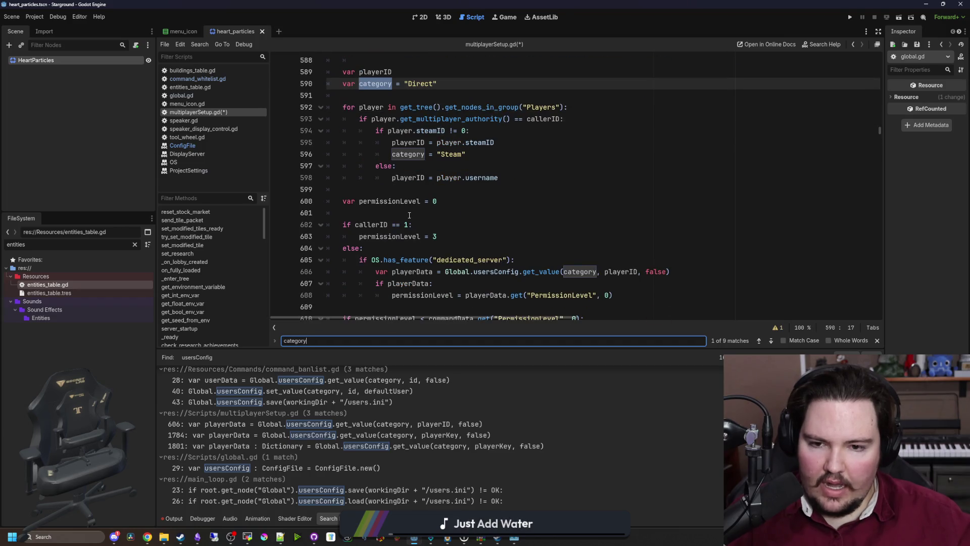
scroll(454, 227, "down", 2)
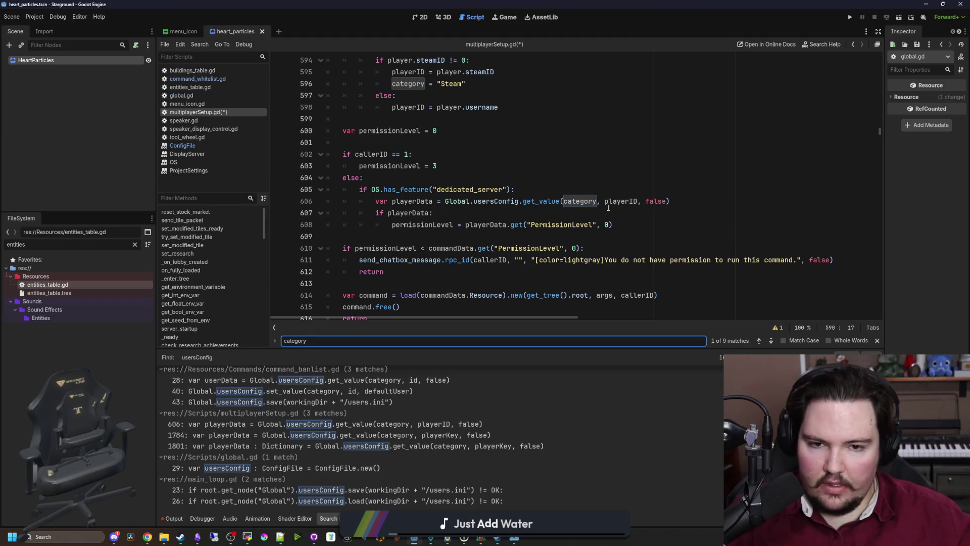
scroll(607, 207, "up", 3)
left_click(397, 133)
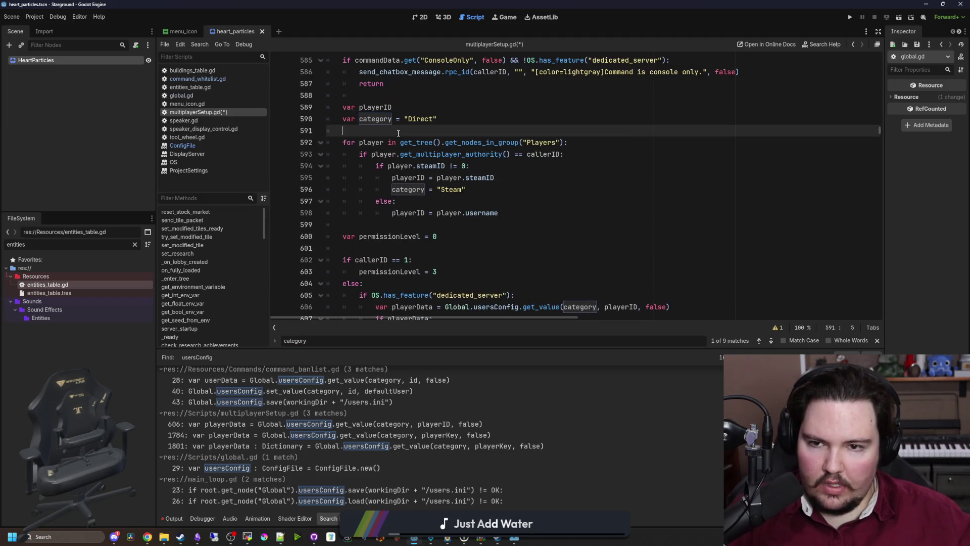
- Give playerID an int type and inspect the Steam-branch assignment lines 595–598
left_click(397, 110)
type(": int")
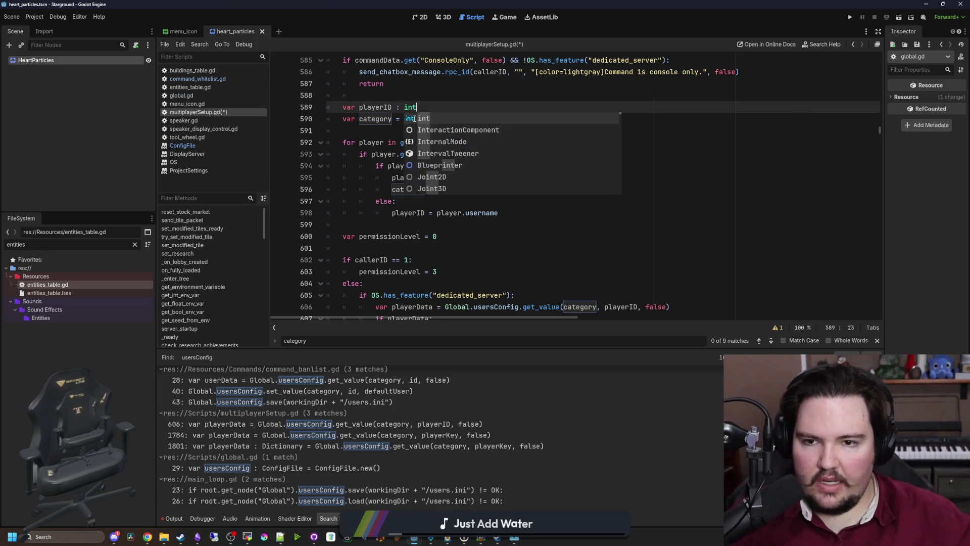
left_click(378, 119)
left_click_drag(494, 178, 386, 167)
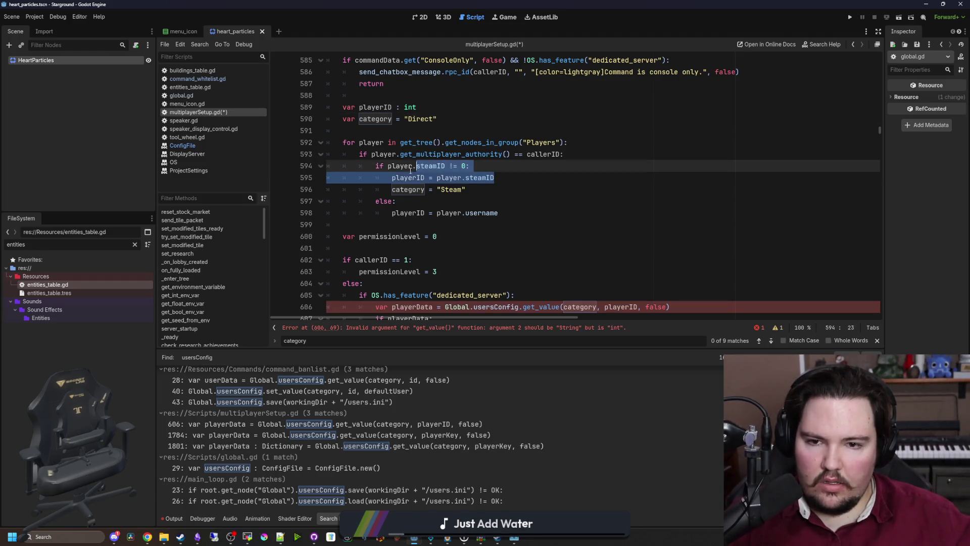
left_click(508, 202)
left_click_drag(502, 212, 391, 212)
left_click(430, 202)
left_click(438, 213)
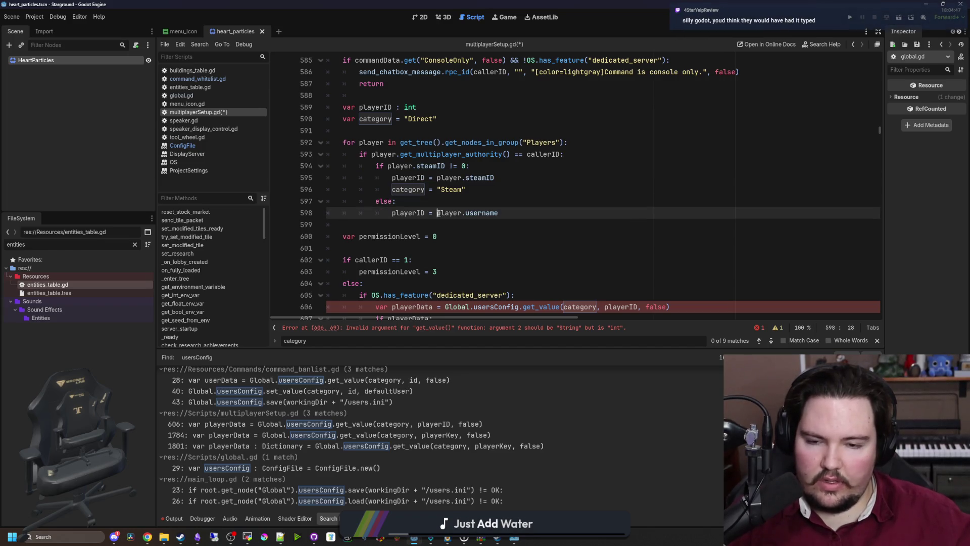
- Wrap player.steamID in str() on line 595 and change playerID's type to String
left_click(438, 178)
type("str(")
left_click(528, 188)
left_click(528, 179)
type(")")
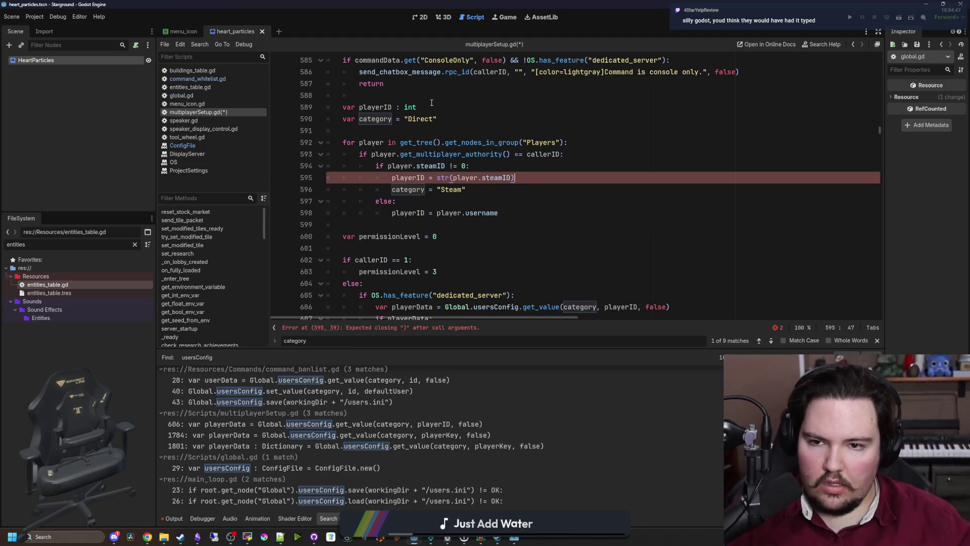
left_click(432, 104)
key("BackSpace")
key("BackSpace")
key("BackSpace")
type("String")
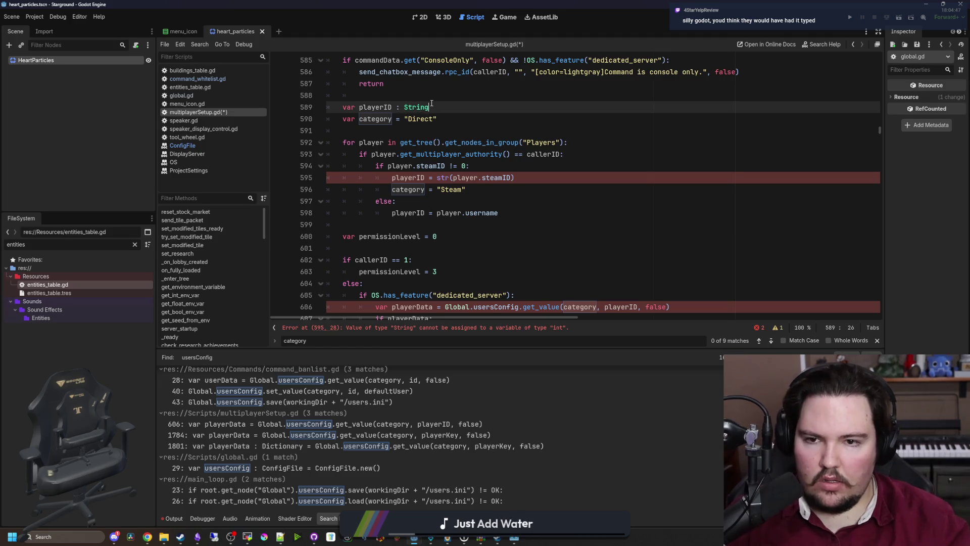
left_click(593, 259)
- Scroll to the end of parse_command and back up to its top
scroll(602, 263, "down", 1)
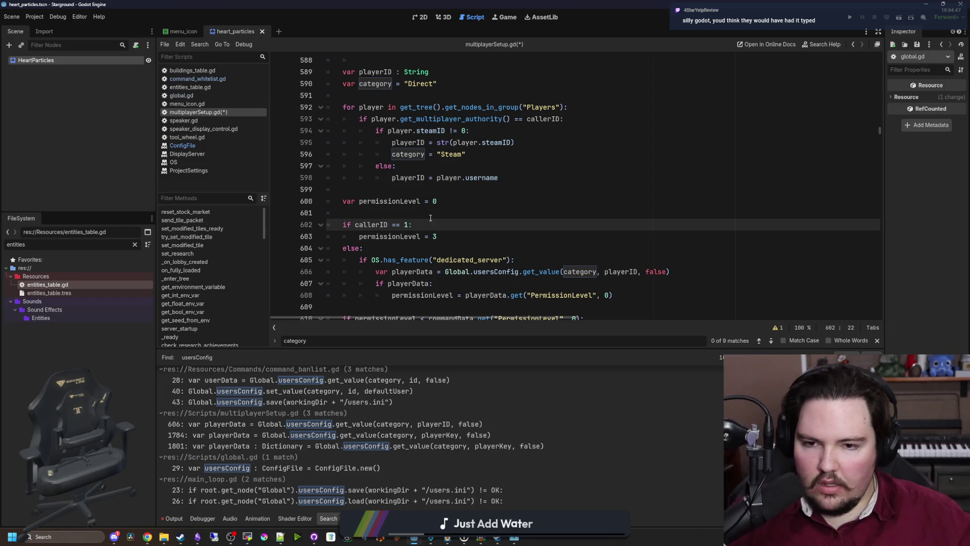
scroll(427, 212, "down", 2)
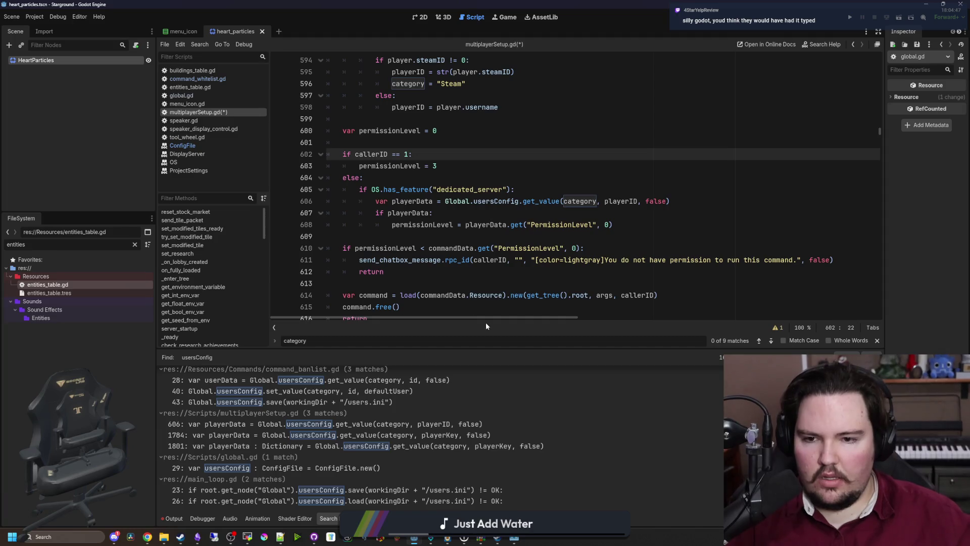
scroll(435, 242, "down", 2)
left_click(440, 252)
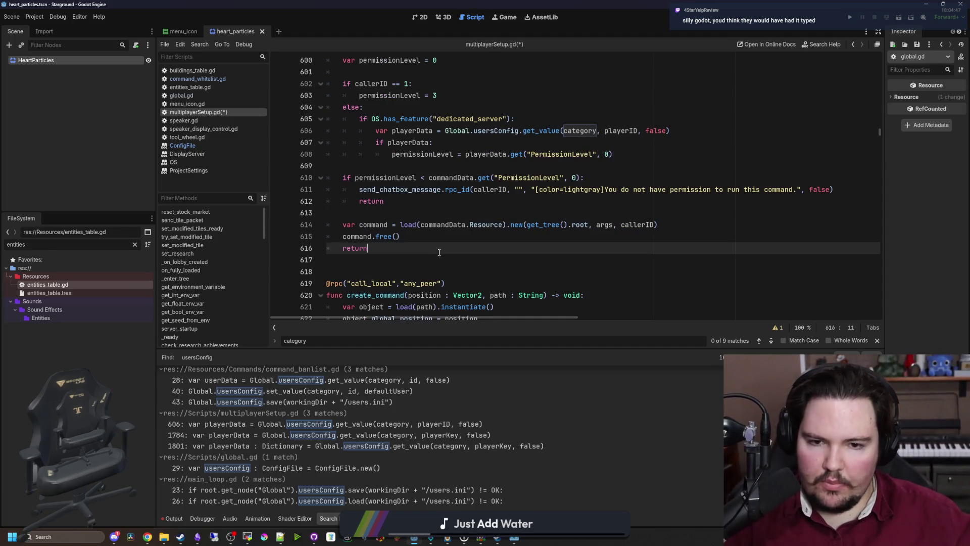
scroll(434, 247, "up", 3)
left_click(403, 272)
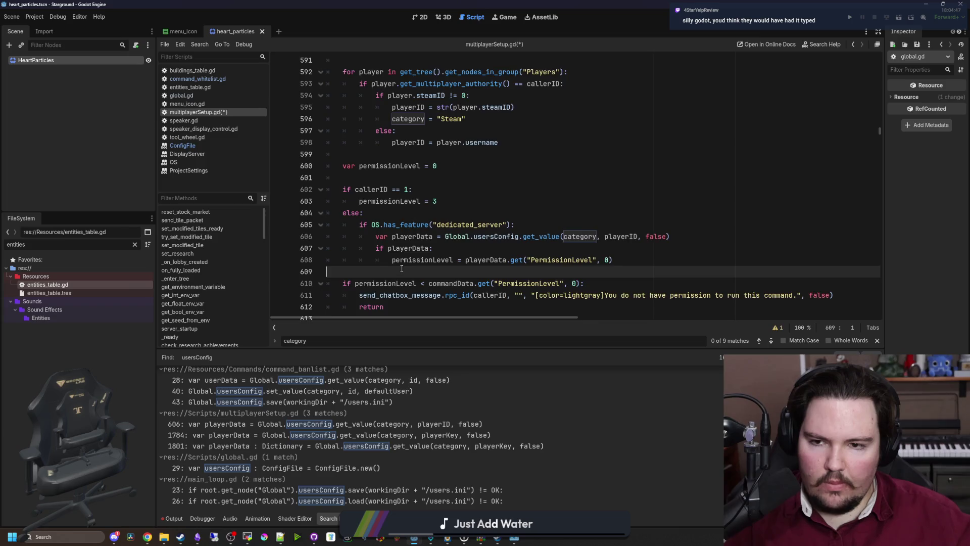
scroll(403, 271, "up", 10)
scroll(403, 263, "up", 7)
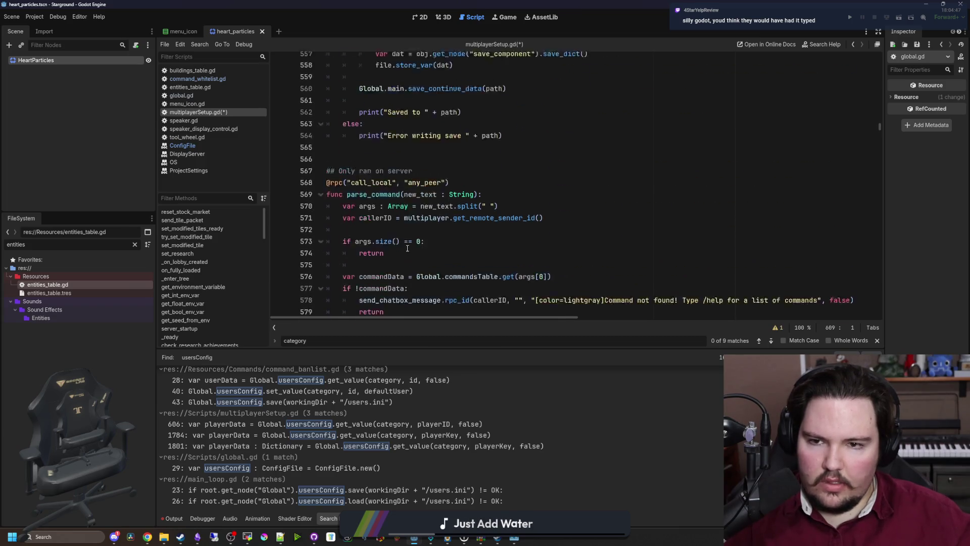
scroll(403, 239, "down", 11)
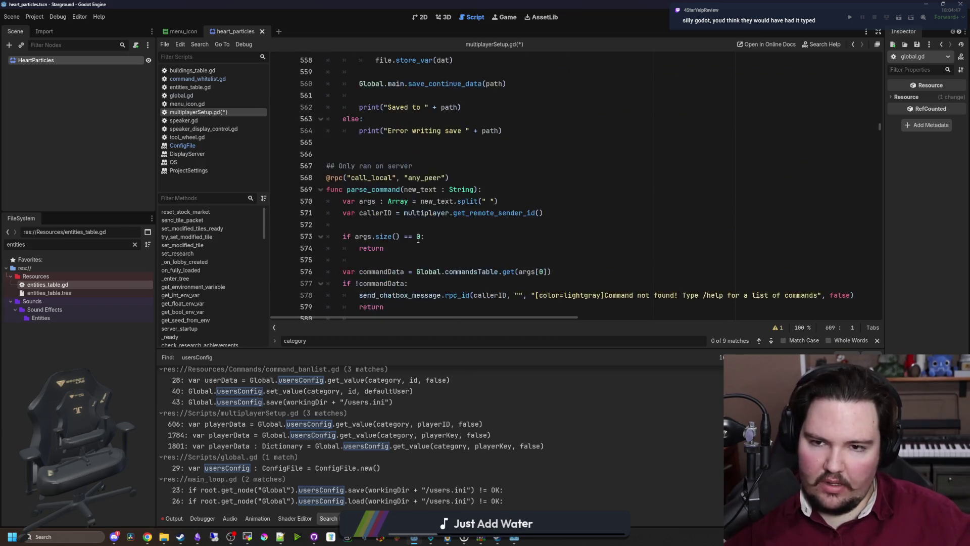
left_click(472, 225)
- Save the edited multiplayerSetup.gd script
left_click(426, 232)
key("ctrl+s")
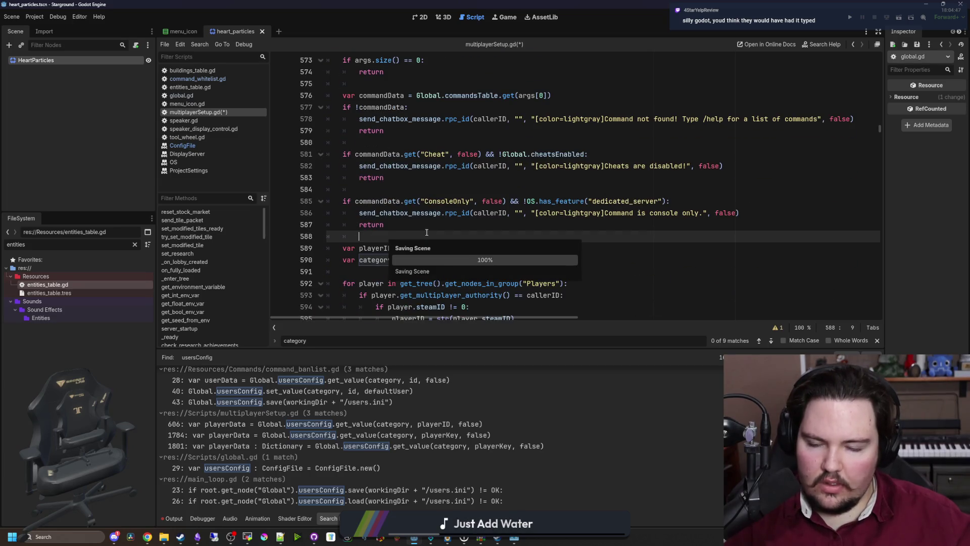
scroll(421, 231, "down", 3)
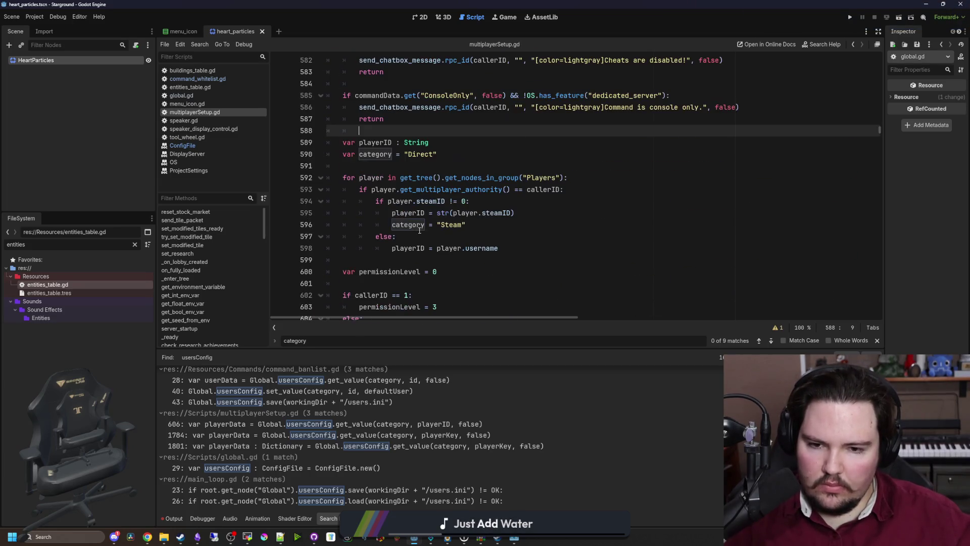
scroll(468, 239, "up", 2)
- Re-run Find in Files for 'usersConfig' and open the command_whitelist.gd match
left_click(511, 239)
key("ctrl+shift+f")
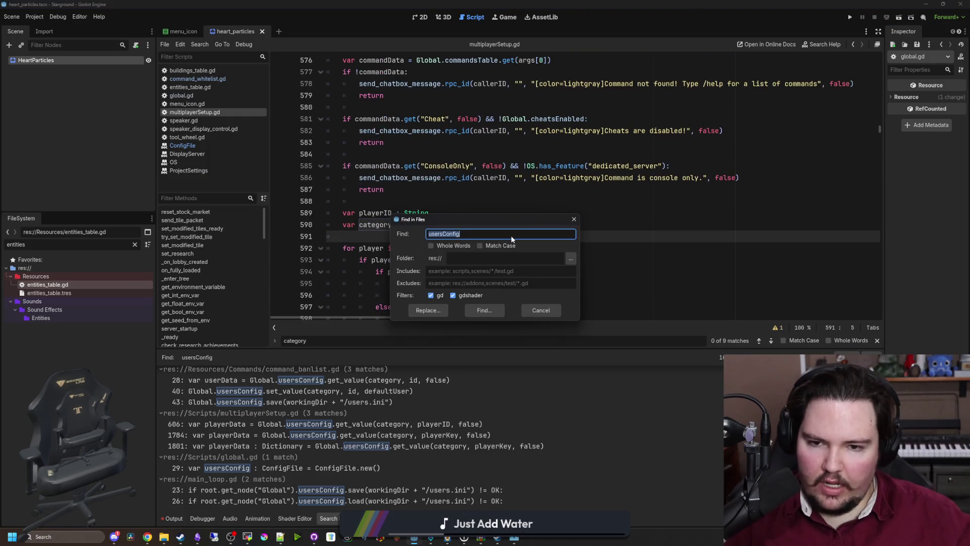
key("Return")
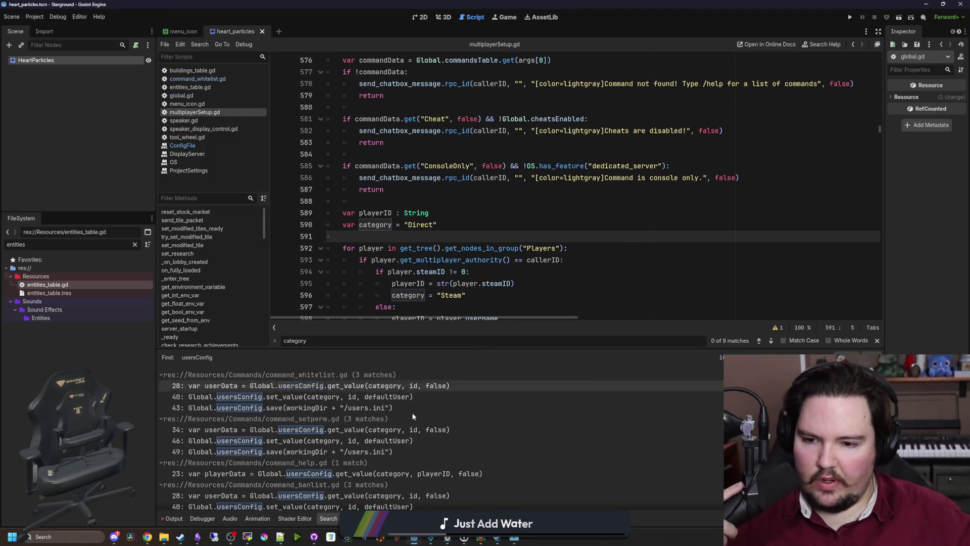
left_click(427, 388)
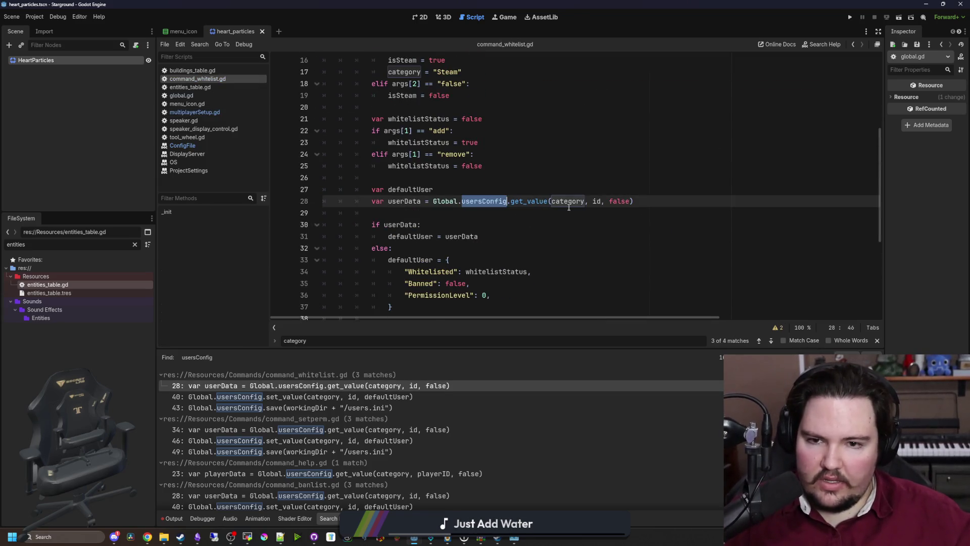
- In command_whitelist.gd, type var id (line 6) and var category (line 8) as String
scroll(591, 228, "up", 1)
scroll(483, 197, "up", 4)
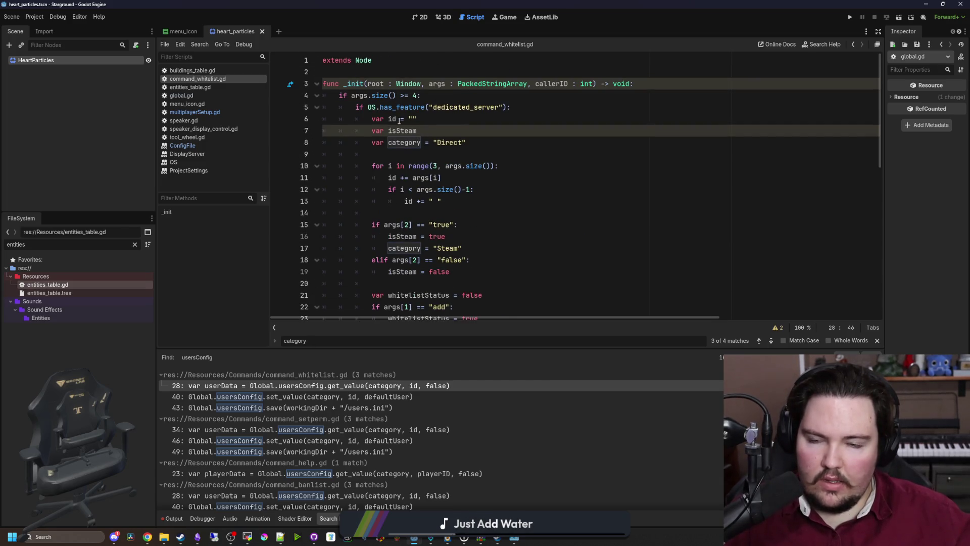
left_click(403, 120)
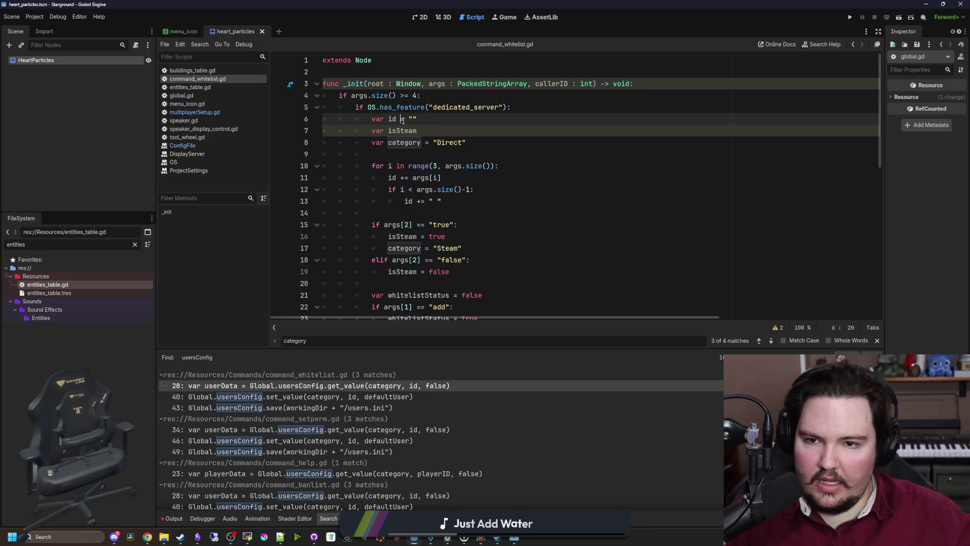
type(": String")
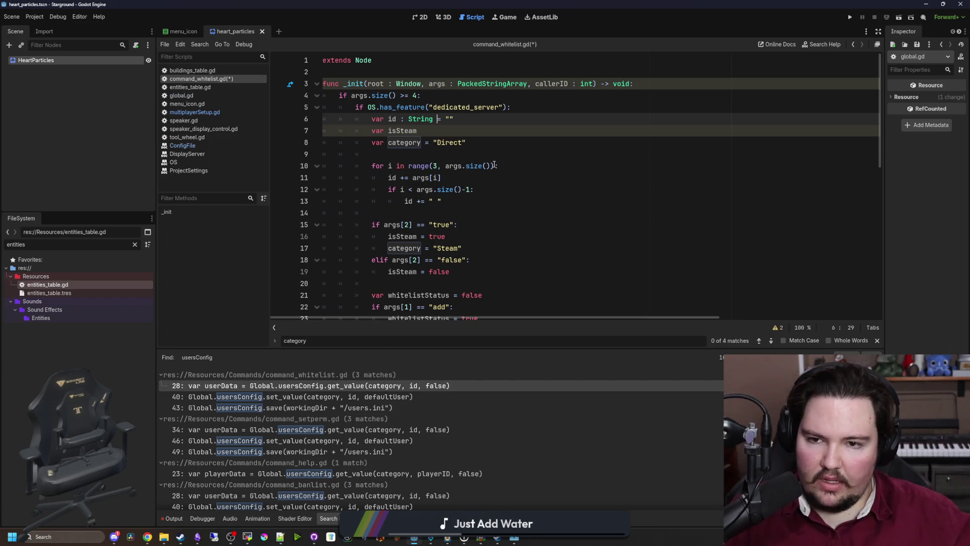
scroll(494, 165, "down", 1)
scroll(494, 162, "down", 4)
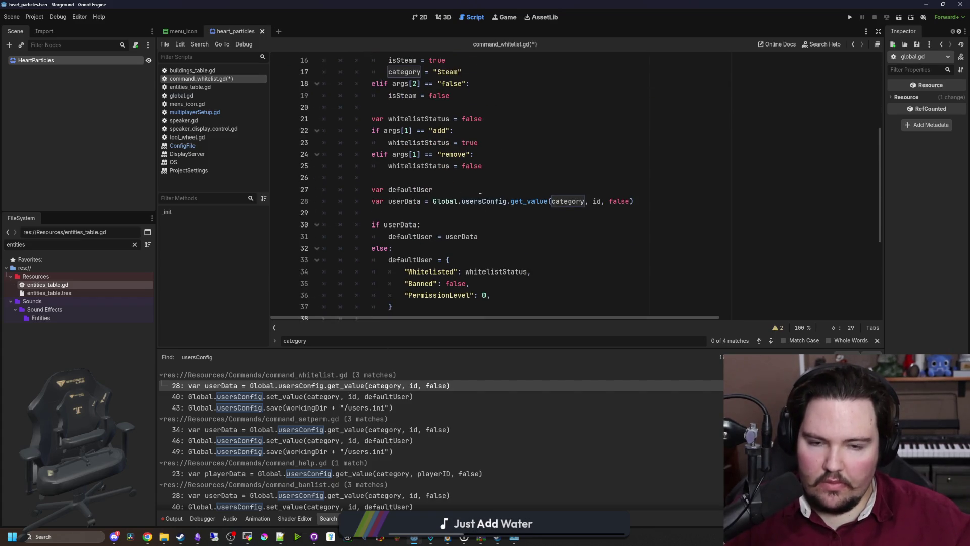
scroll(480, 202, "down", 2)
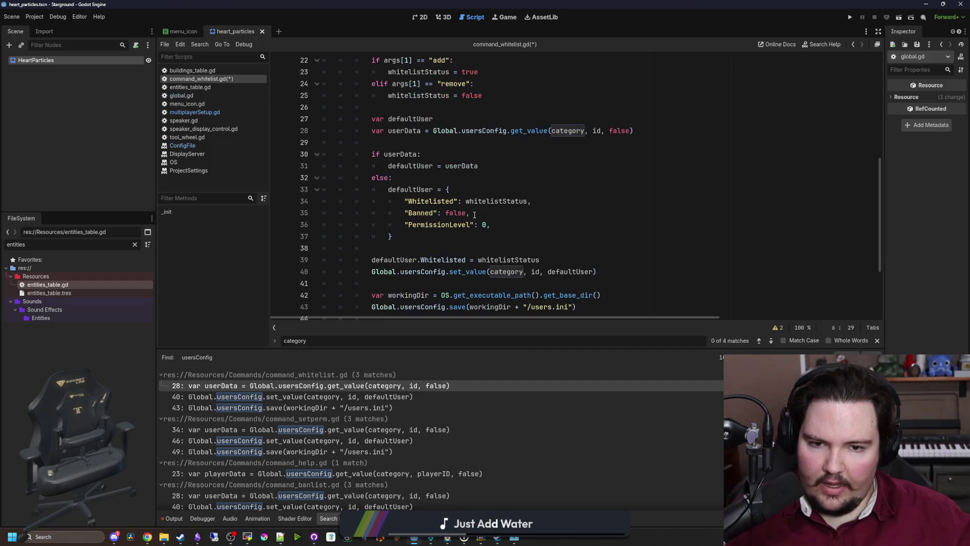
scroll(488, 198, "up", 2)
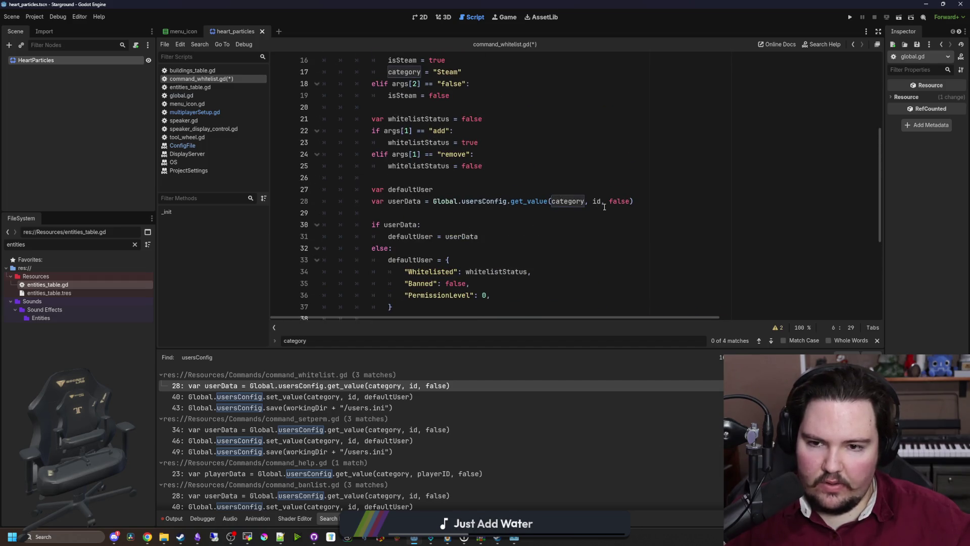
scroll(415, 151, "up", 4)
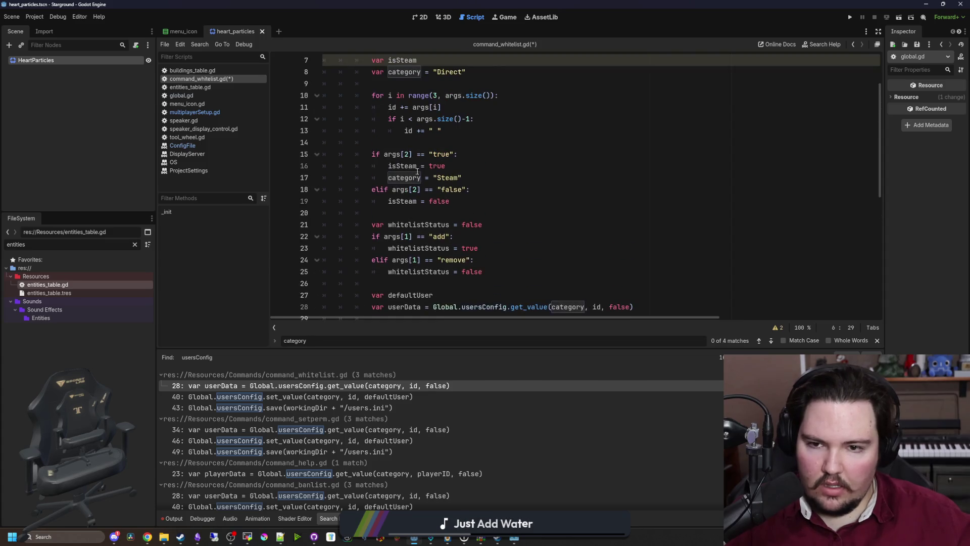
left_click(426, 107)
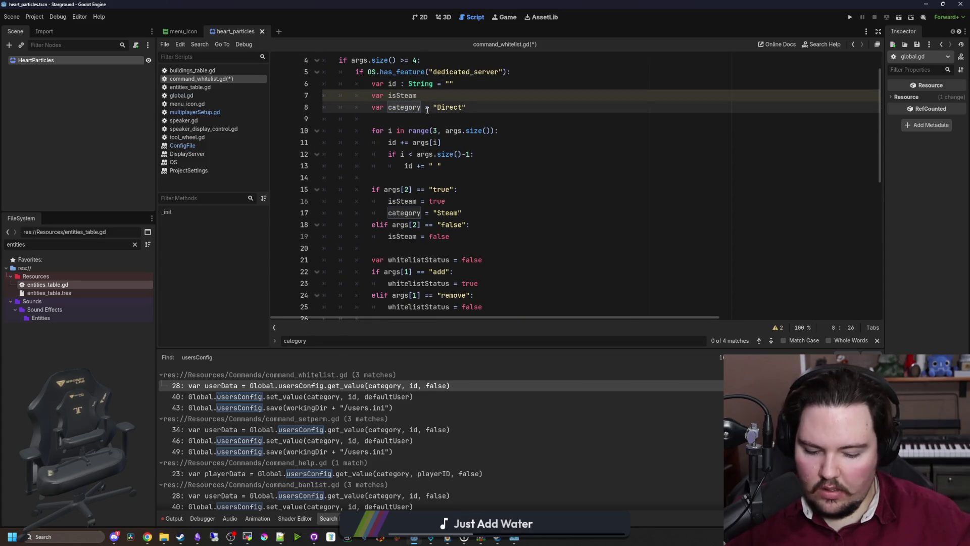
type(": String")
- Check the usersConfig matches at lines 40 and 43
scroll(462, 167, "down", 6)
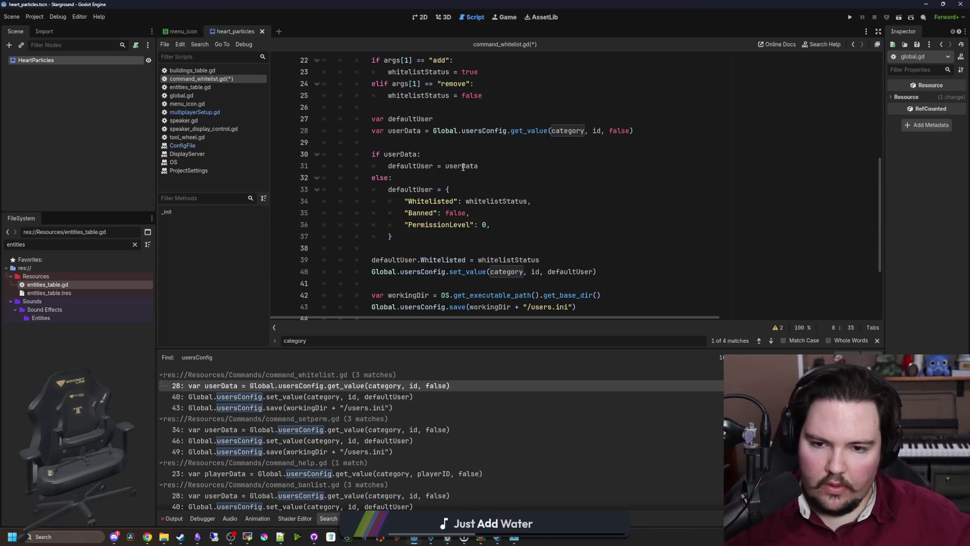
scroll(497, 246, "down", 2)
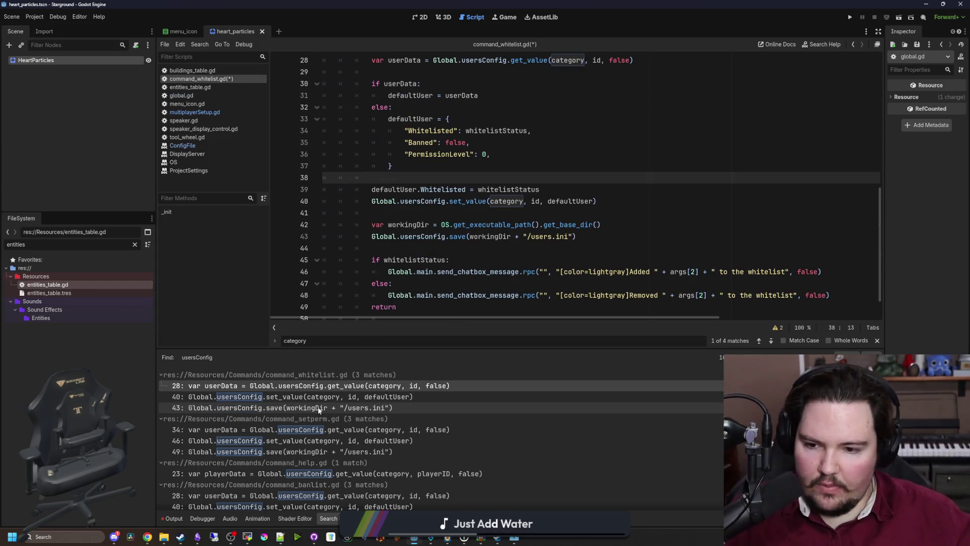
left_click(329, 397)
left_click(334, 407)
- In command_setperm.gd, type var id (line 18) and var category (line 20) as String
left_click(333, 428)
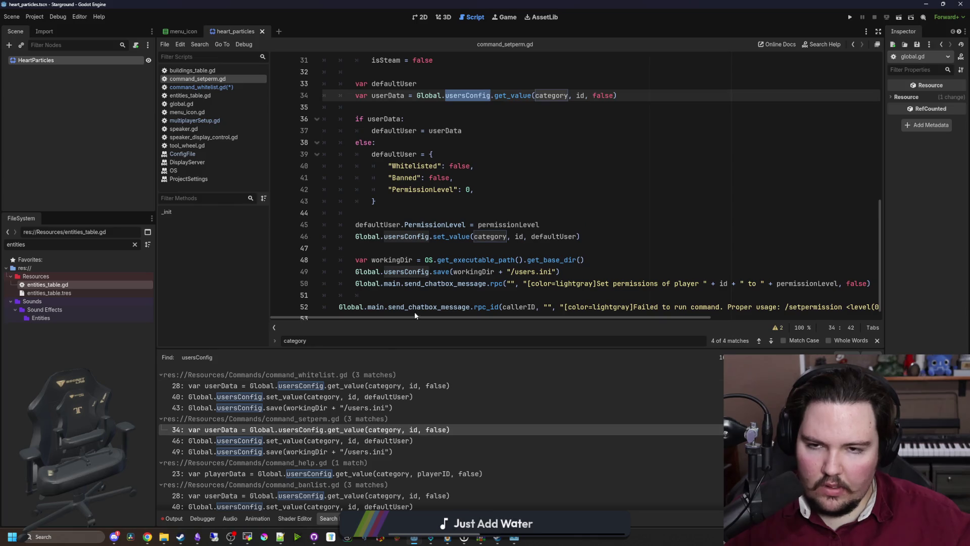
scroll(454, 256, "up", 4)
scroll(466, 240, "up", 2)
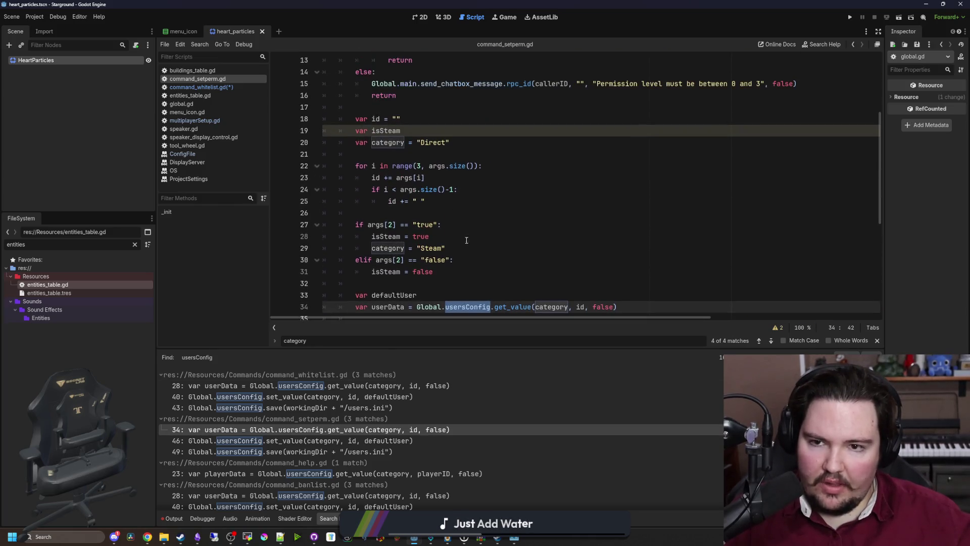
scroll(479, 206, "up", 1)
left_click(387, 155)
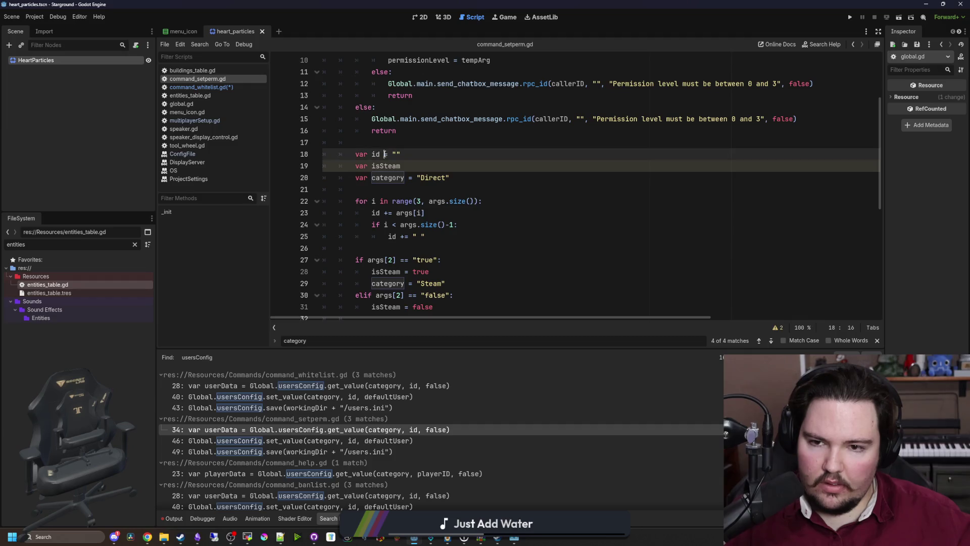
type(": String")
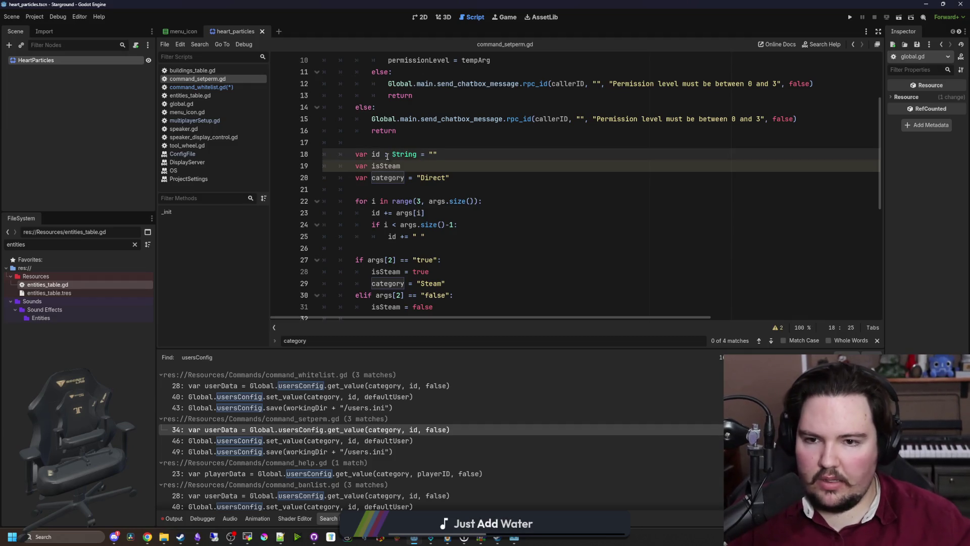
left_click(383, 189)
scroll(383, 164, "down", 1)
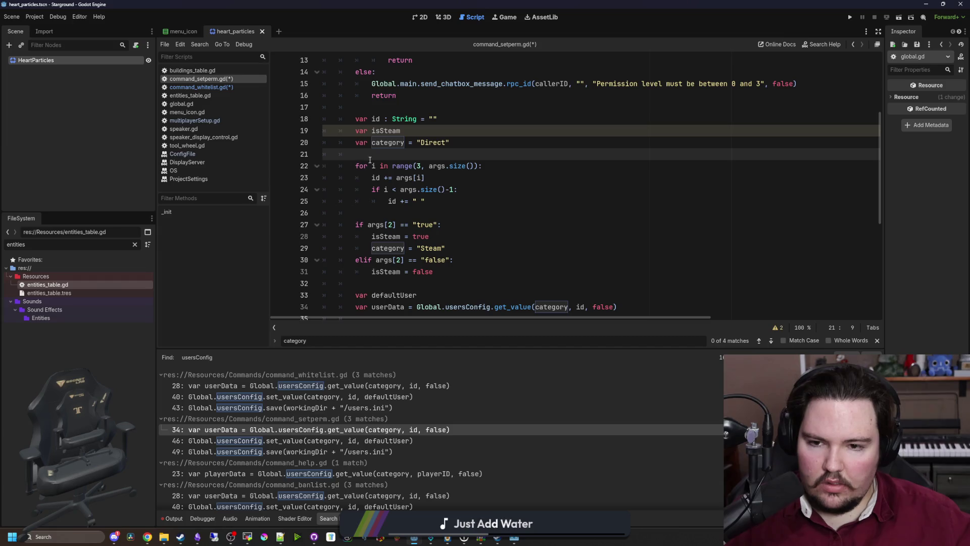
left_click(409, 143)
type(": String")
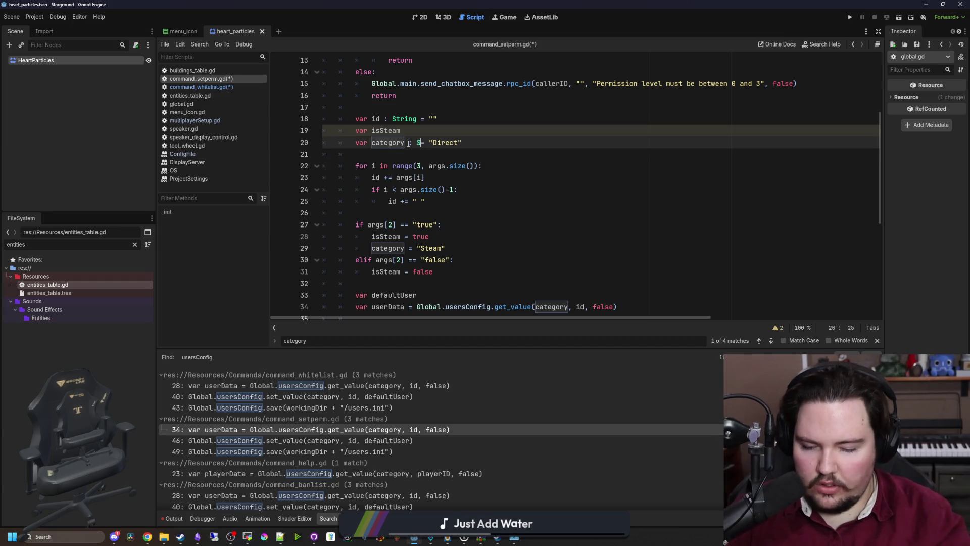
- Look over the rest of command_setperm.gd, then open the command_help.gd usersConfig match
scroll(478, 179, "down", 3)
key("Down")
key("Down")
key("Down")
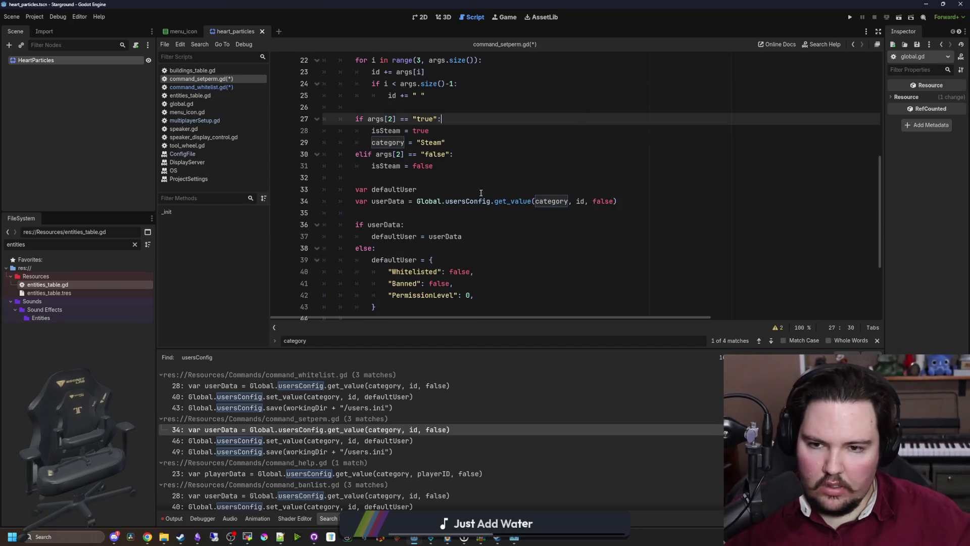
left_click(400, 180)
scroll(400, 181, "down", 3)
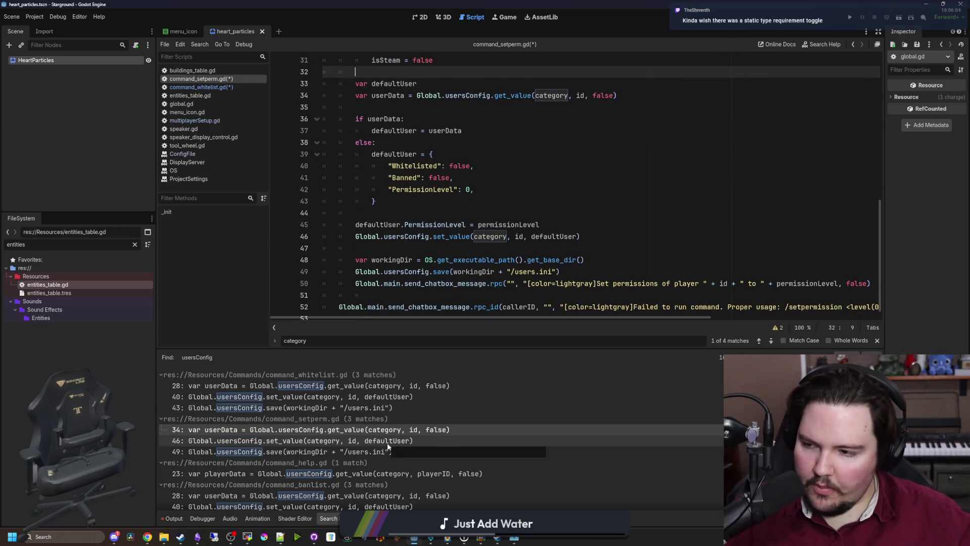
scroll(433, 218, "up", 2)
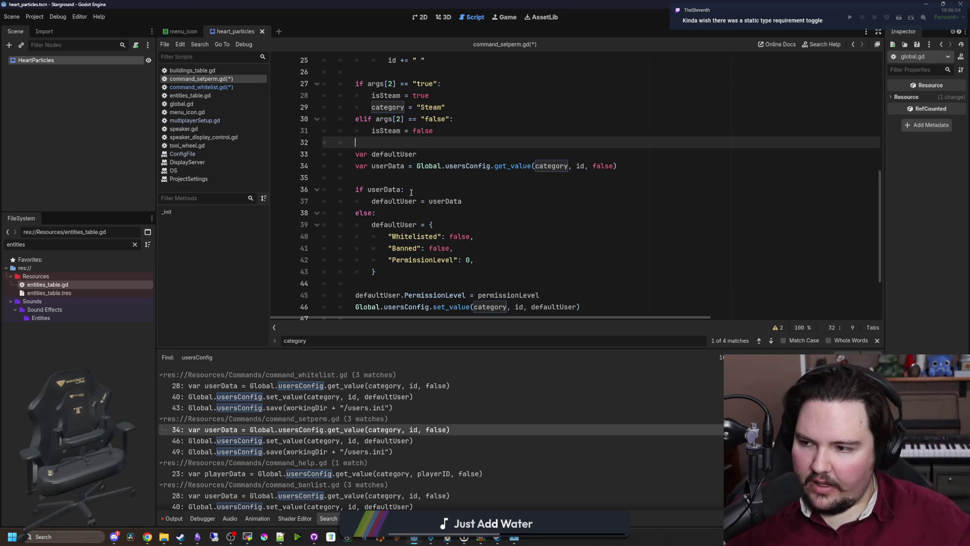
left_click(365, 472)
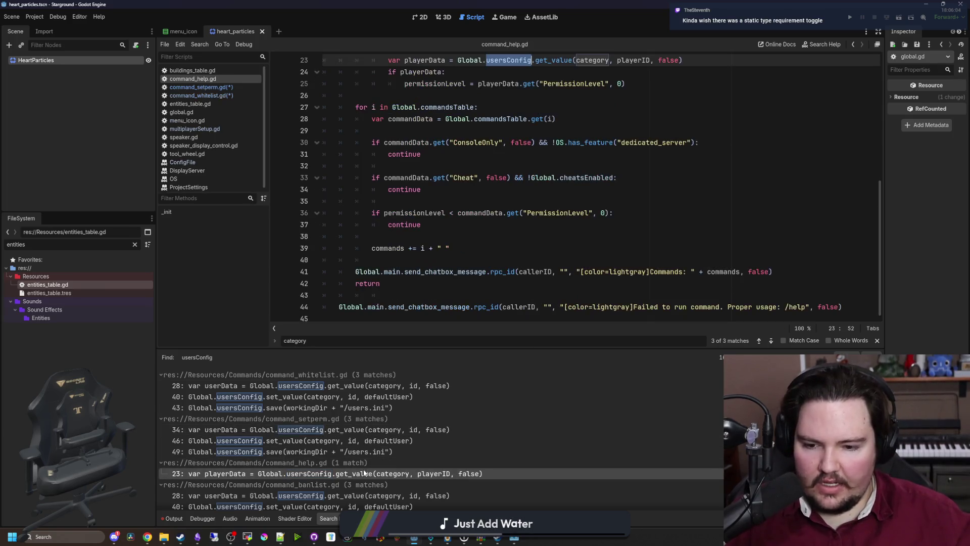
- In command_help.gd, type category (line 8) and playerID (line 7) as String
scroll(455, 232, "up", 4)
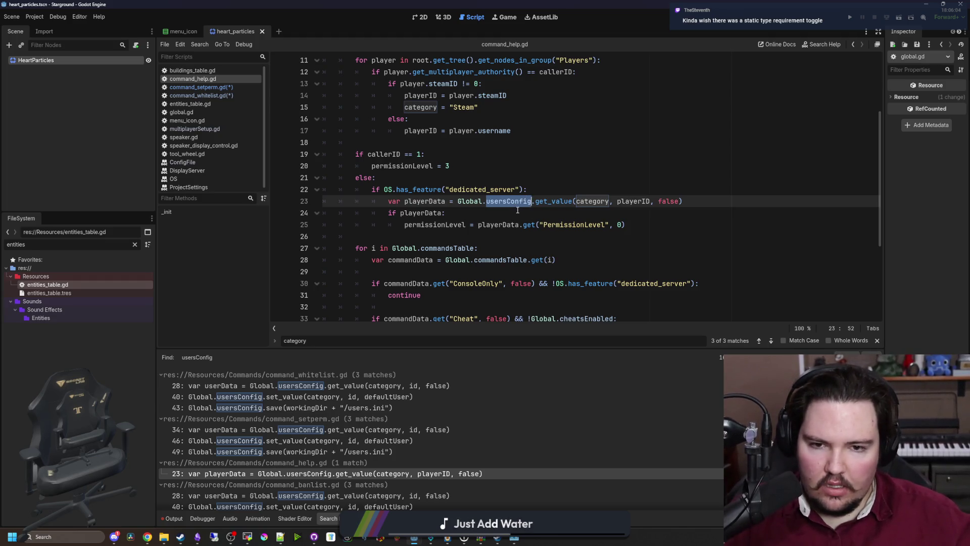
left_click(518, 210)
scroll(412, 147, "up", 4)
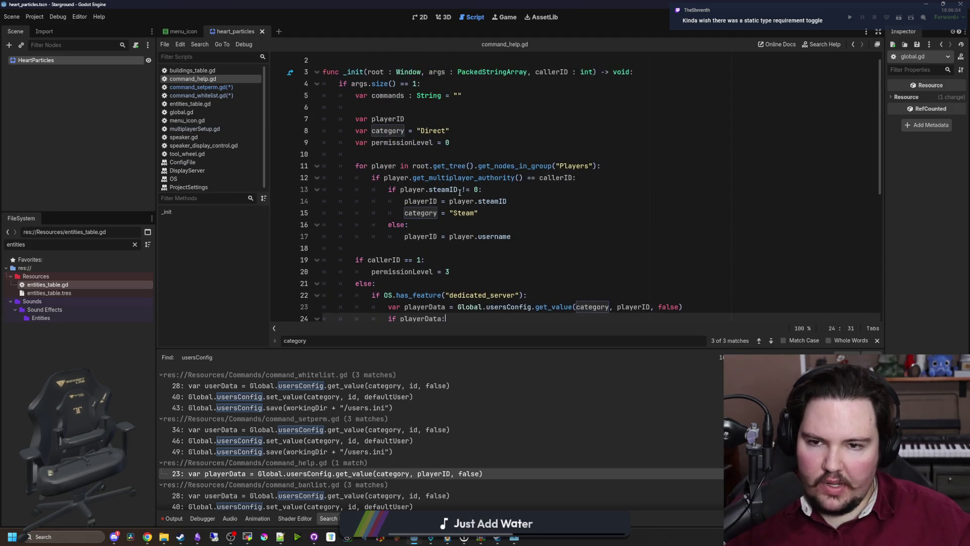
left_click(411, 146)
type(": String")
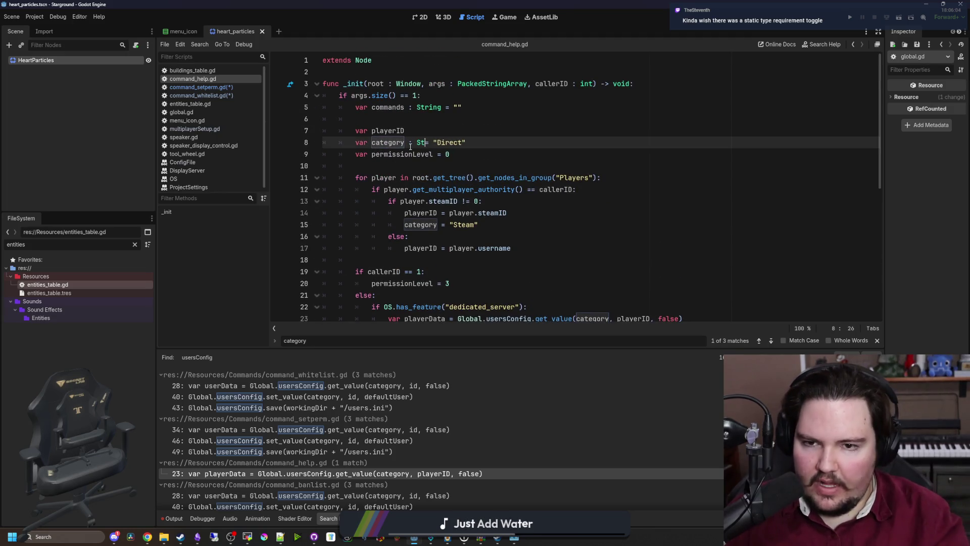
key("Up")
type(": int")
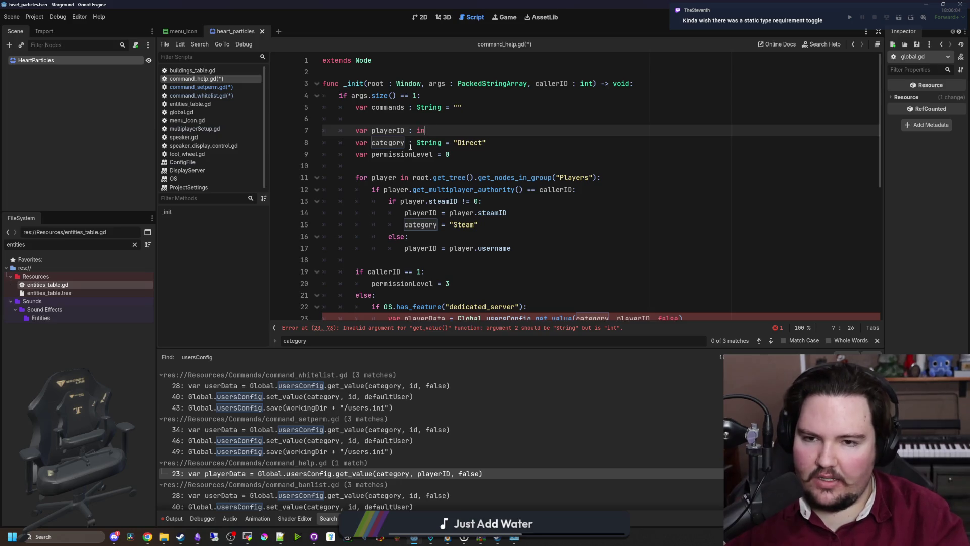
type("String")
key("Return")
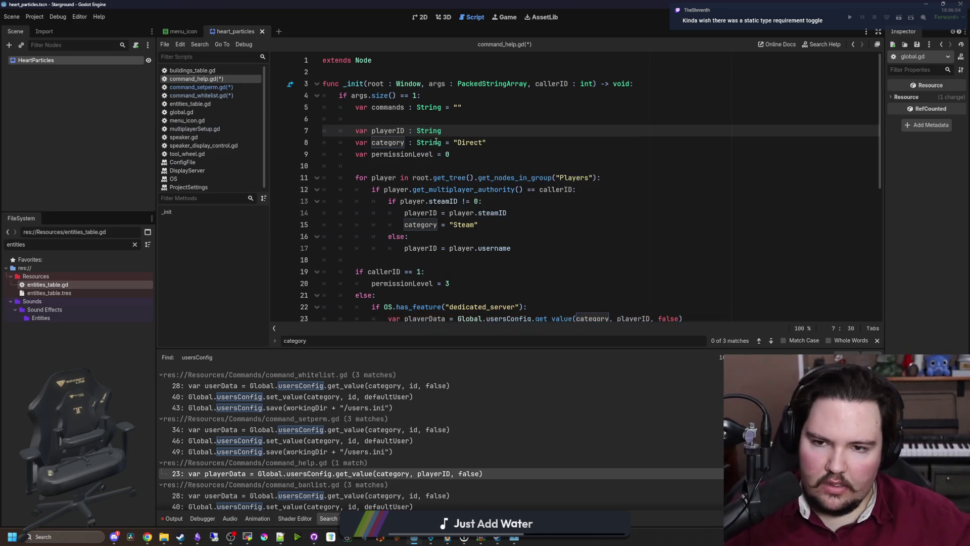
- Scroll down and open the command_banlist.gd usersConfig lookup at line 28
scroll(453, 134, "down", 1)
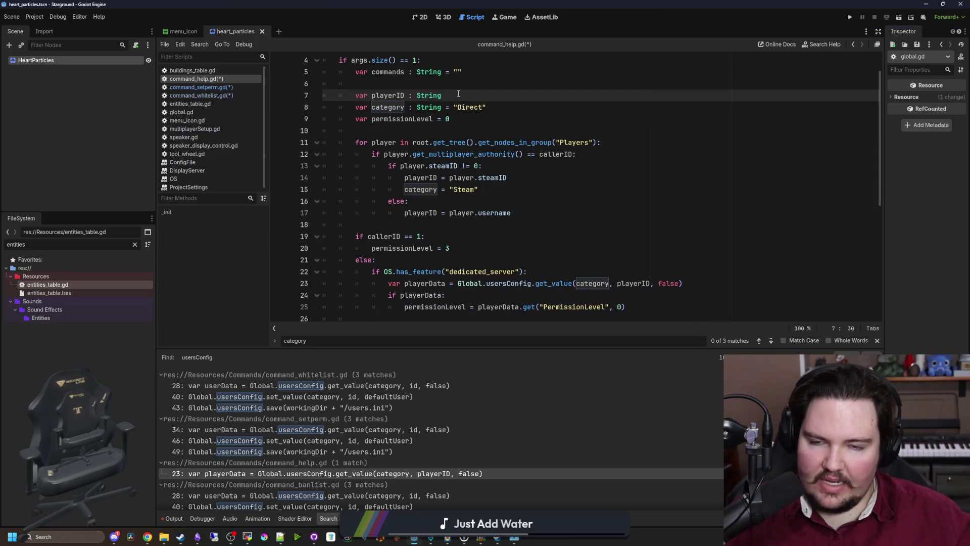
scroll(470, 252, "down", 3)
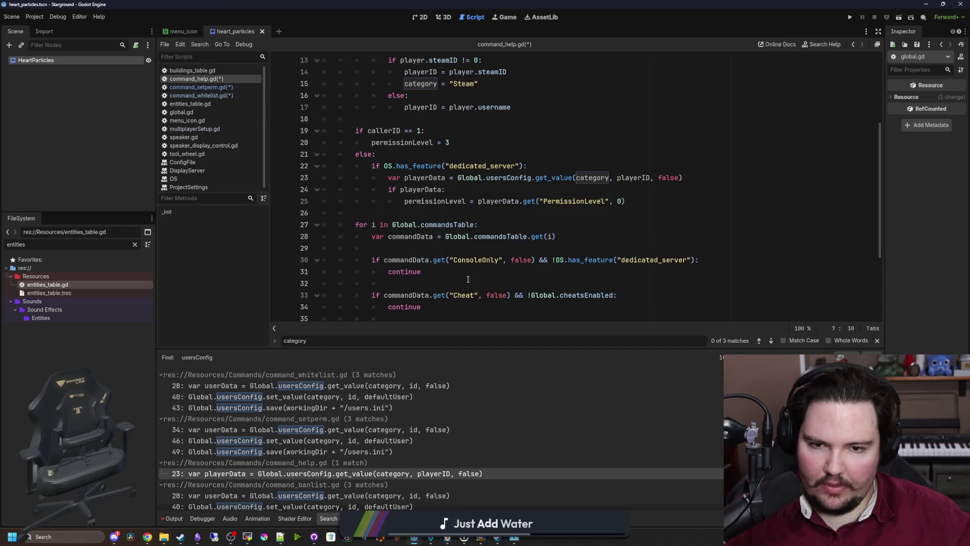
scroll(412, 465, "down", 2)
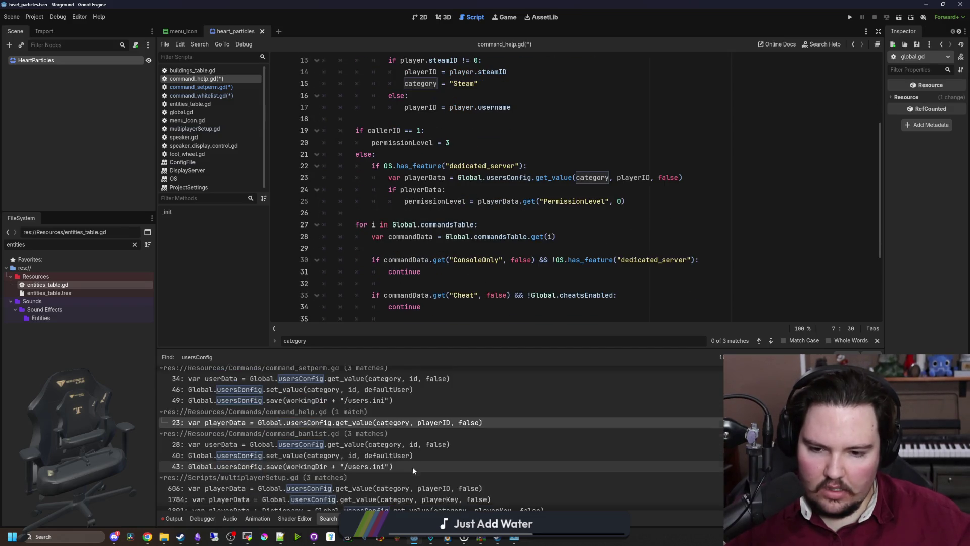
left_click(421, 444)
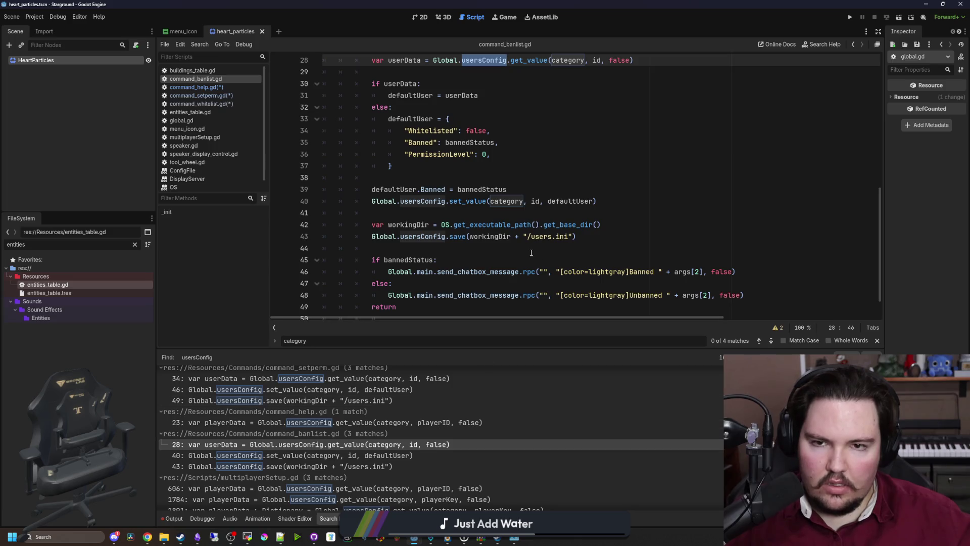
- In command_banlist.gd, type id and category as String and save
left_click(530, 213)
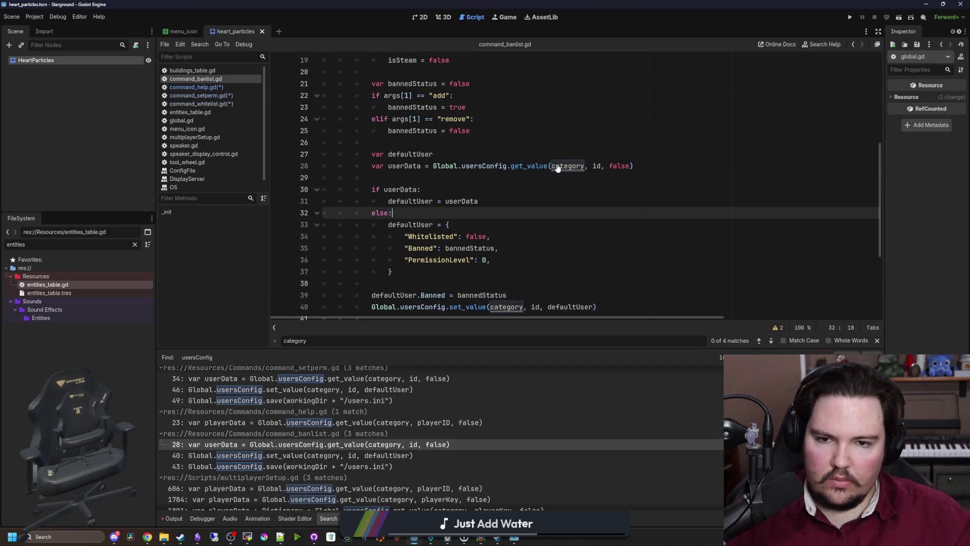
scroll(551, 212, "down", 2)
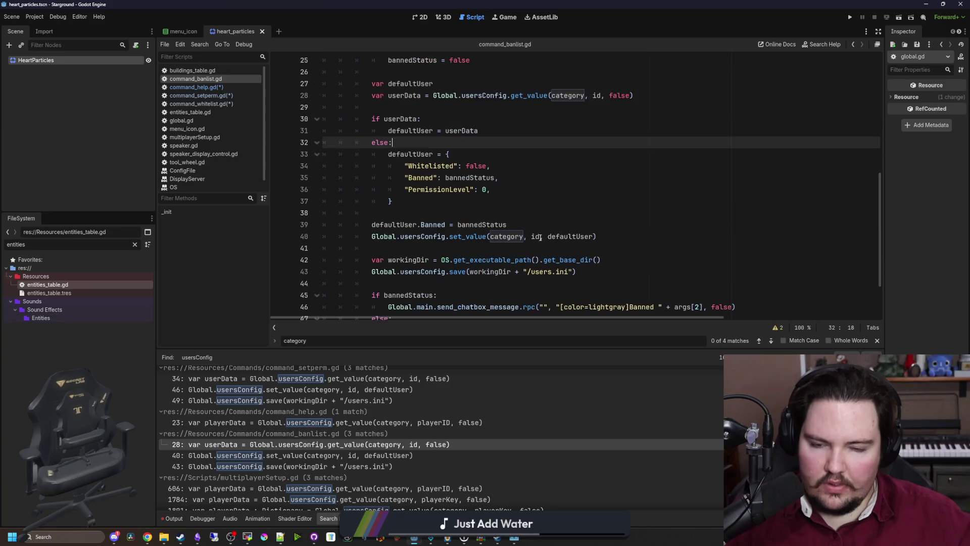
left_click(535, 238, "ctrl")
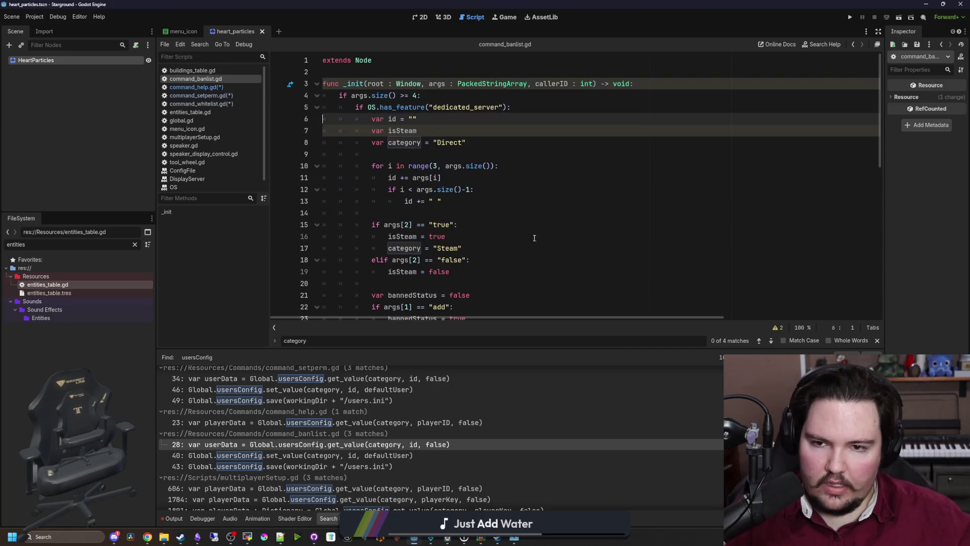
type(": String")
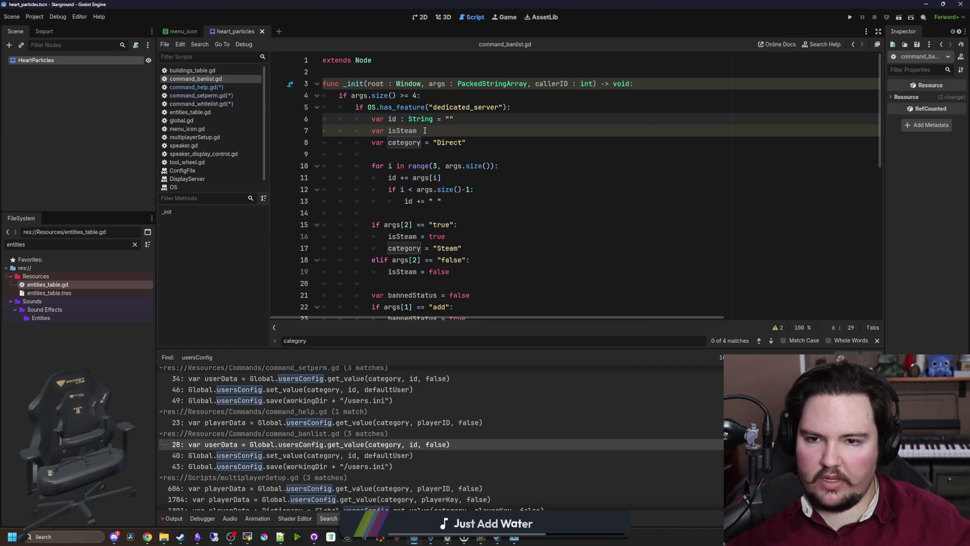
left_click(428, 143)
type(": String")
left_click(419, 150)
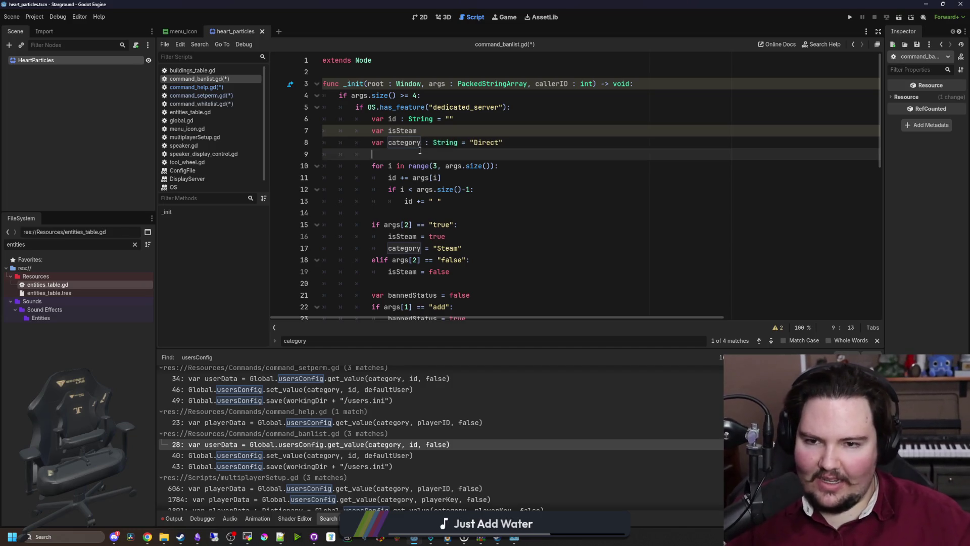
scroll(420, 150, "down", 6)
left_click(422, 189)
key("ctrl+s")
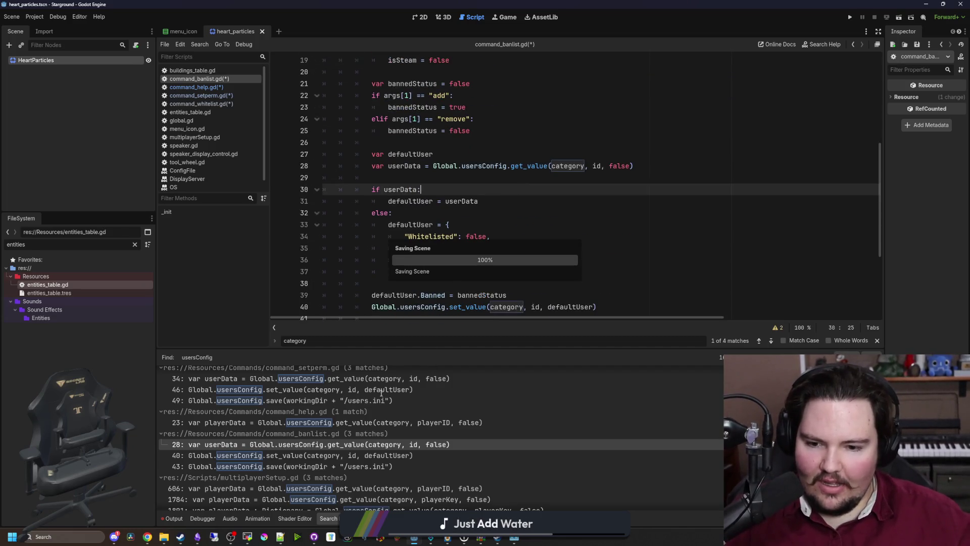
- After checking the line 40 and 43 usages, type workingDir as String
left_click(384, 455)
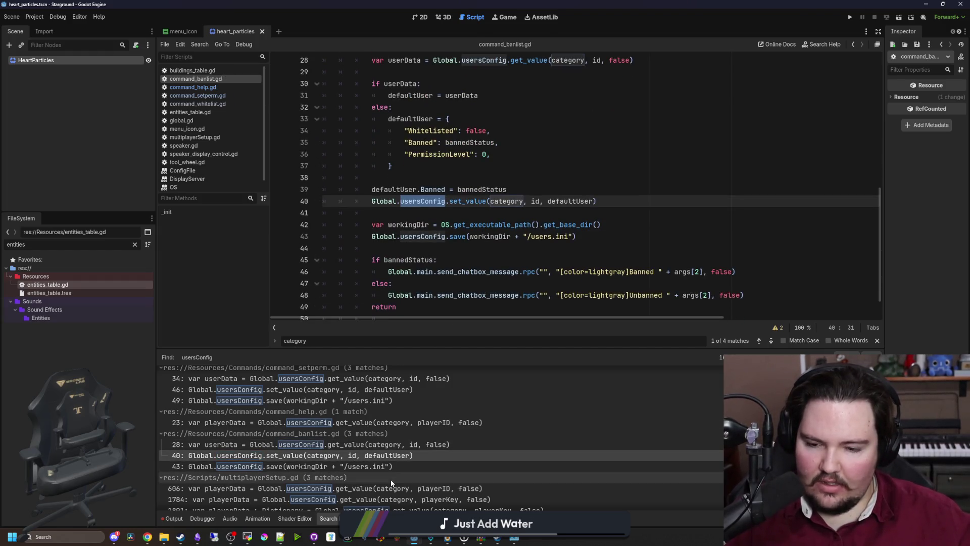
left_click(386, 466)
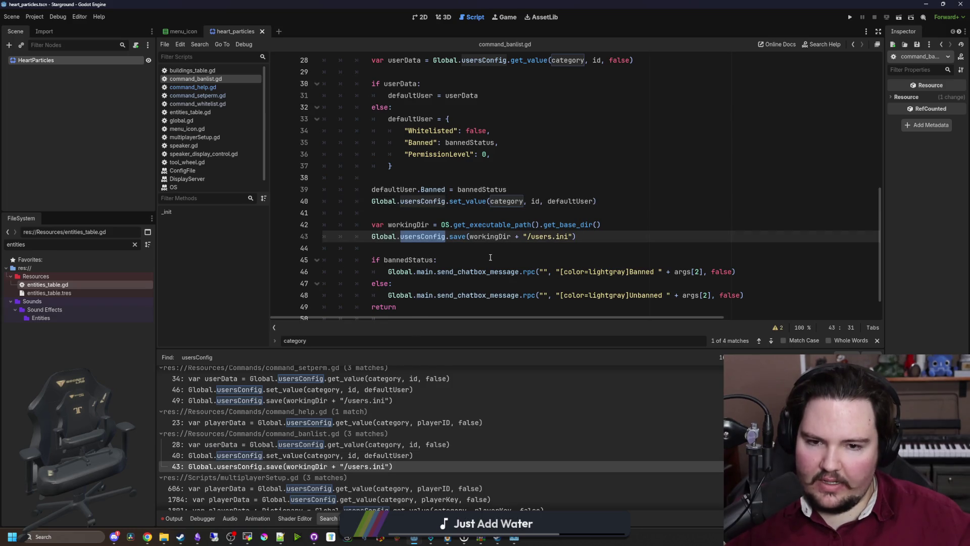
left_click(580, 224, "ctrl")
key("alt+Left")
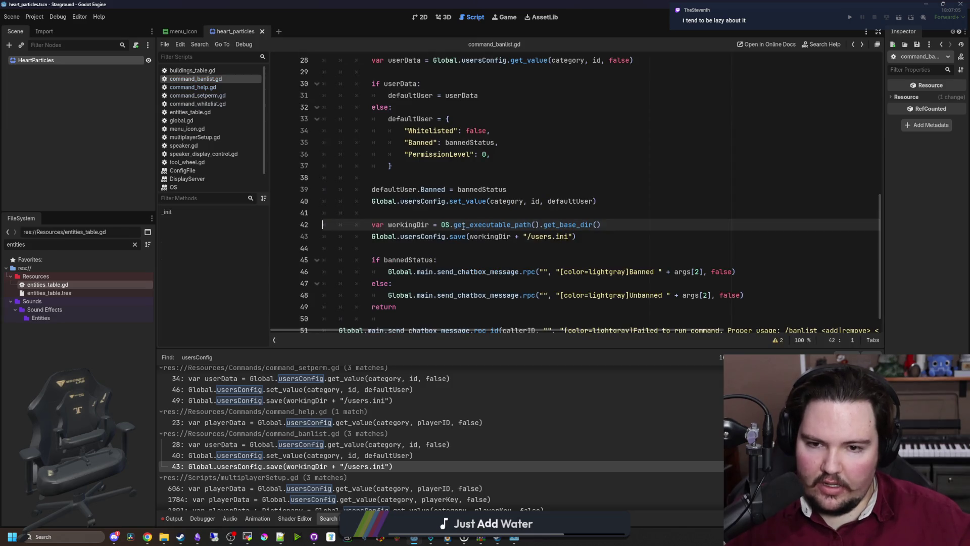
left_click(434, 225)
type(": String")
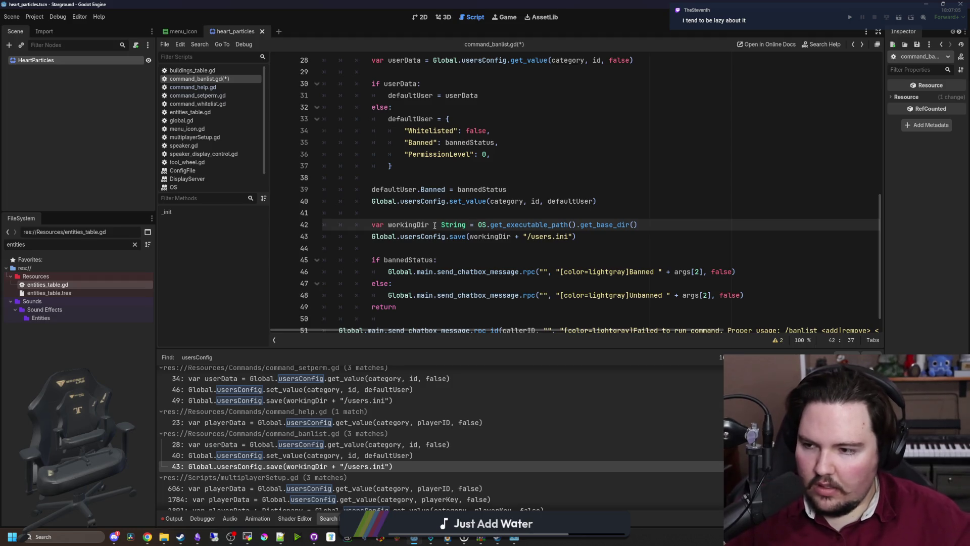
key("Up")
scroll(435, 225, "down", 1)
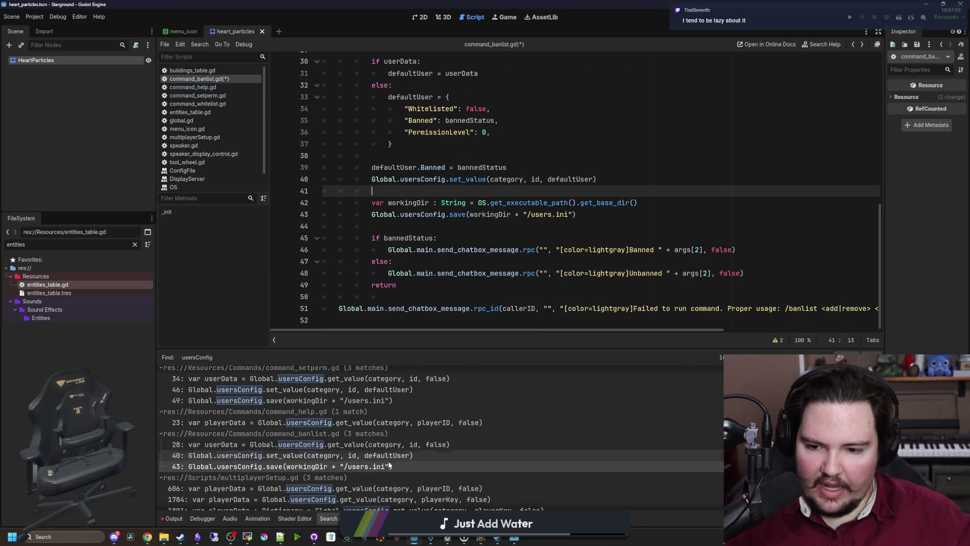
scroll(389, 465, "down", 3)
left_click(389, 437)
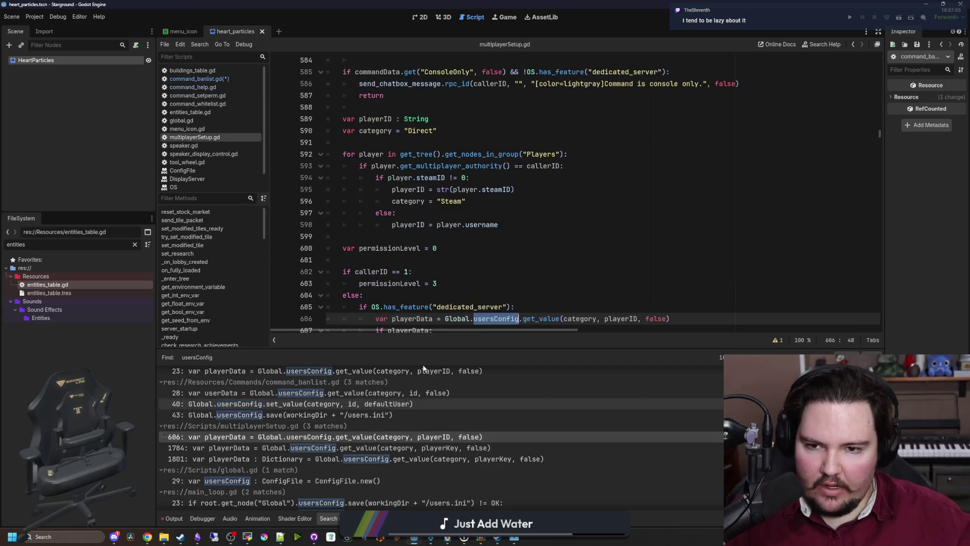
- Type parse_command's category on line 590 as String, then open the line 1801 lookup
left_click(477, 190)
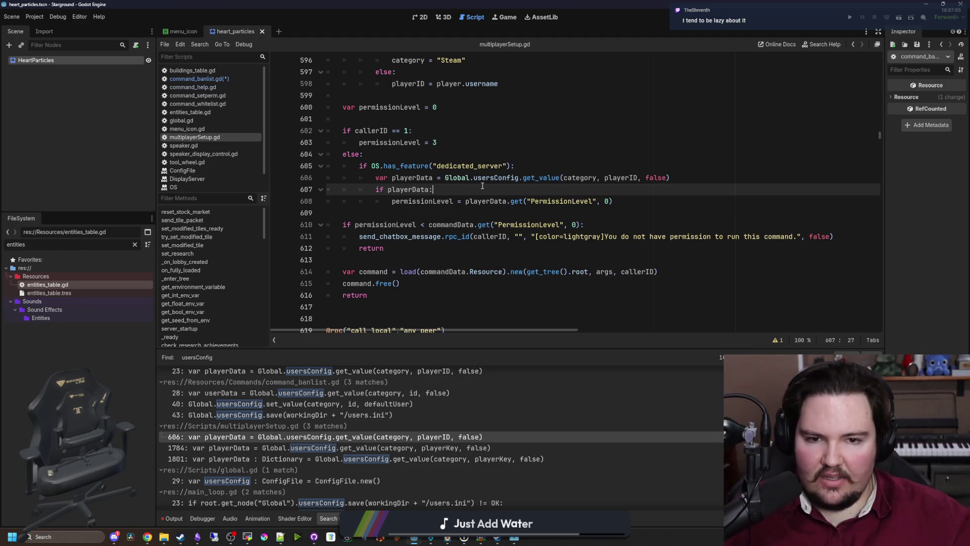
scroll(531, 188, "up", 2)
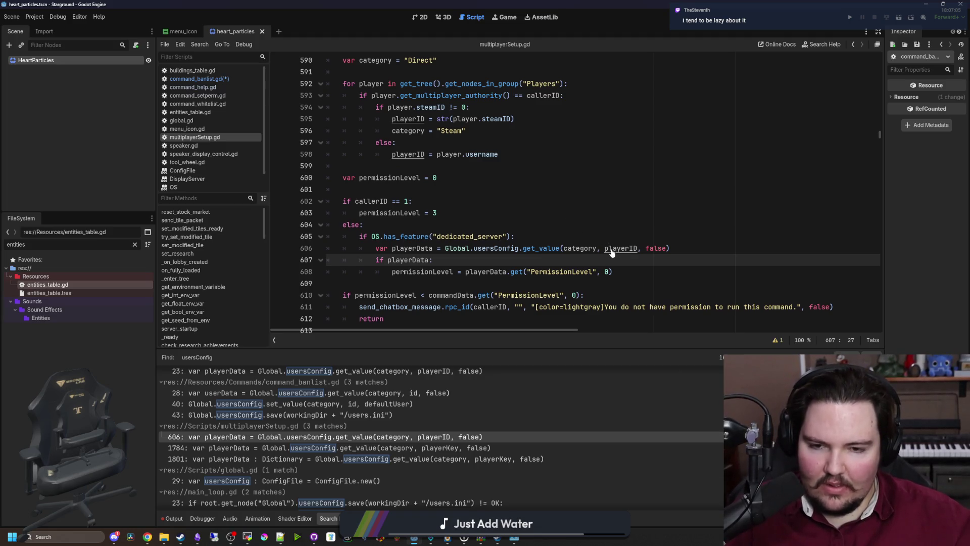
left_click(581, 250, "ctrl")
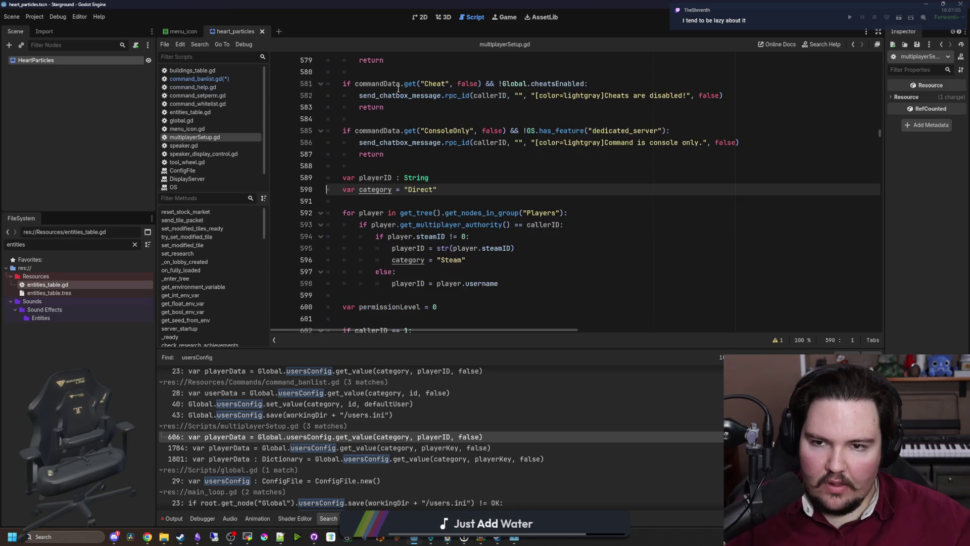
type(": String")
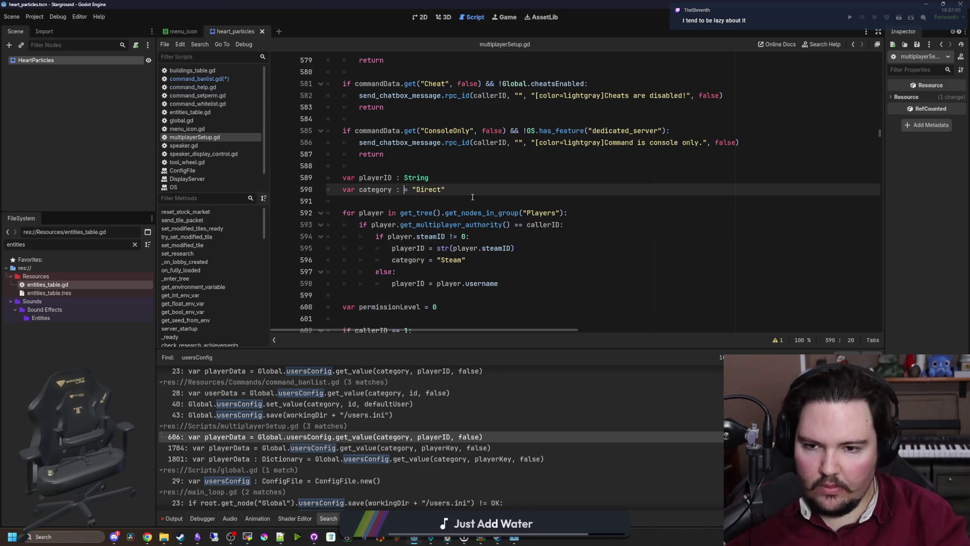
scroll(474, 202, "down", 5)
type("if playerData:")
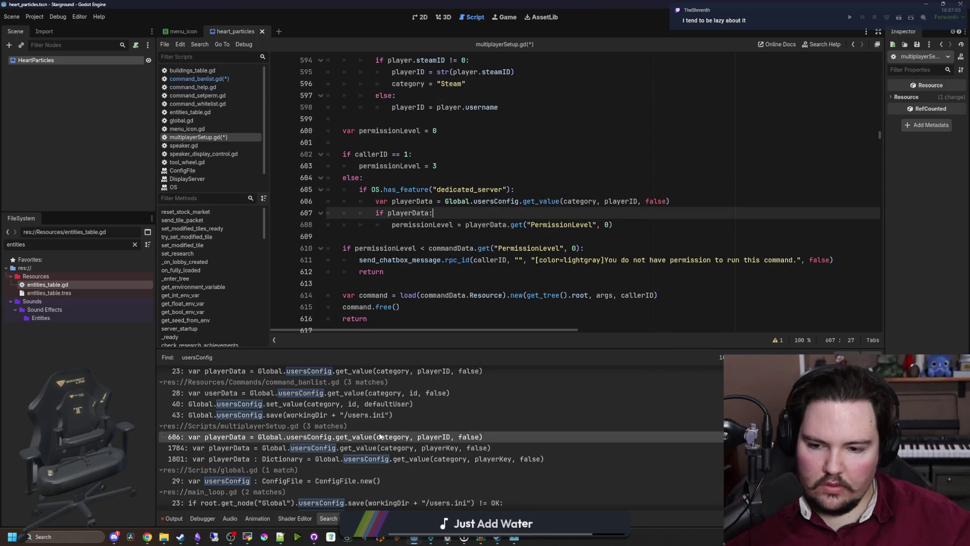
left_click(317, 460)
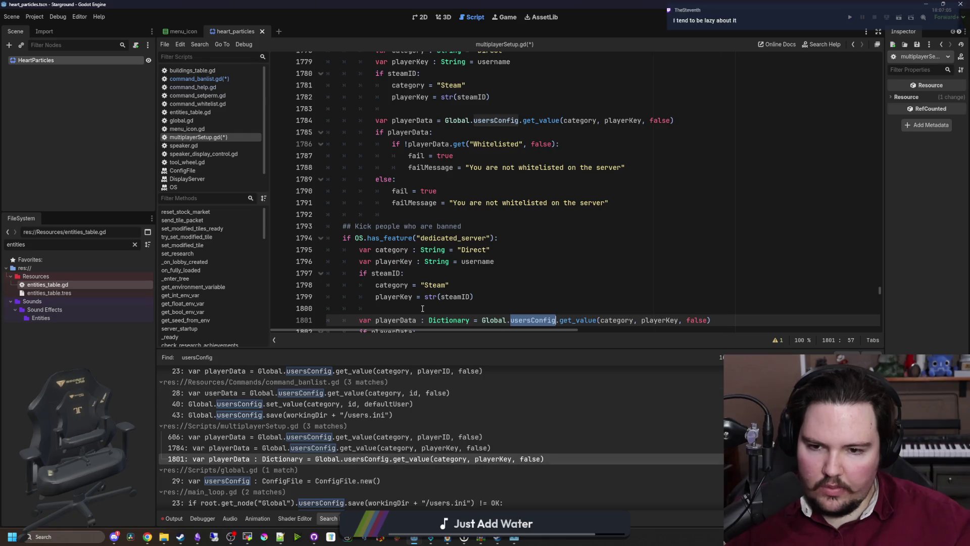
- Check the verify_player function definition, then return to the category declaration at line 1796
scroll(427, 308, "down", 2)
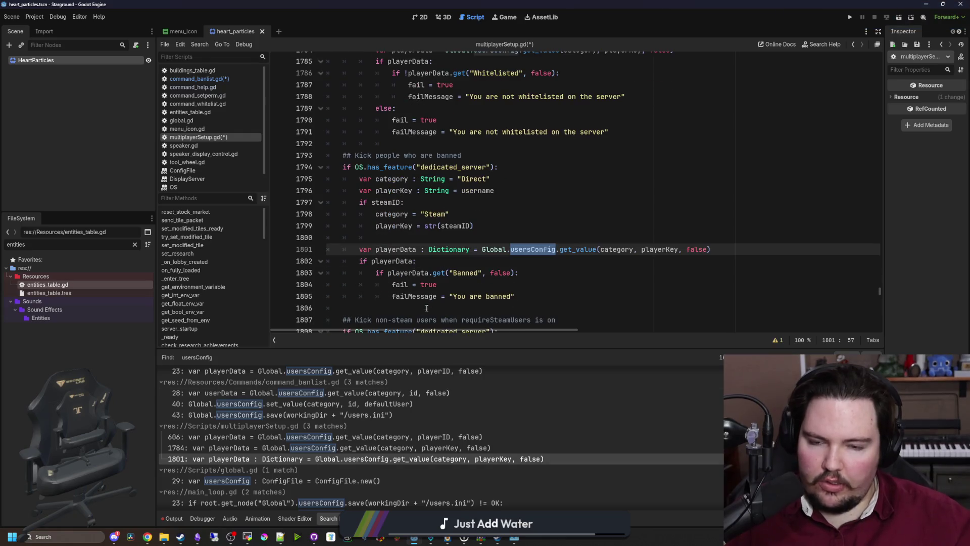
left_click(463, 238)
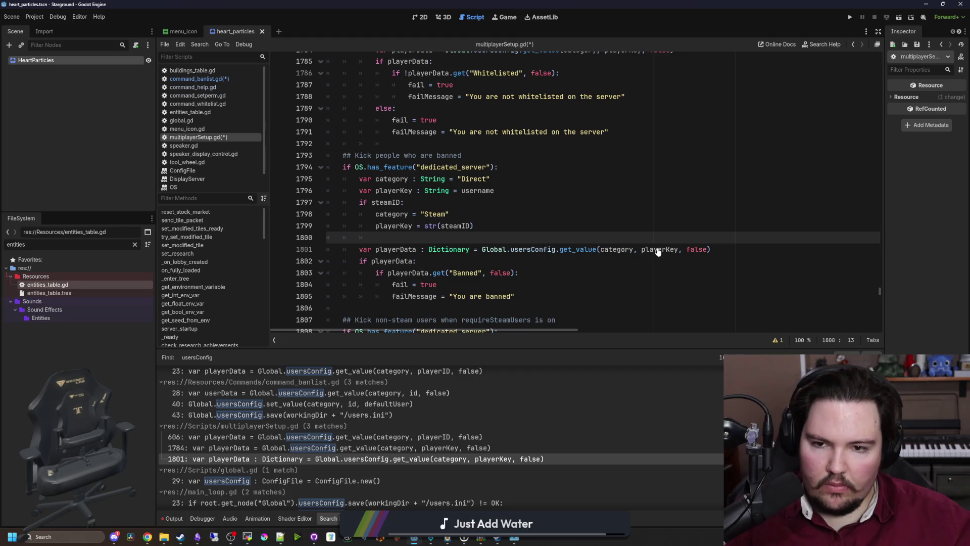
left_click(480, 191, "ctrl")
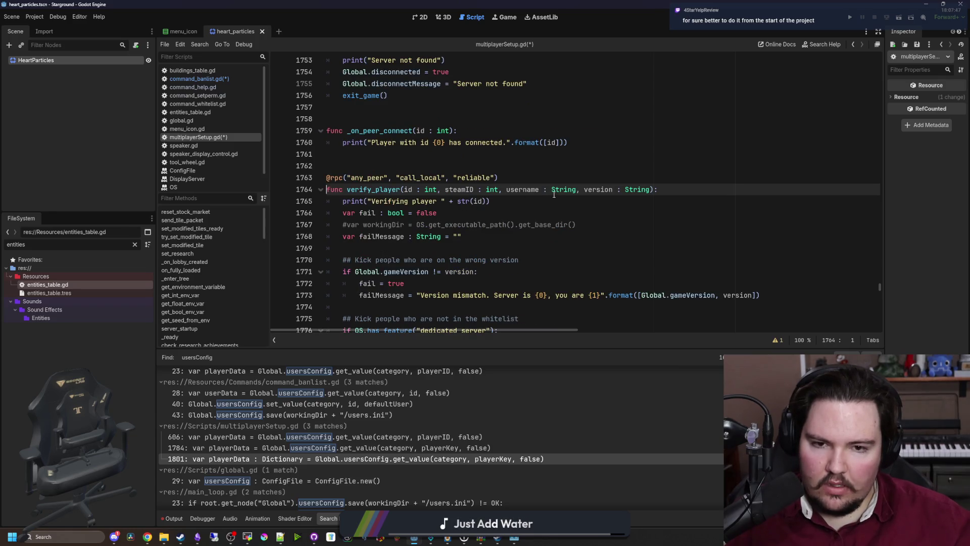
key("alt+Left")
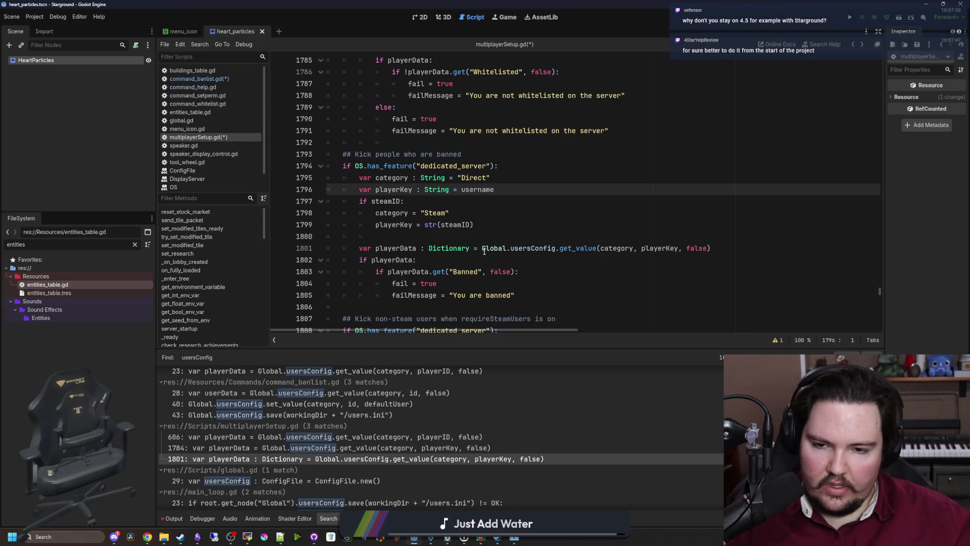
- Remove the ': Dictionary' type from playerData on line 1801 and save multiplayerSetup.gd
left_click_drag(473, 248, 428, 248)
key("BackSpace")
key("BackSpace")
key("BackSpace")
left_click(446, 235)
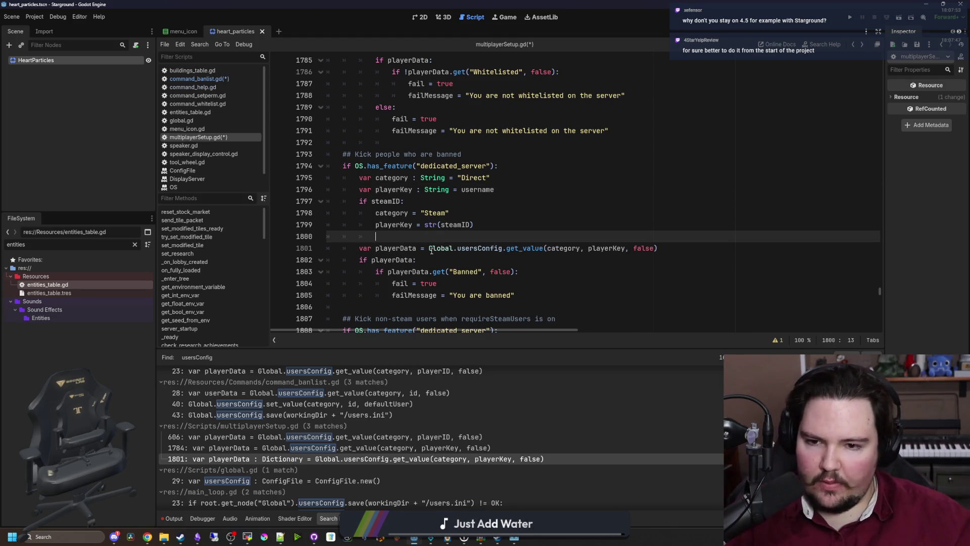
left_click(424, 256)
left_click(431, 244)
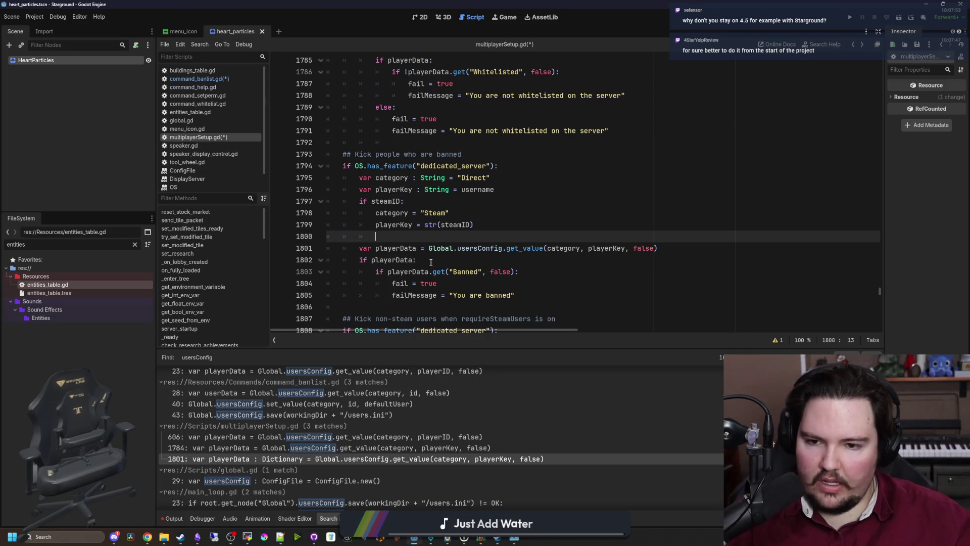
left_click(451, 259)
key("ctrl+s")
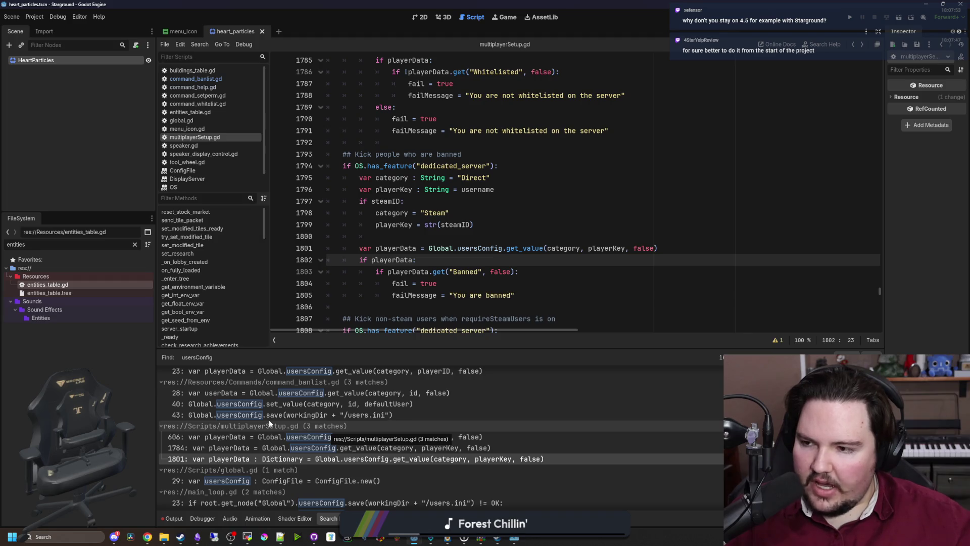
scroll(352, 468, "down", 1)
left_click(373, 468)
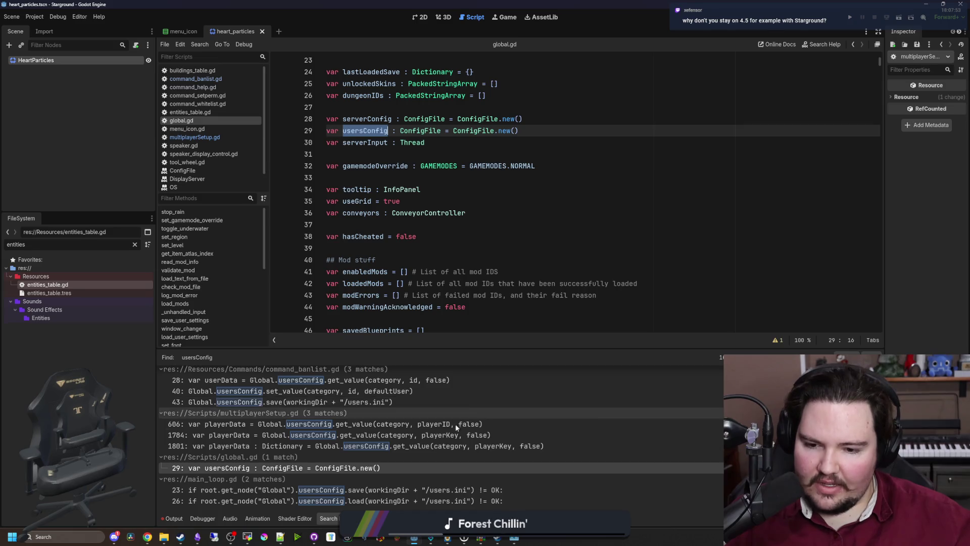
- Open main_loop.gd from the search results and review its usersConfig save and load of users.ini
left_click(418, 494)
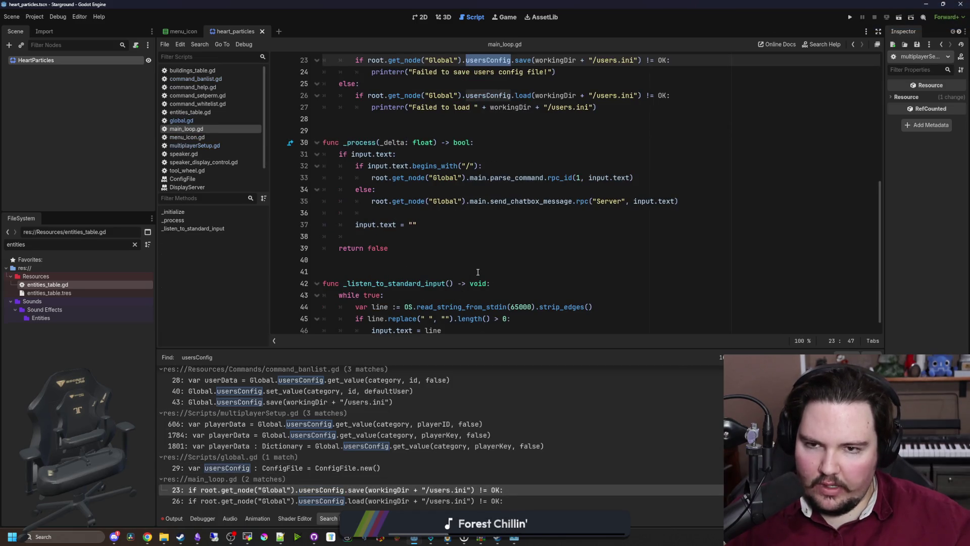
scroll(475, 237, "up", 5)
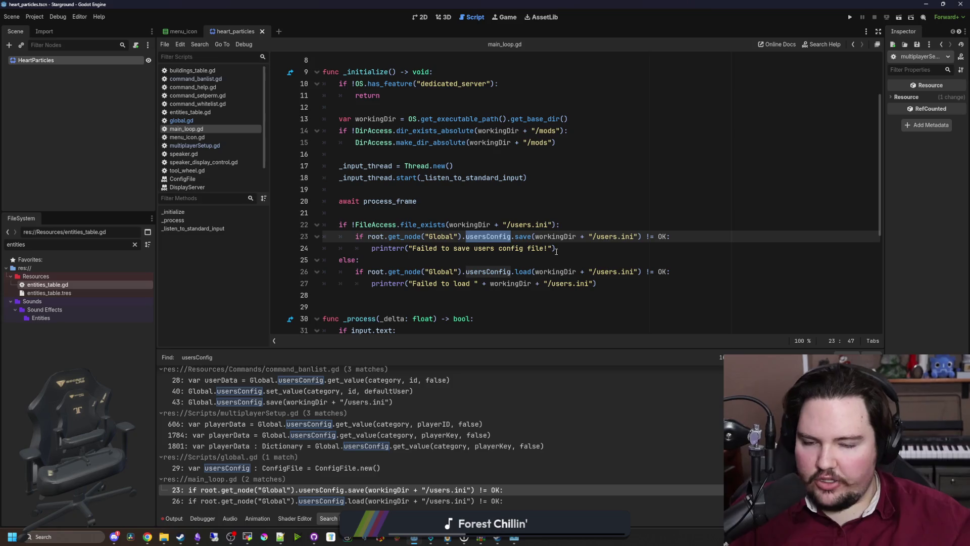
left_click(556, 252)
key("Down")
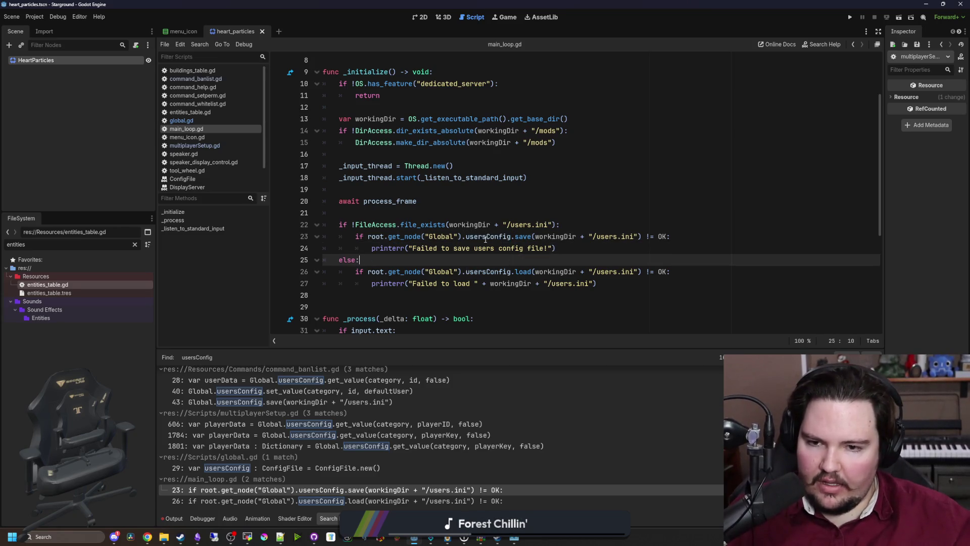
left_click(464, 502)
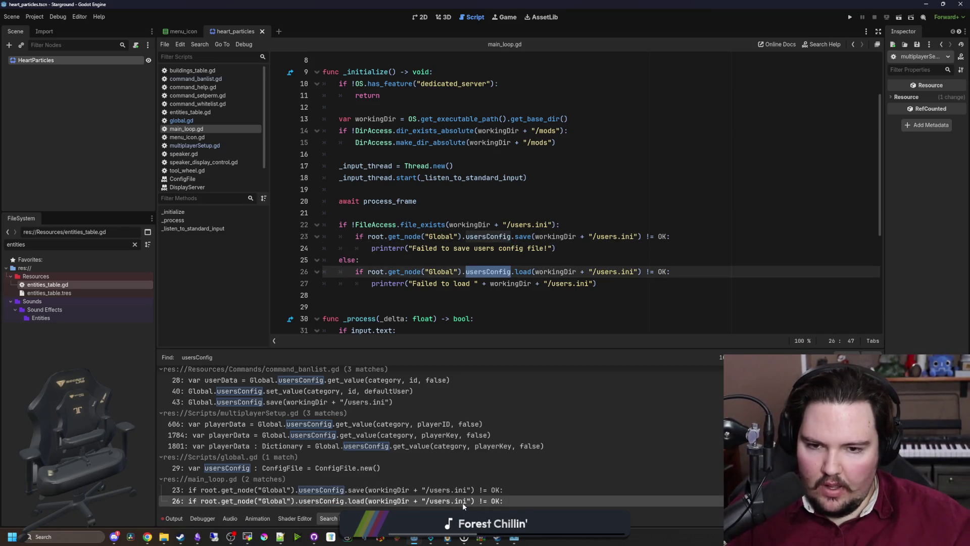
left_click(574, 258)
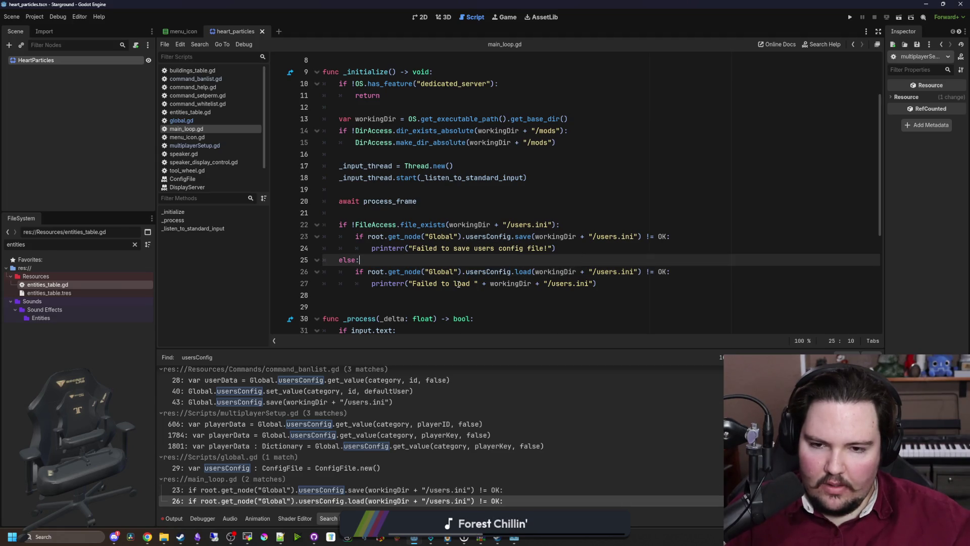
left_click(594, 249)
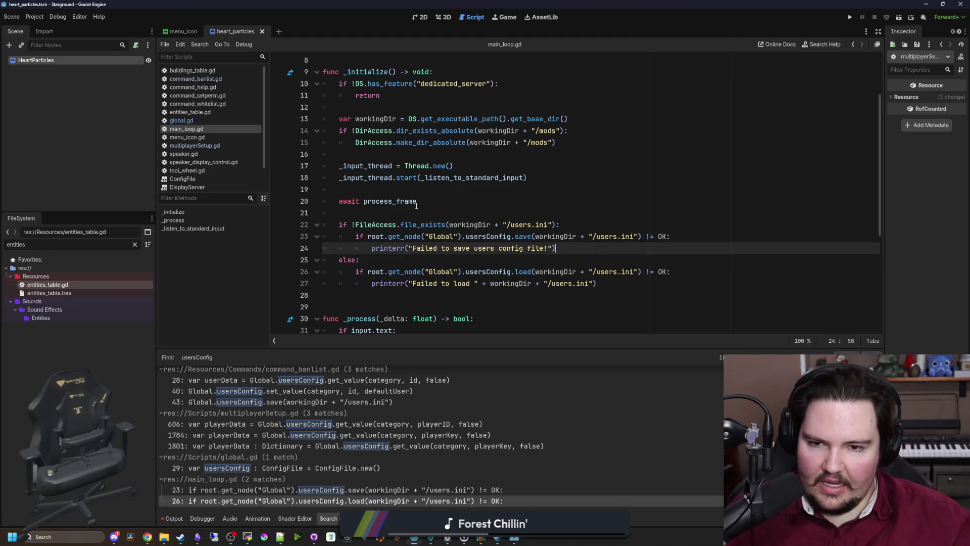
left_click(407, 213)
scroll(462, 236, "up", 3)
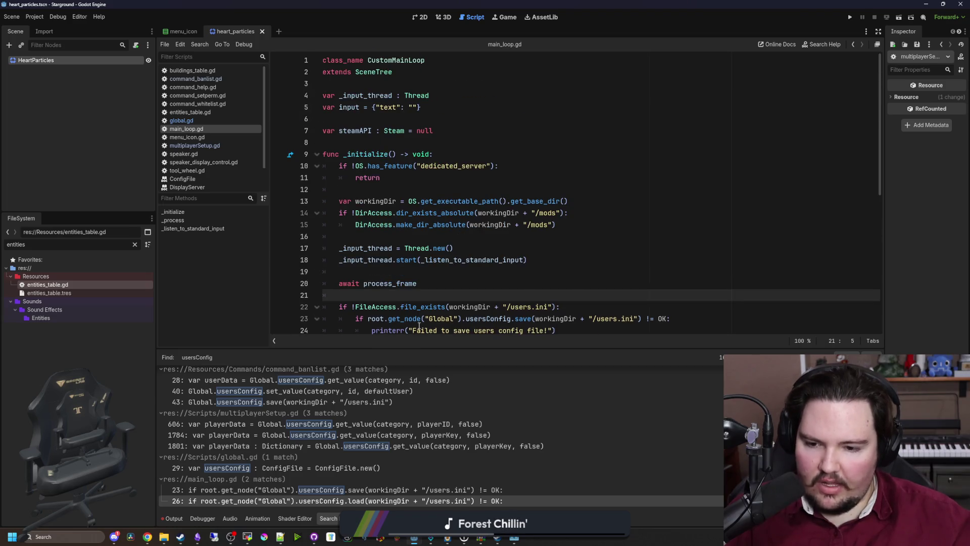
scroll(471, 235, "down", 4)
left_click(471, 235)
key("ctrl+shift+f")
- Run a project-wide search for settingsConfig, typed as 'settlonfig'
type("settl")
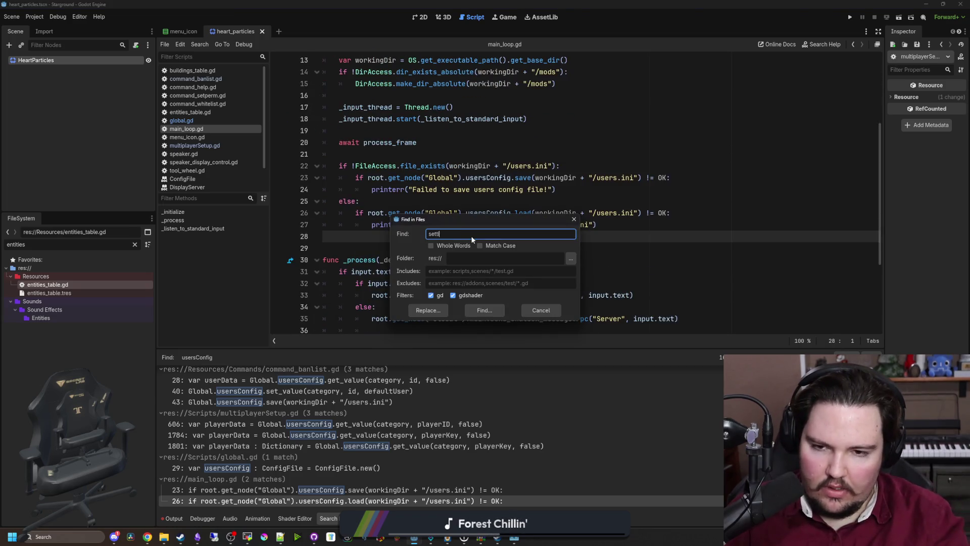
type("onfig")
key("Return")
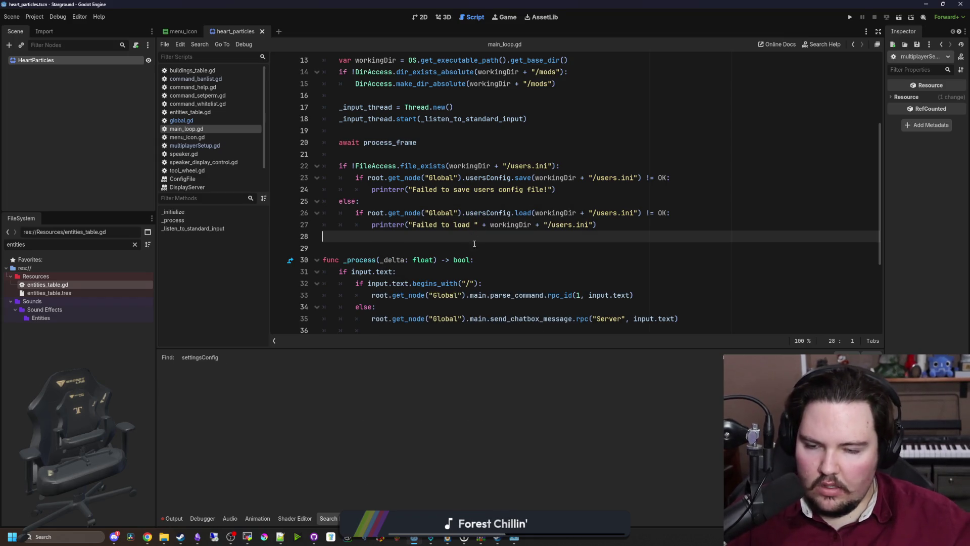
left_click(474, 229)
- Abandon a project search for 'sett' and search the current script for 'settings' instead
key("ctrl+shift+f")
type("settingConfig")
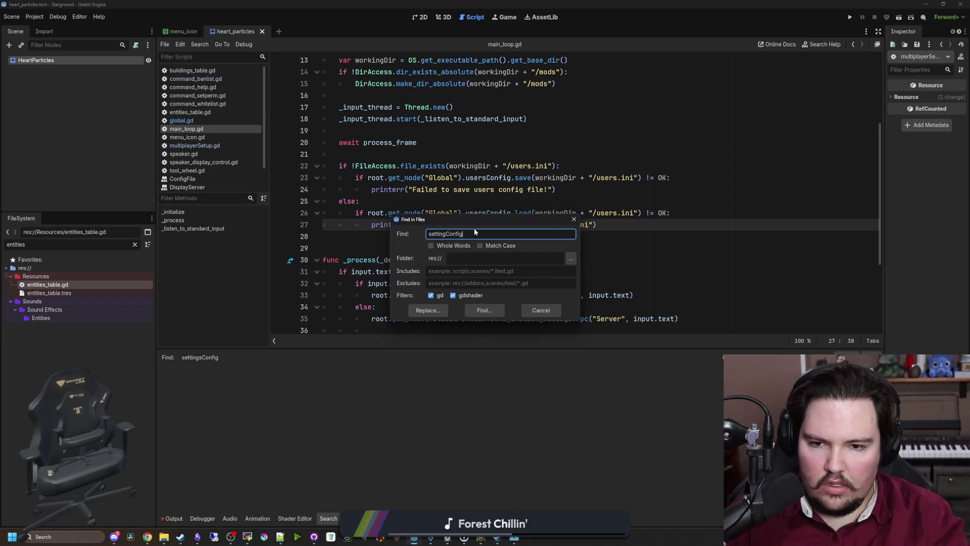
key("Escape")
key("ctrl+f")
type("s")
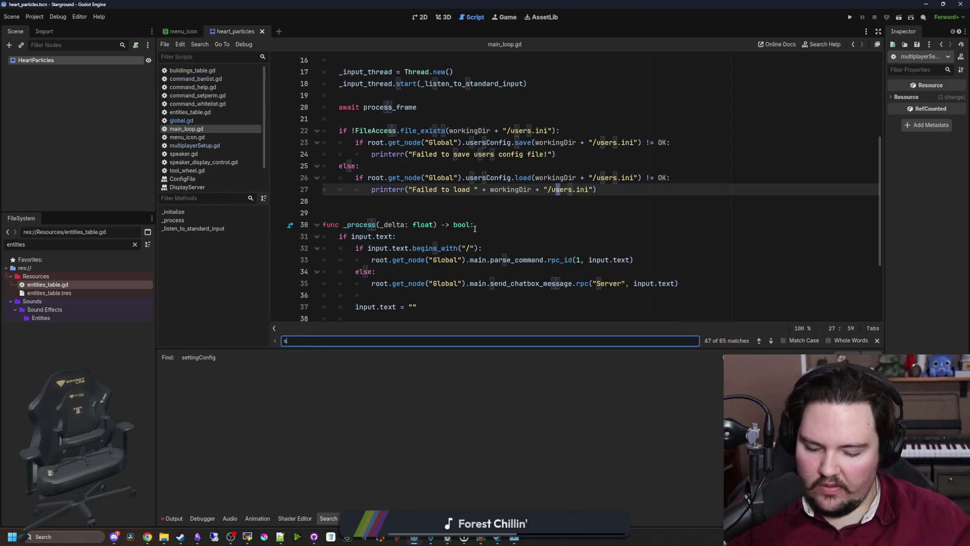
type("ettings")
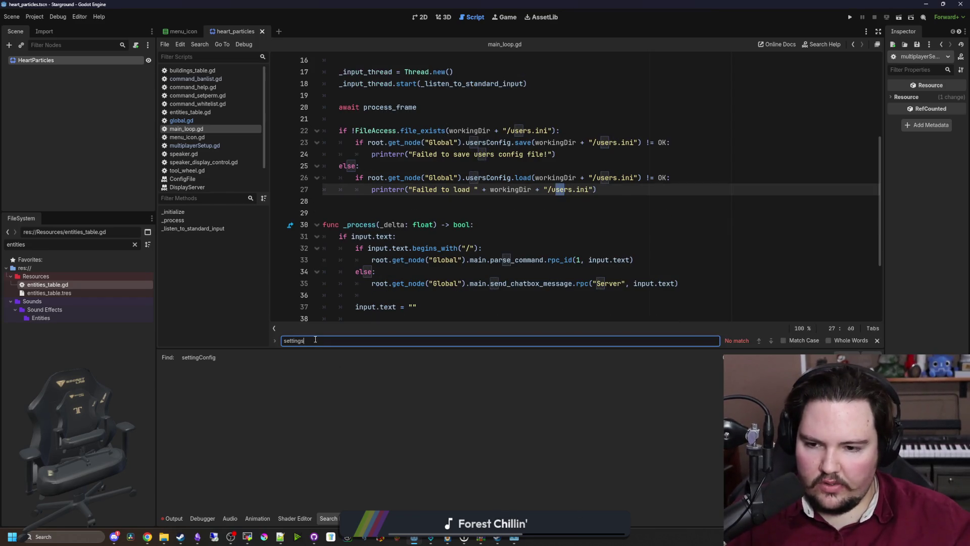
left_click(484, 213)
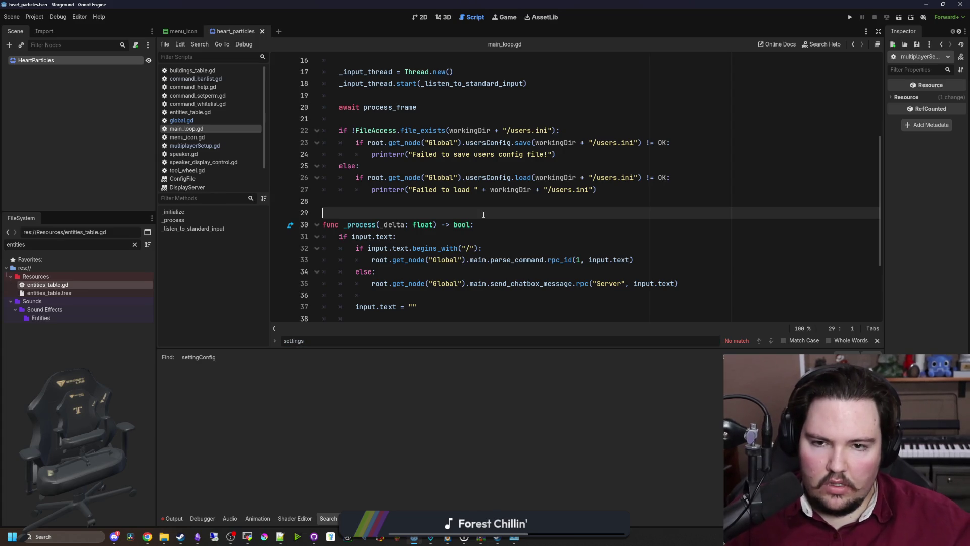
scroll(490, 206, "up", 3)
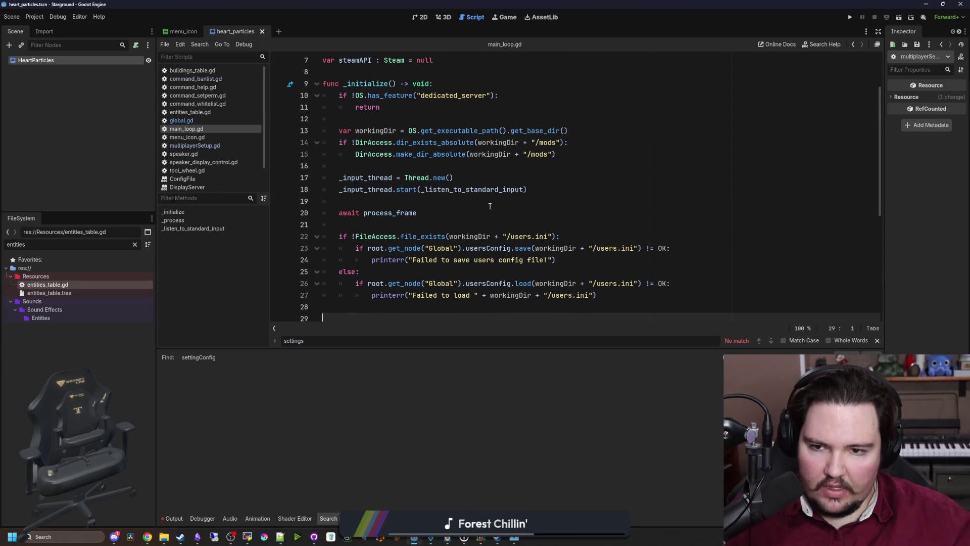
scroll(457, 202, "down", 1)
left_click(481, 166)
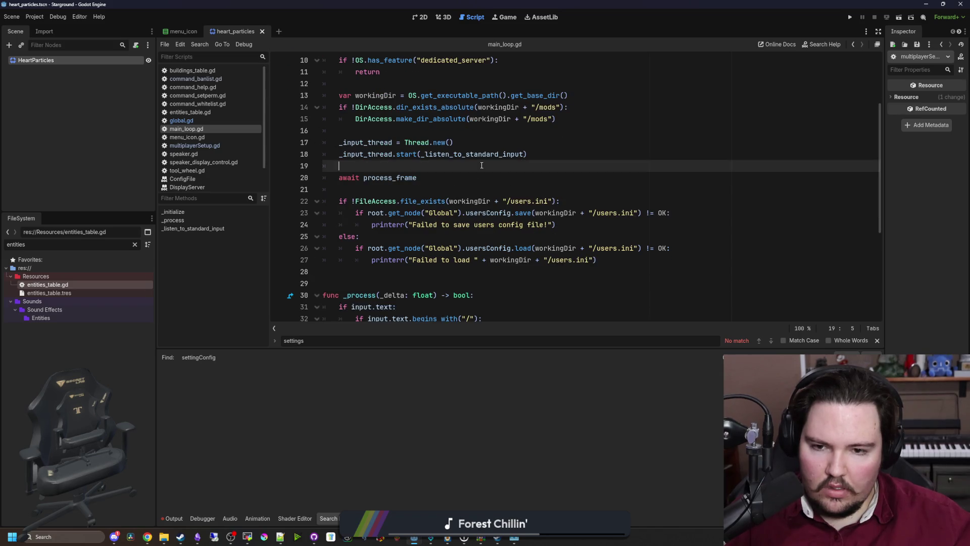
- Search all project files for 'config' and scroll through the matches
key("ctrl+shift+f")
type("config")
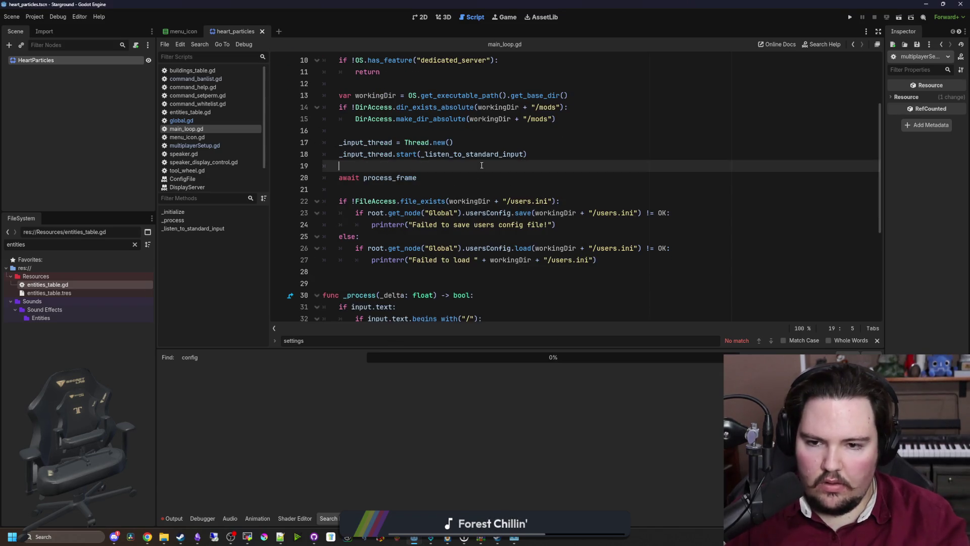
key("Return")
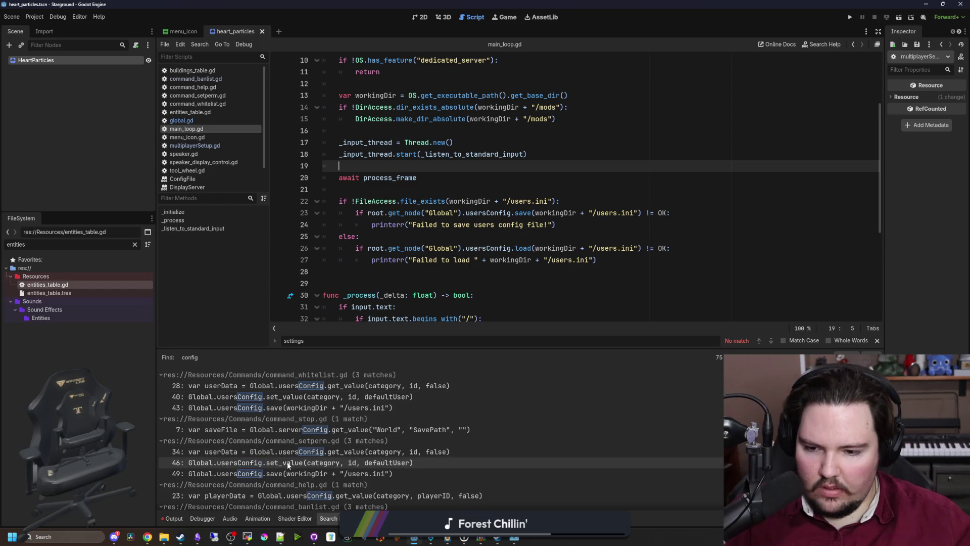
scroll(314, 465, "down", 3)
scroll(314, 465, "down", 15)
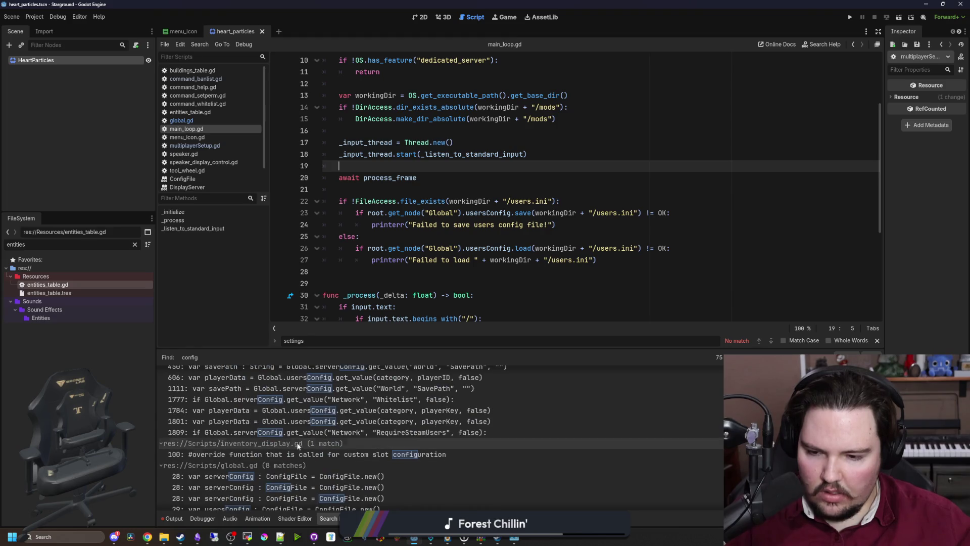
left_click(447, 248)
- Search the project for serverConfig and open command_stop.gd at its line 7 SavePath lookup
key("ctrl+shift+f")
type("serv")
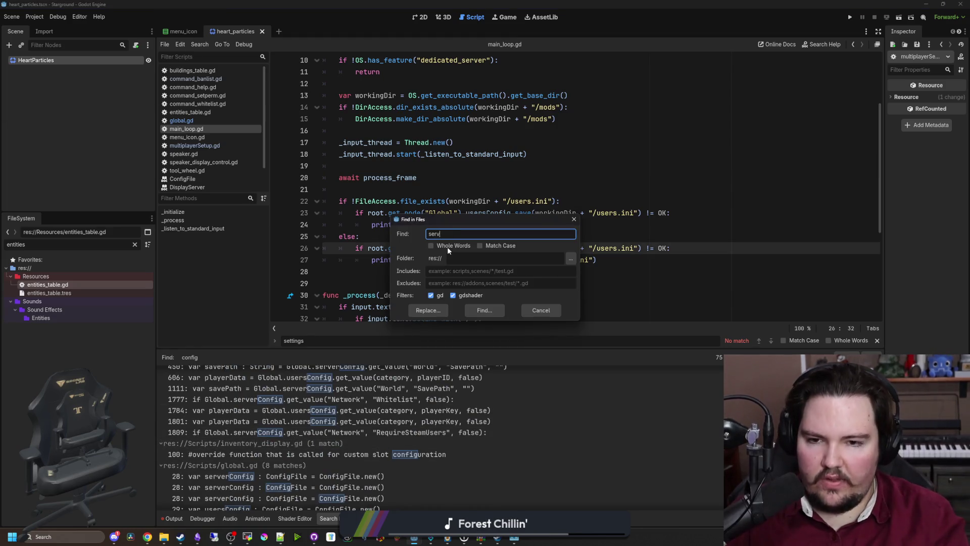
type("erConfig")
key("Return")
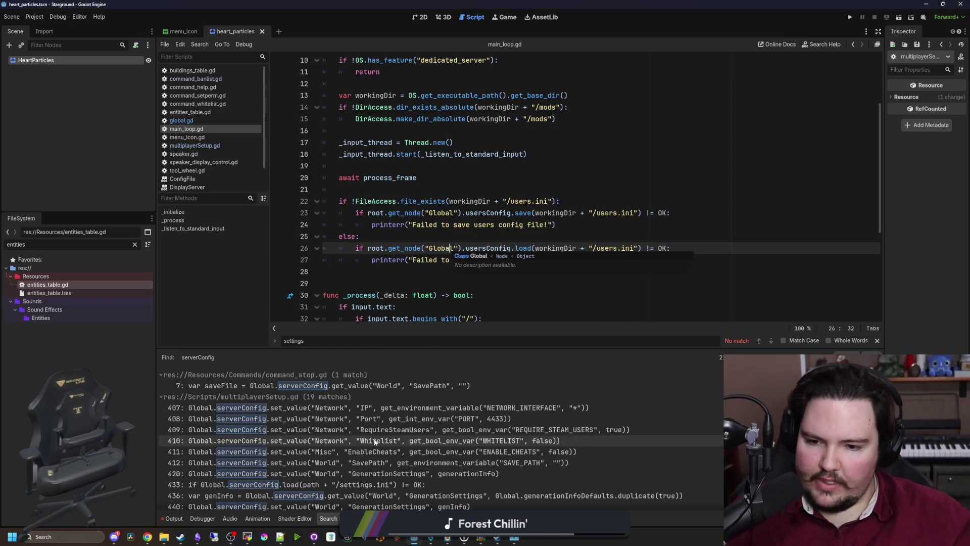
left_click(399, 386)
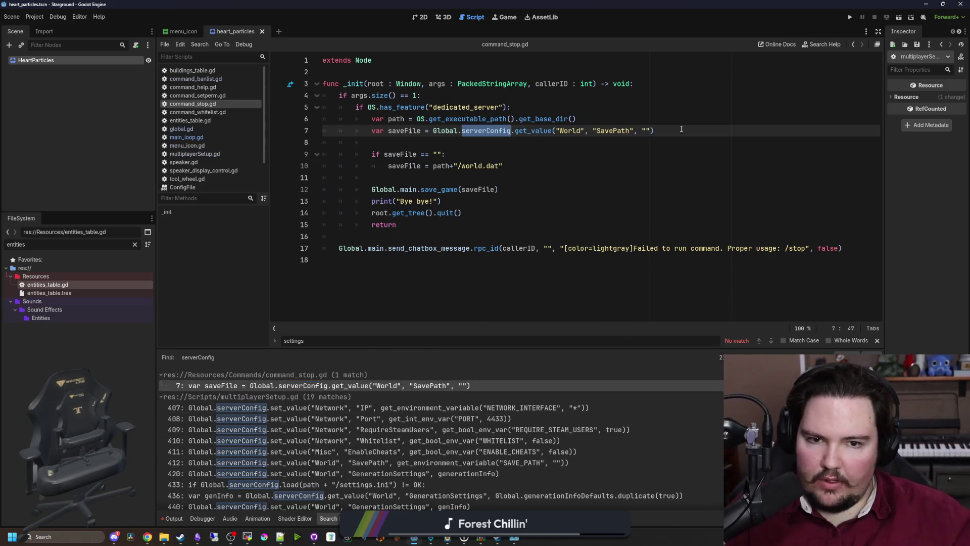
left_click_drag(681, 128, 350, 127)
left_click(388, 131)
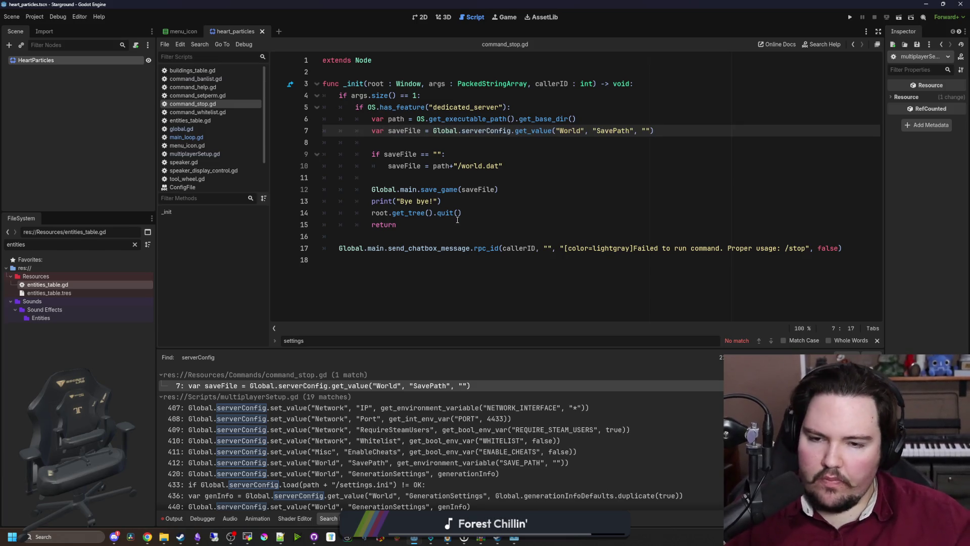
left_click(435, 144)
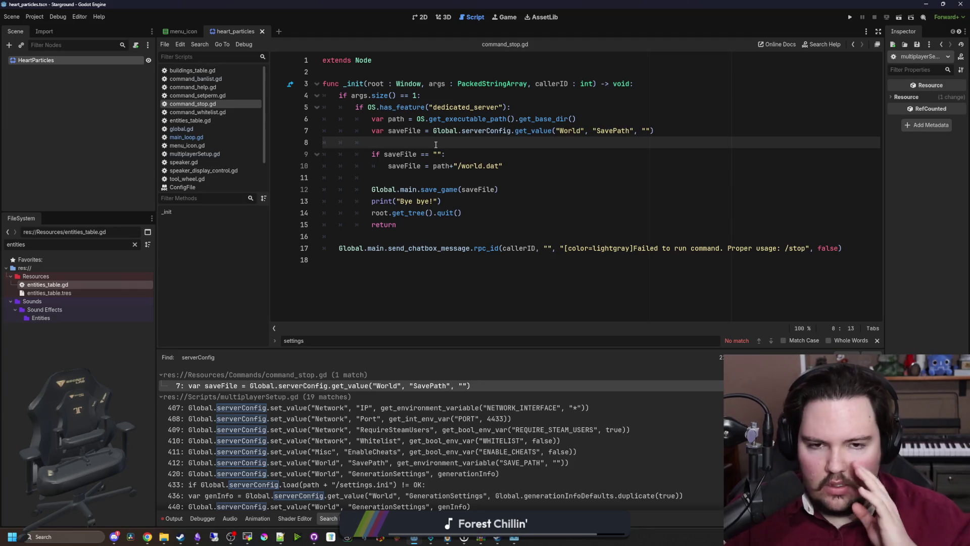